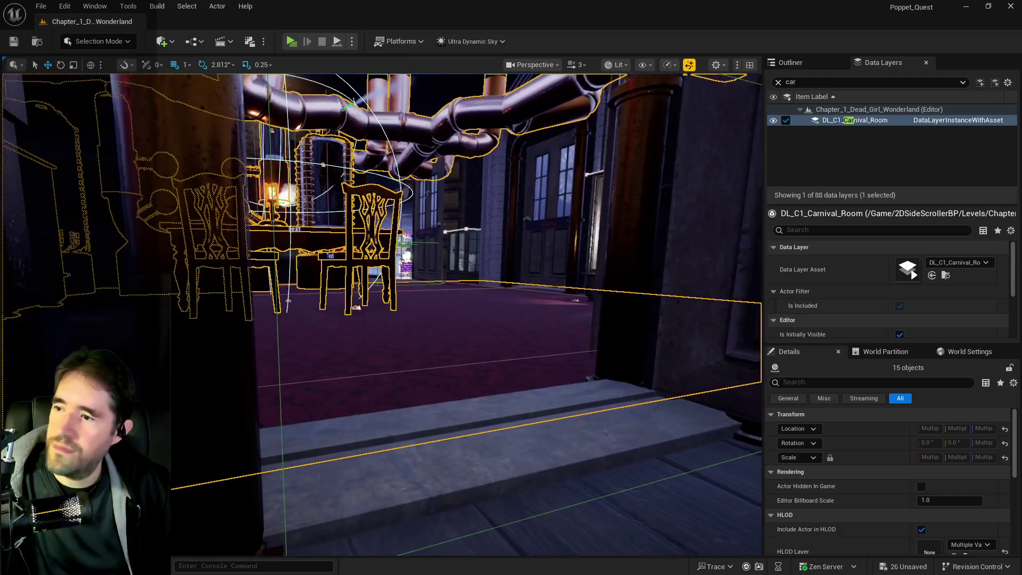
# Fly the view through the room past the glass cabinets, pipes and up to the red crystal.
pyautogui.press('w')
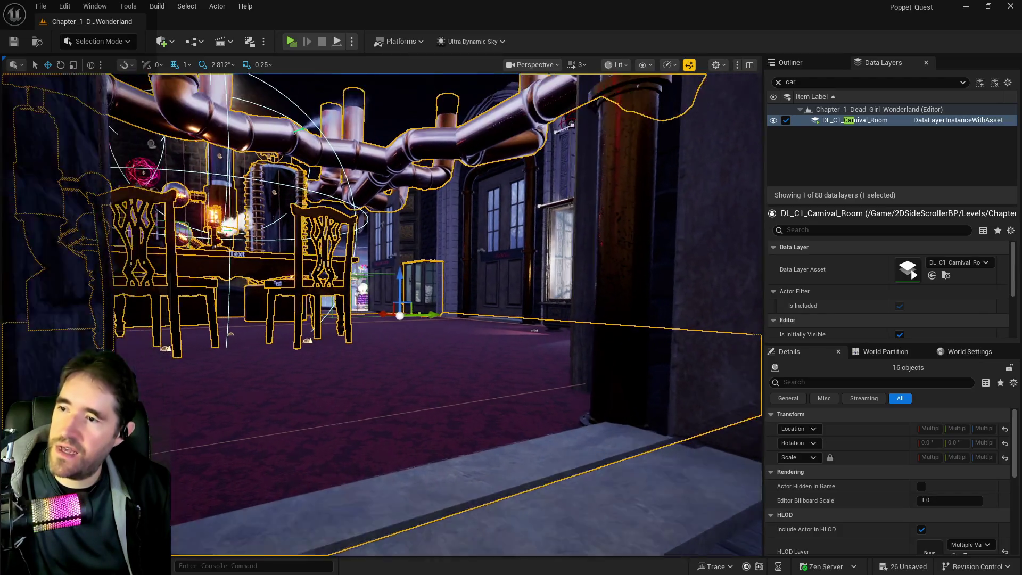
pyautogui.press('w')
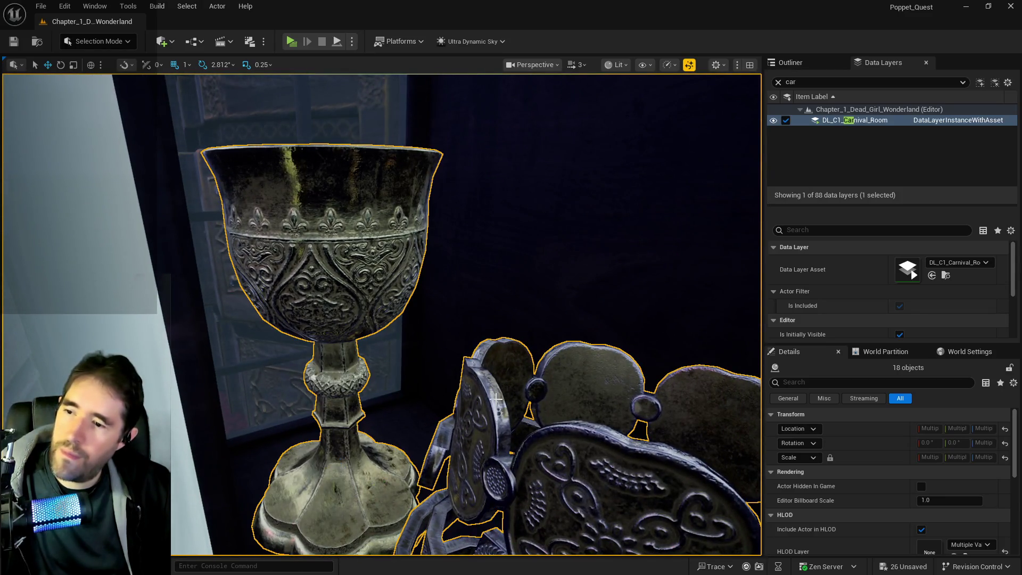
pyautogui.press('s')
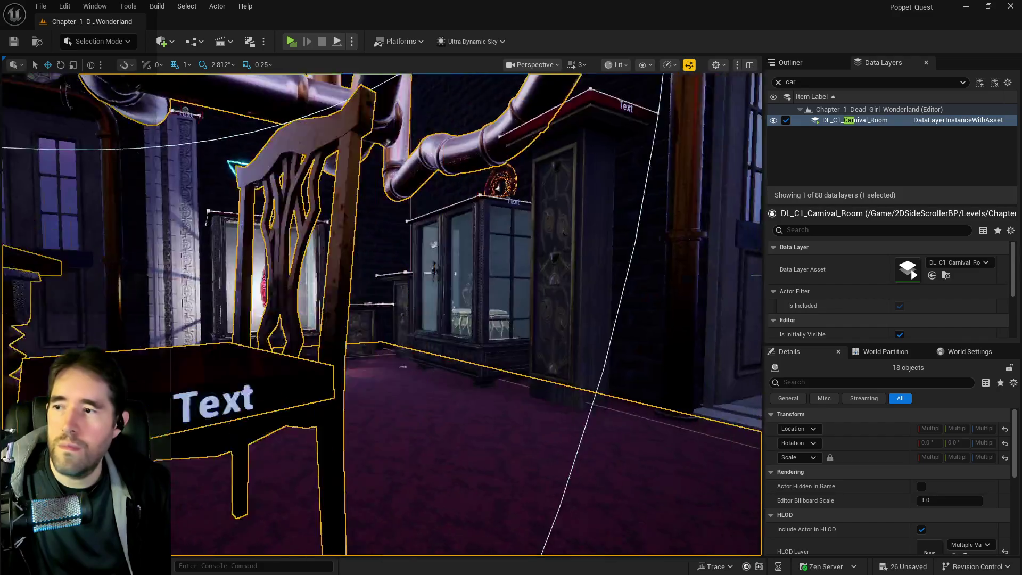
pyautogui.press('s')
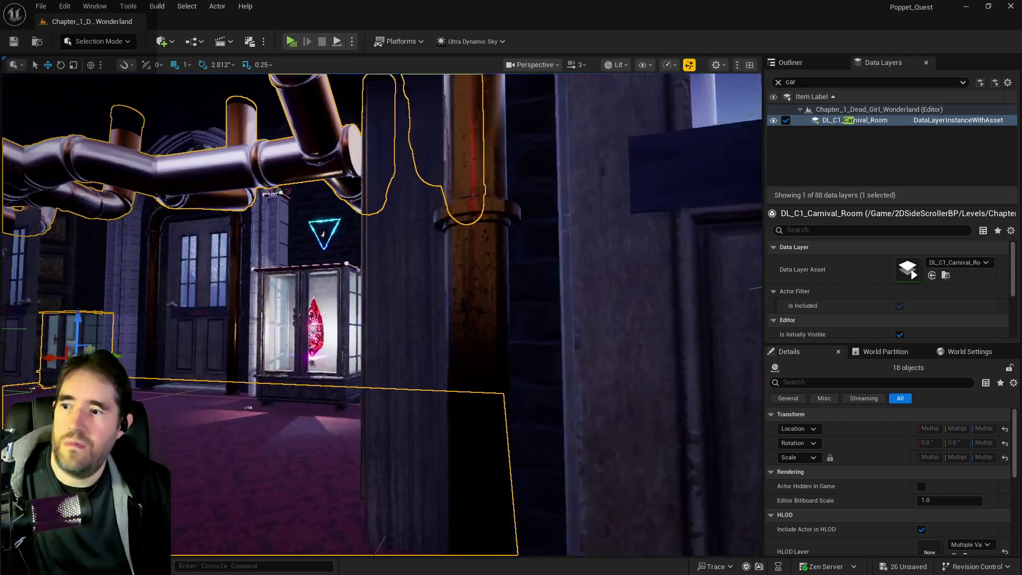
pyautogui.press('w')
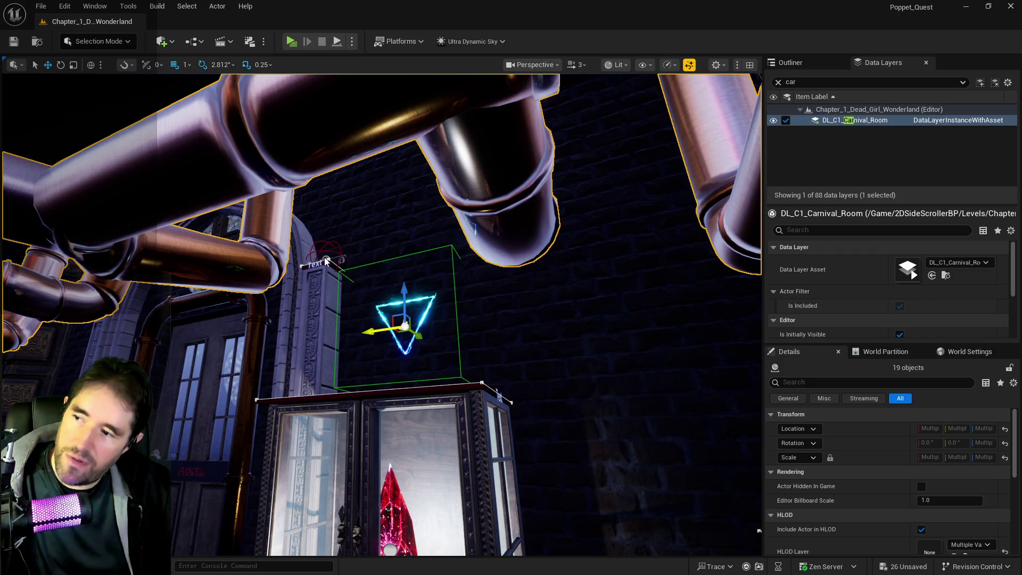
pyautogui.press('w')
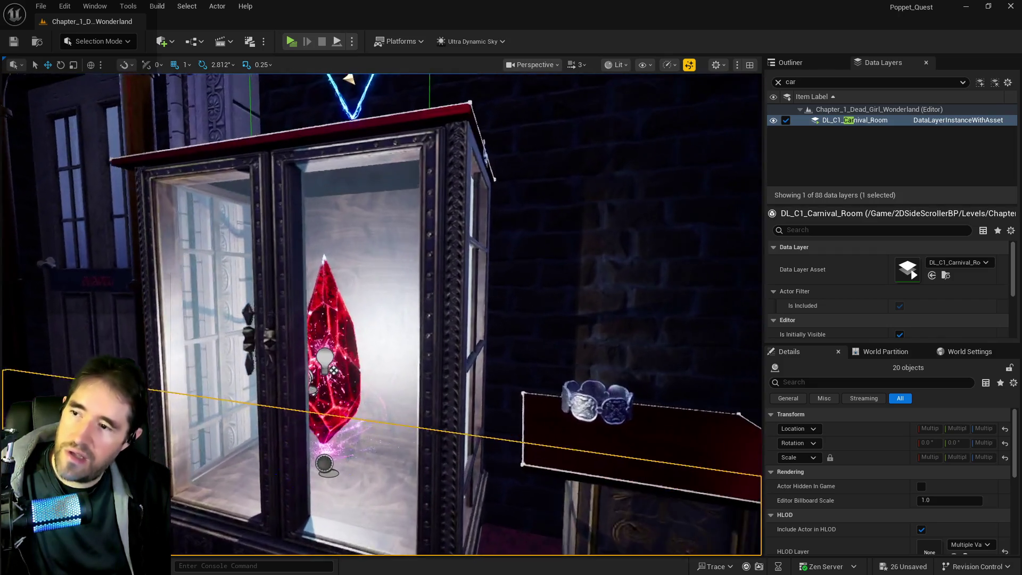
pyautogui.press('w')
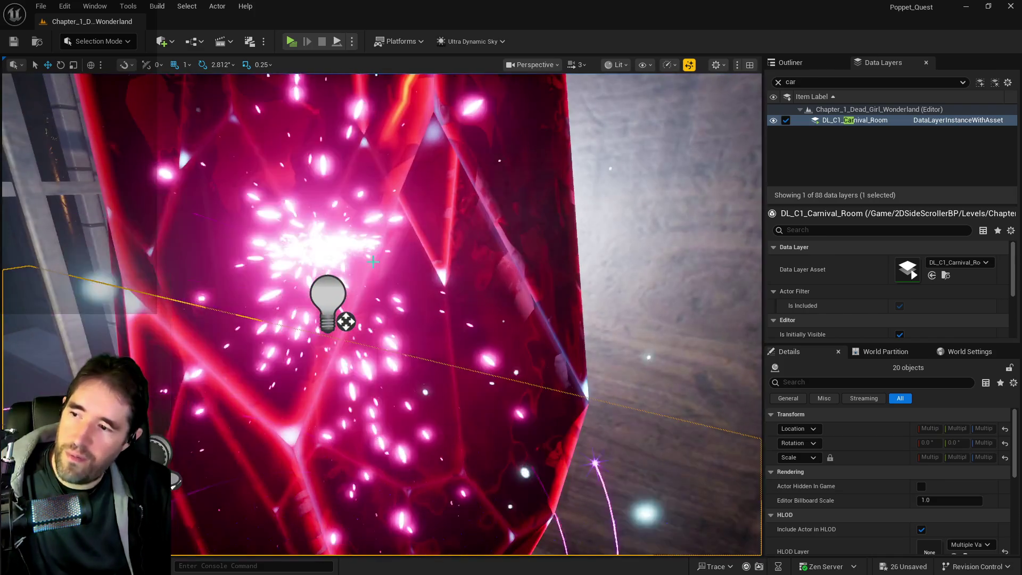
pyautogui.press('w')
pyautogui.press('w')
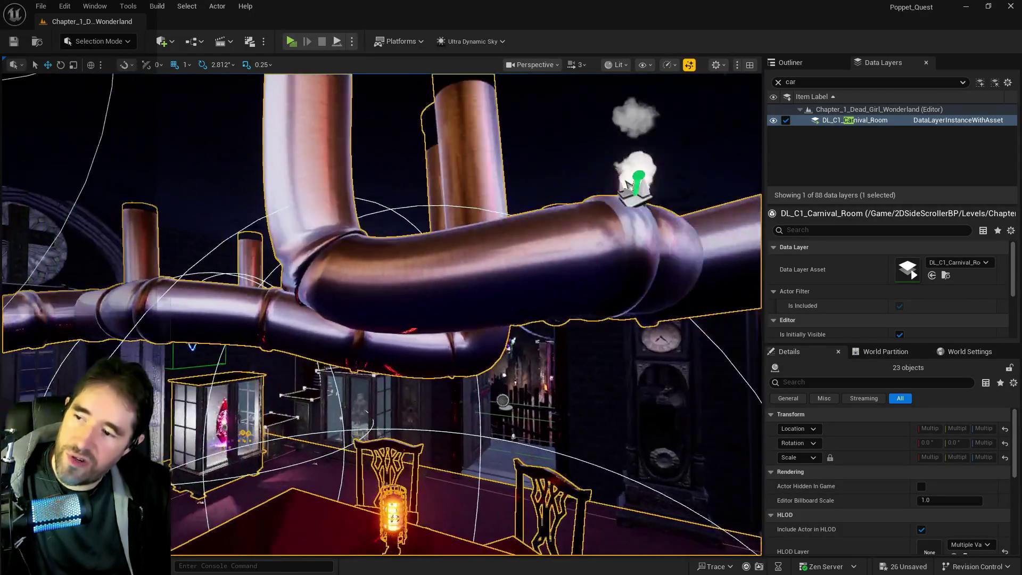
# Frame the selected room objects and zoom in on the selected pipes.
pyautogui.press('f')
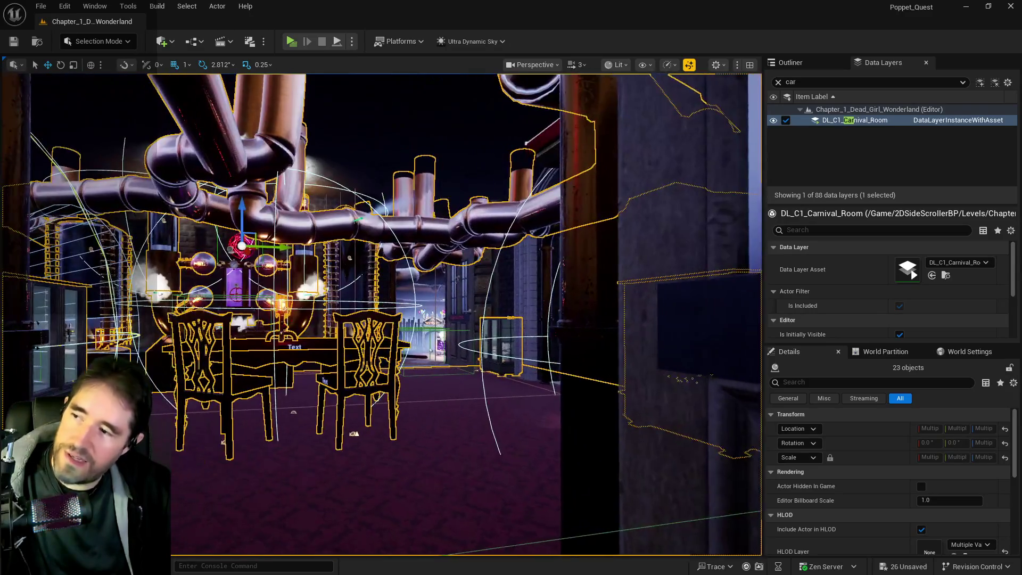
pyautogui.scroll(10, 414, 269)
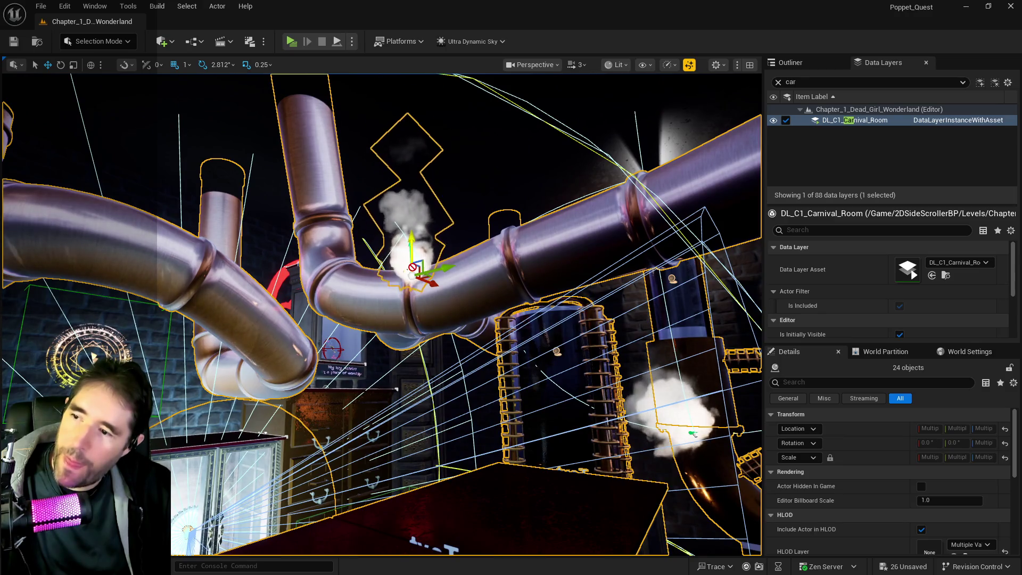
pyautogui.press('f')
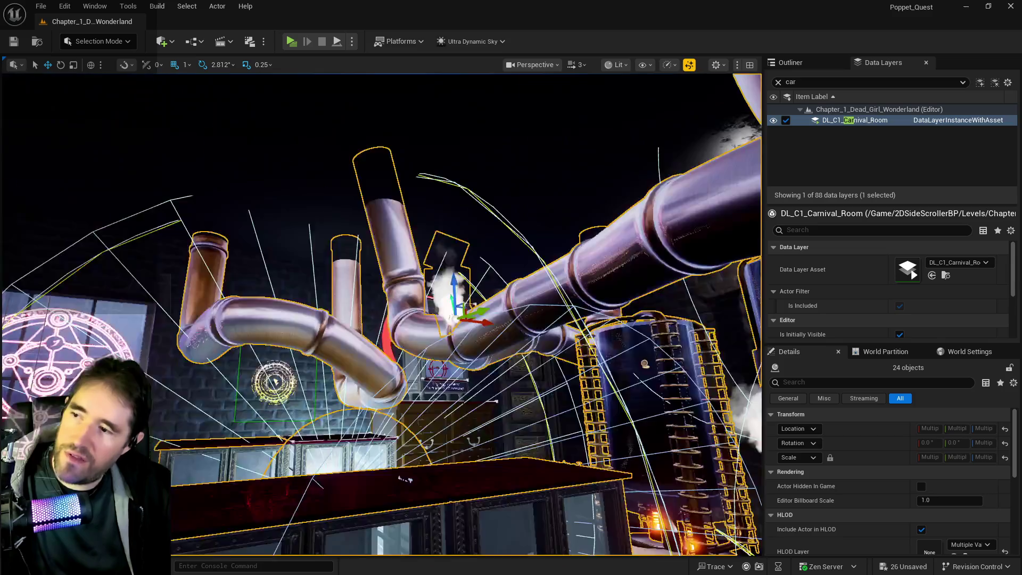
pyautogui.scroll(5, 381, 314)
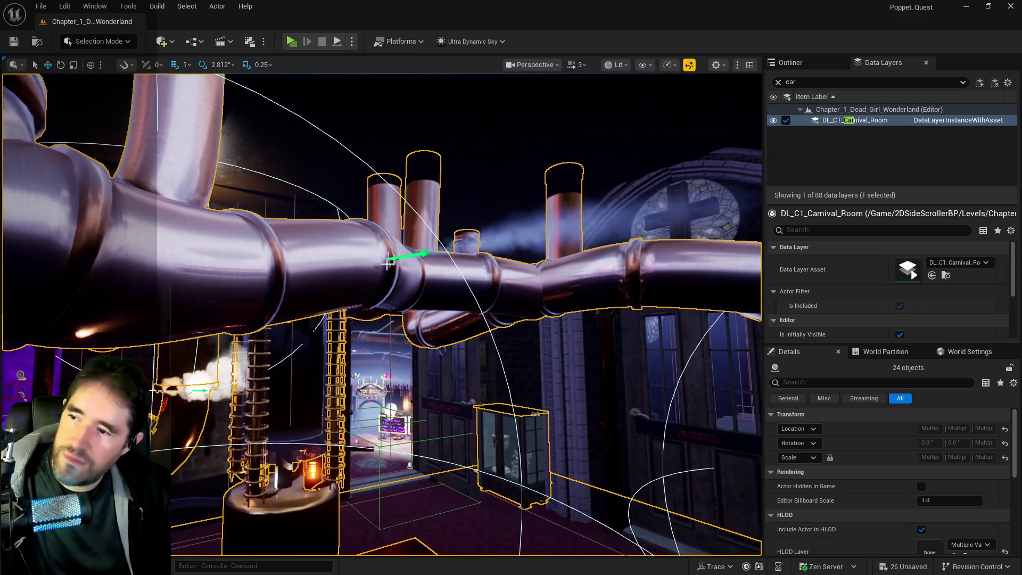
pyautogui.scroll(10, 393, 260)
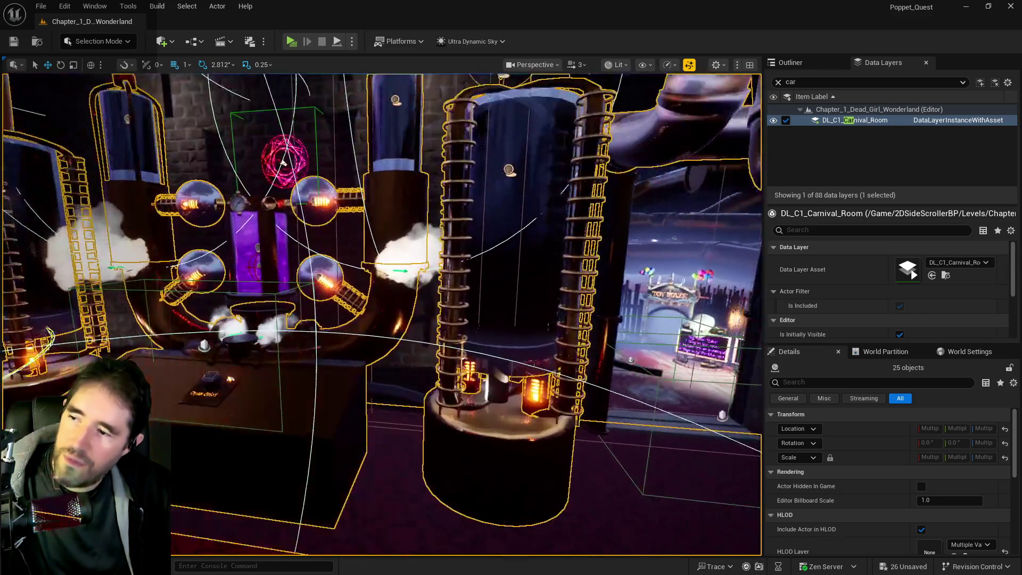
pyautogui.scroll(1, 426, 245)
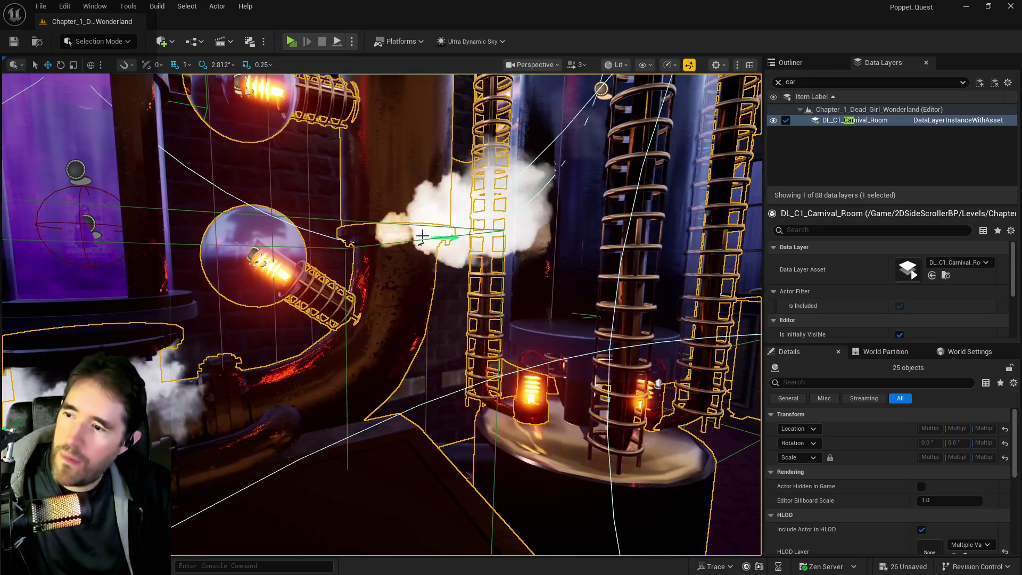
# Zoom back out over the selection and bring up the DL_C1_Carnival_Room layer's options.
pyautogui.scroll(-5, 400, 241)
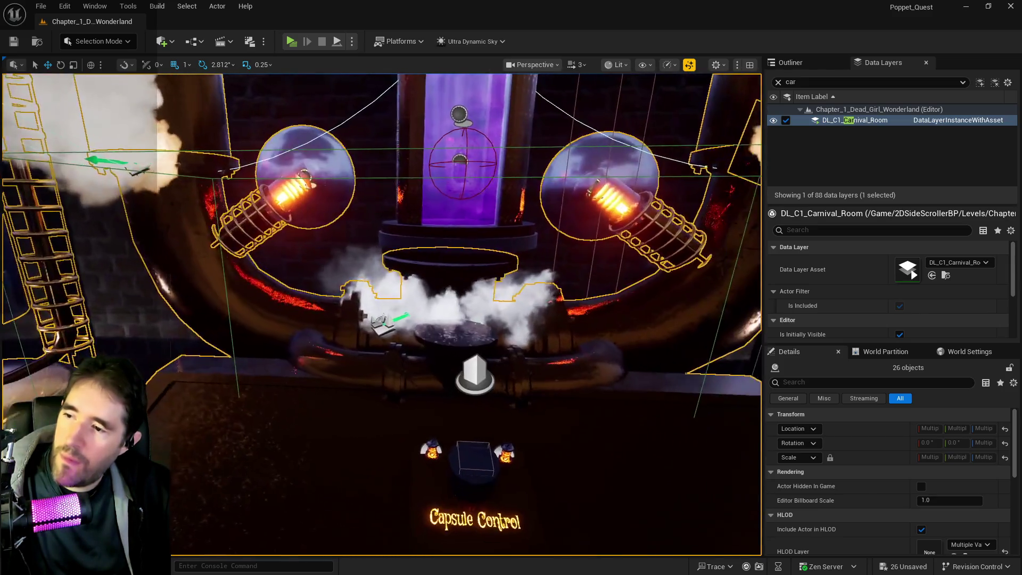
pyautogui.scroll(-2, 436, 305)
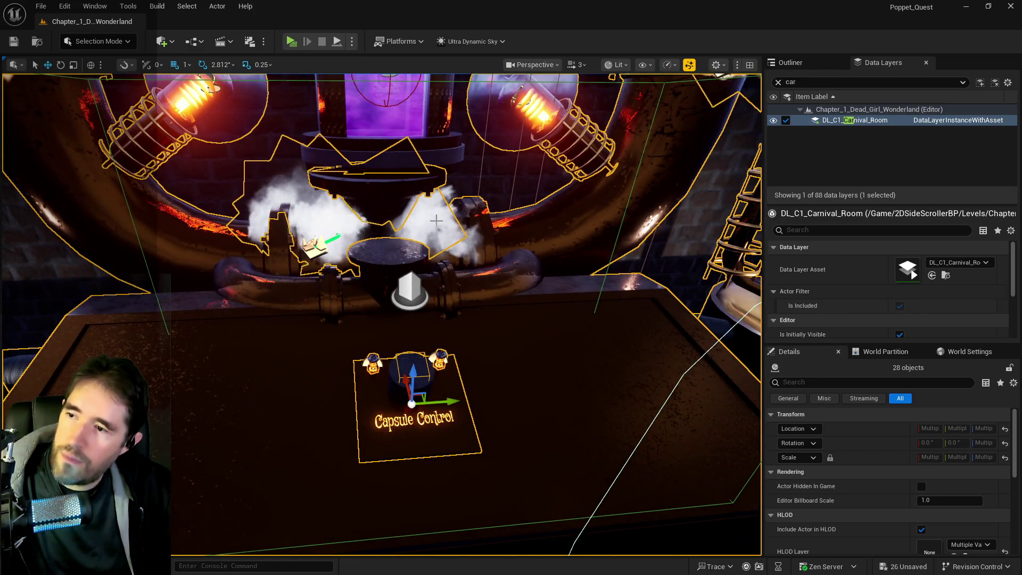
pyautogui.scroll(-10, 440, 220)
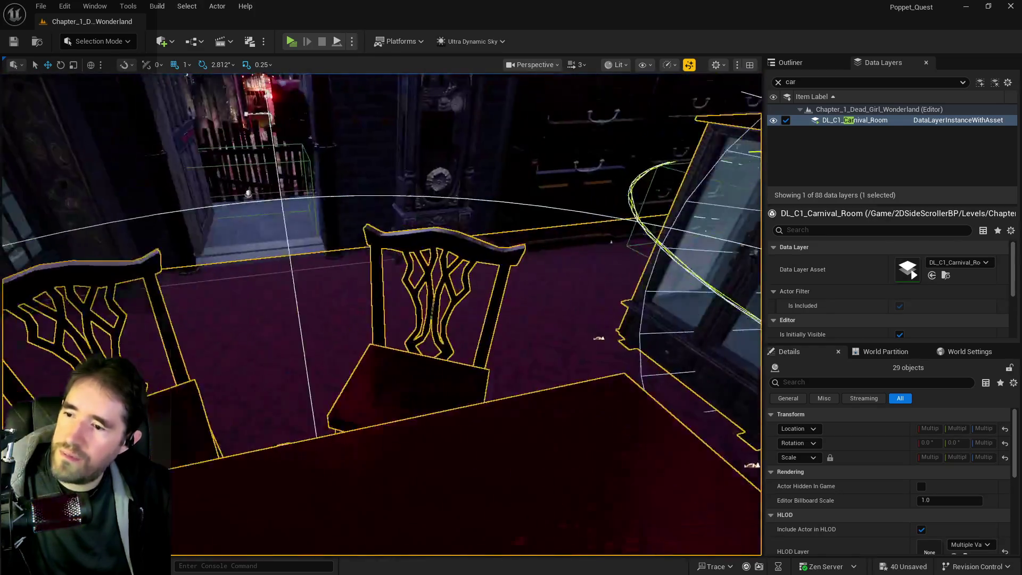
pyautogui.scroll(-10, 381, 314)
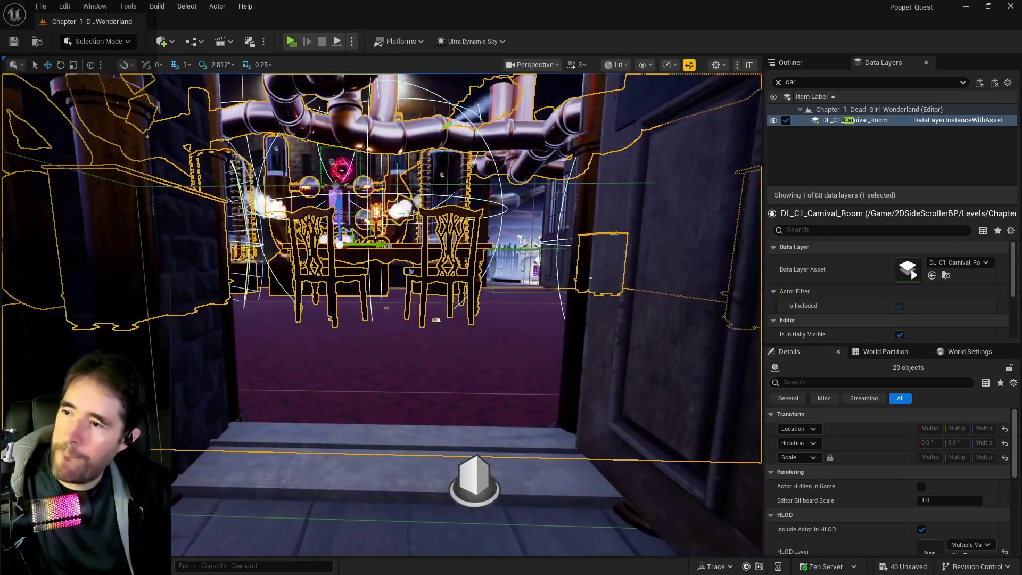
pyautogui.scroll(5, 403, 270)
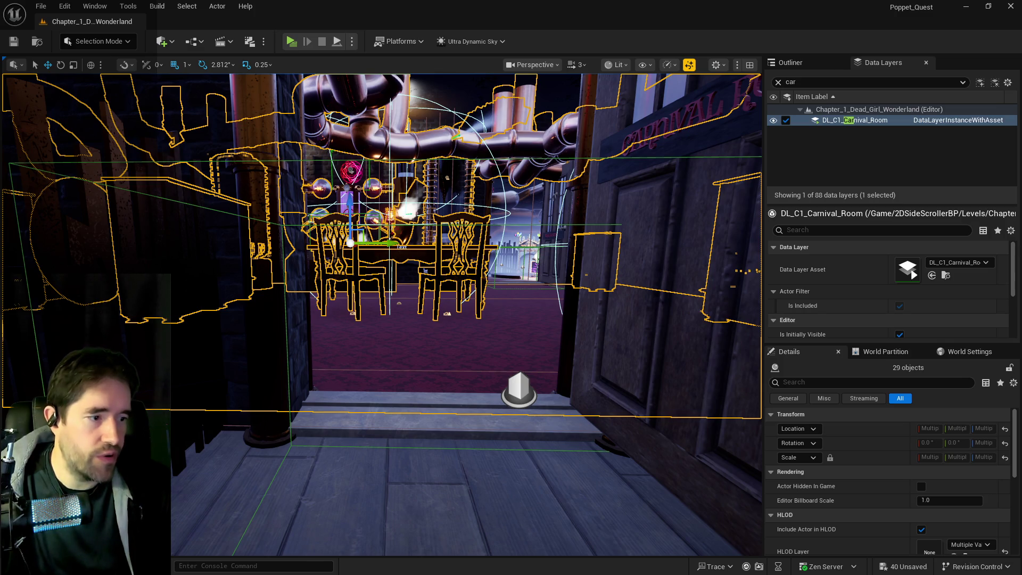
pyautogui.scroll(5, 581, 293)
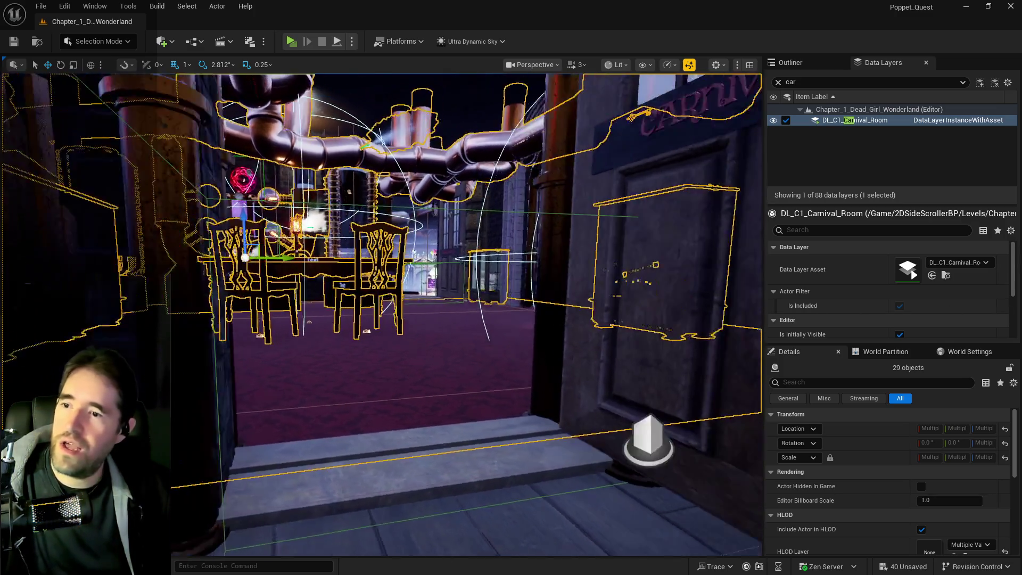
pyautogui.scroll(5, 467, 314)
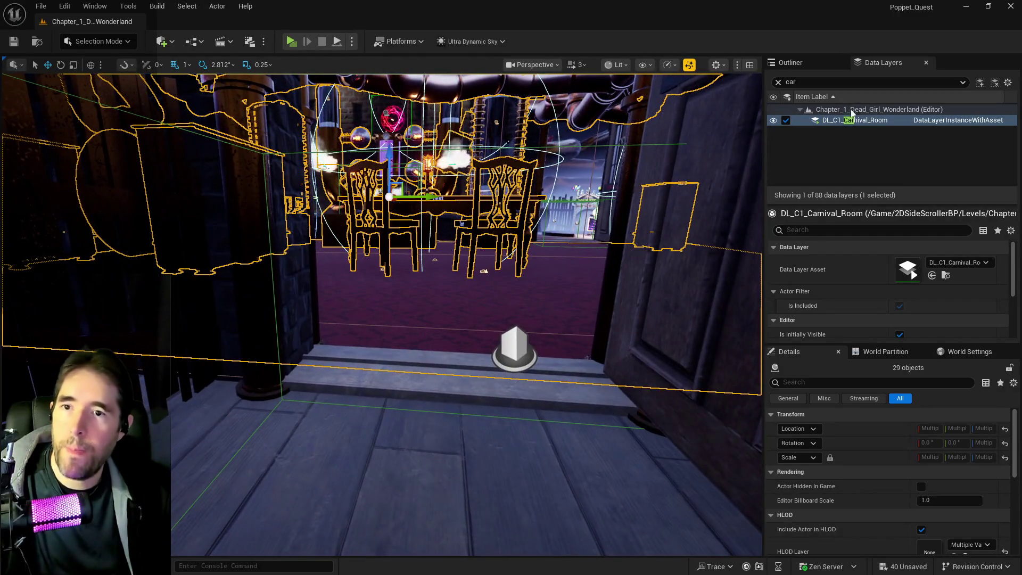
pyautogui.rightClick(851, 119)
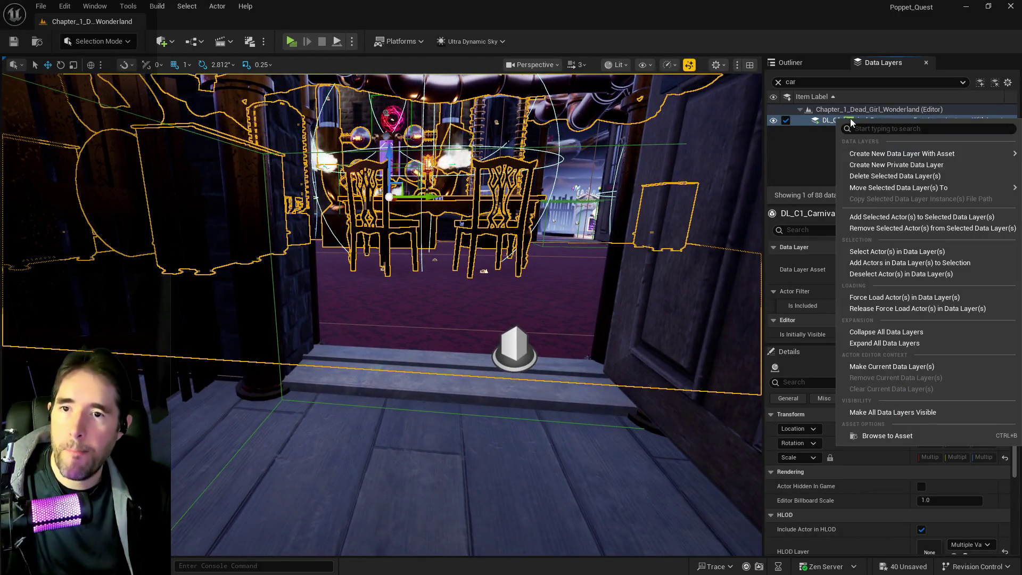
# Add the selected actors to DL_C1_Carnival_Room and save all changes.
pyautogui.click(877, 220)
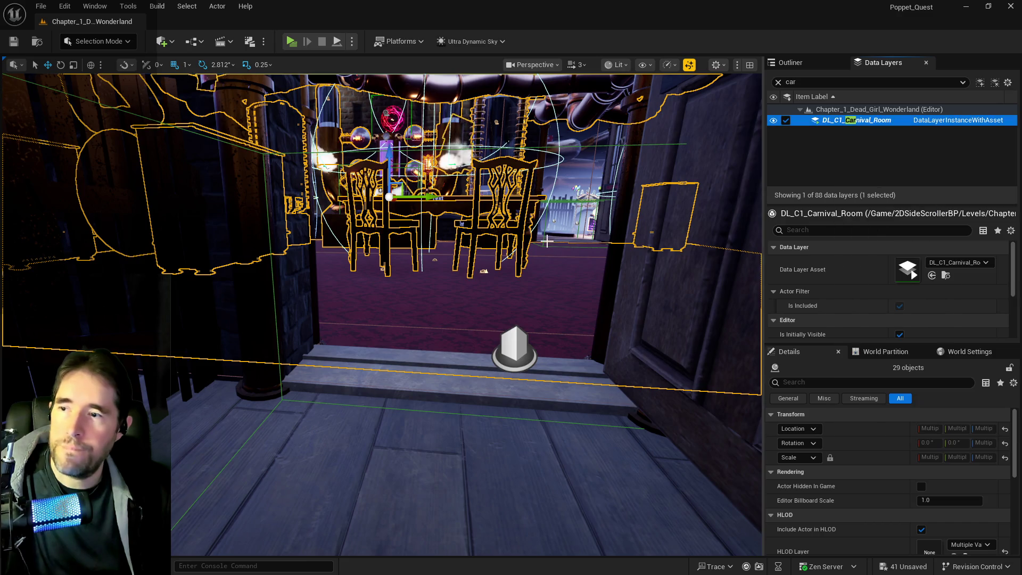
pyautogui.scroll(4, 467, 314)
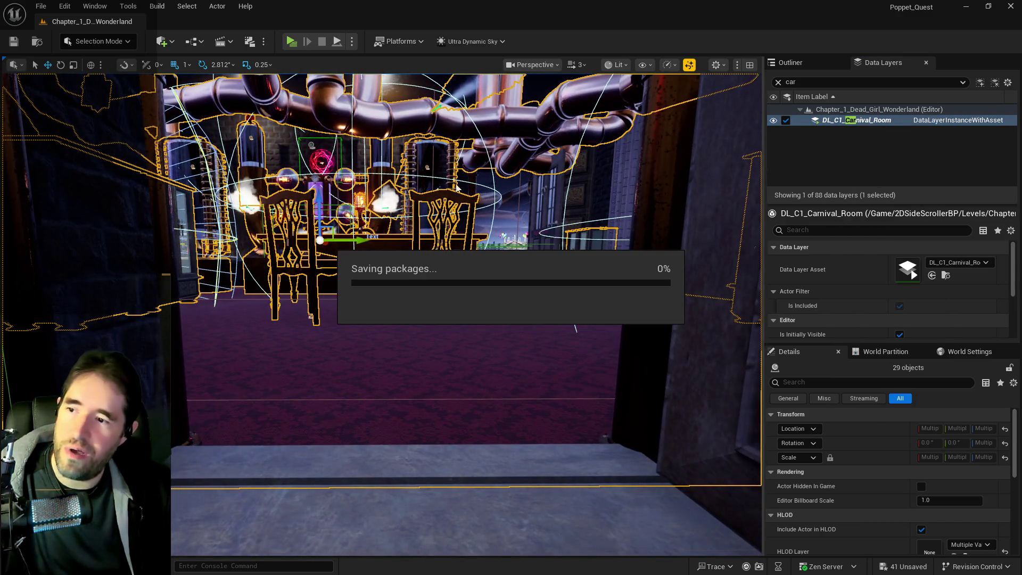
pyautogui.hotkey('ctrl', 's')
pyautogui.moveTo(350, 125); pyautogui.dragTo(349, 125)
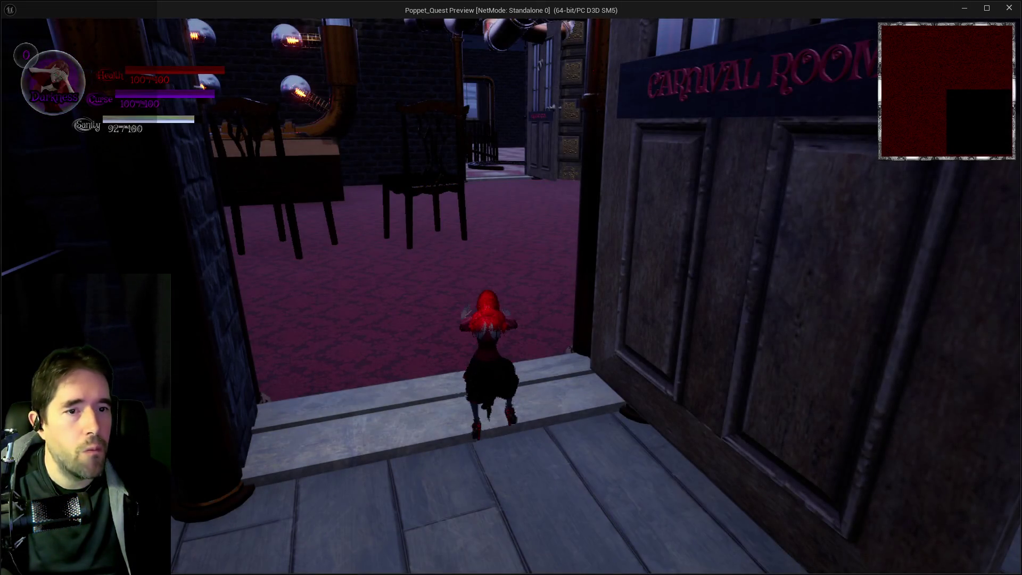
# Run the character up the doorway step into the Magician Room and back, then return to the editor.
pyautogui.press('s')
pyautogui.press('w')
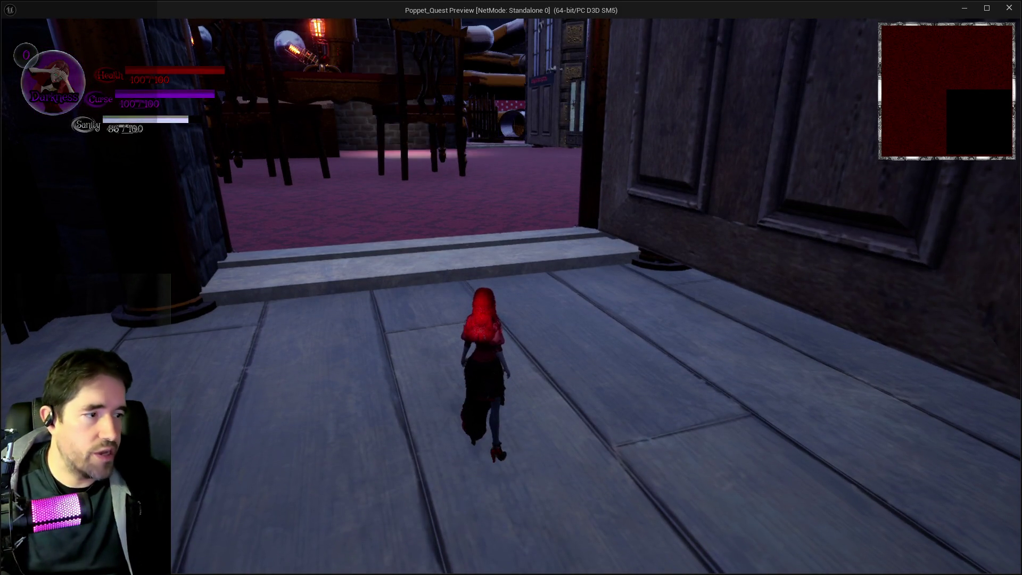
pyautogui.press('w')
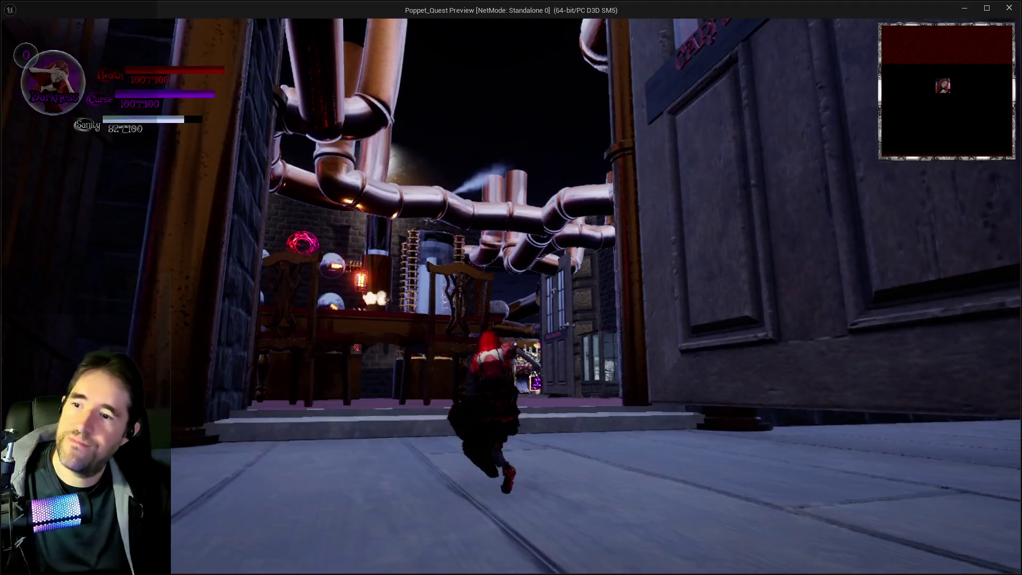
pyautogui.press('w')
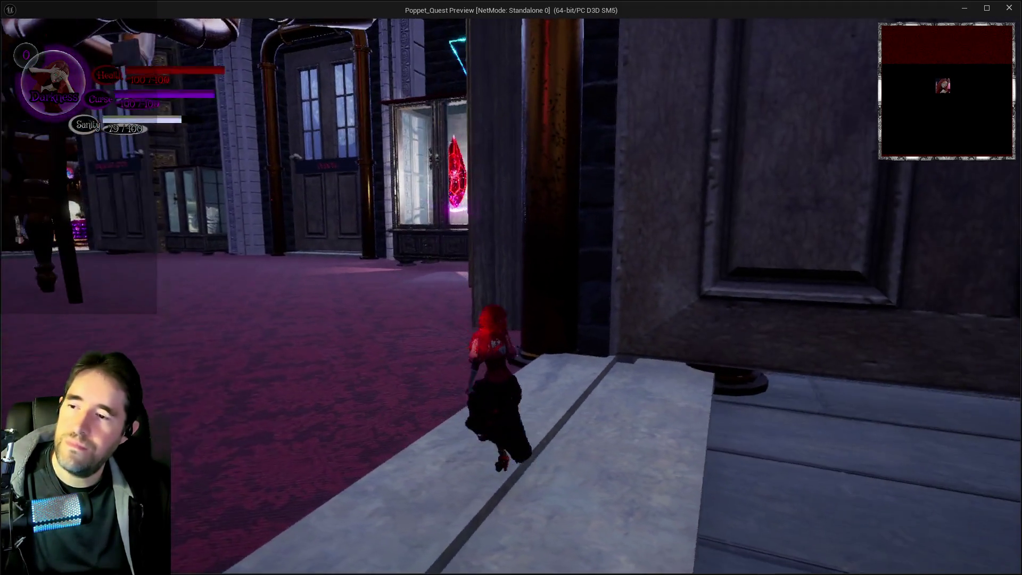
pyautogui.press('w')
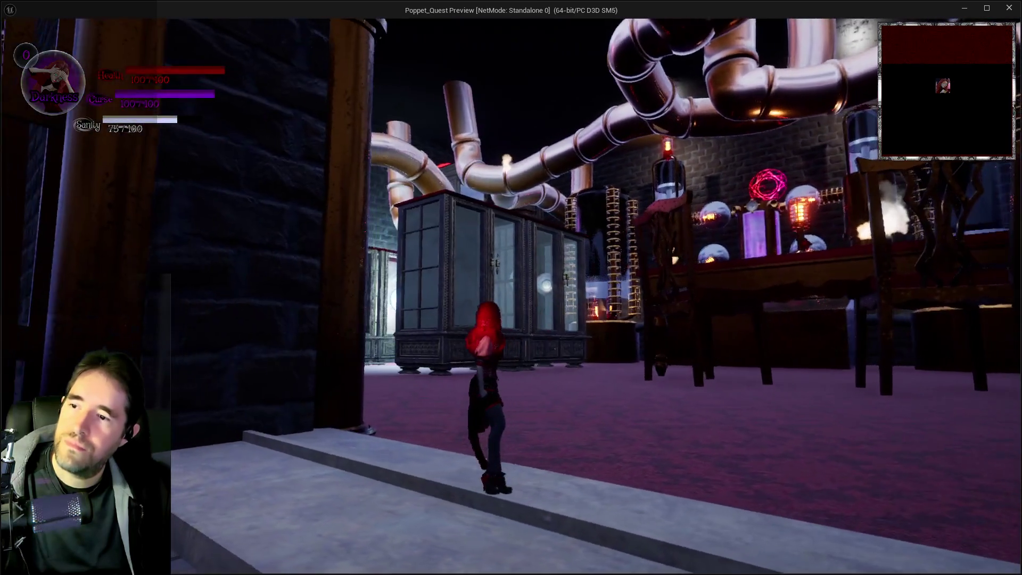
pyautogui.press('s')
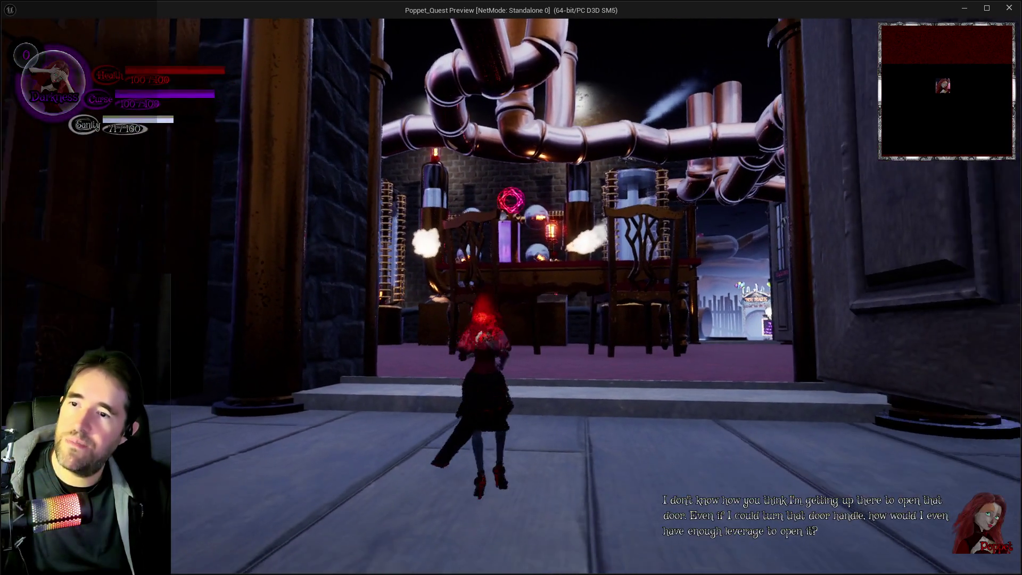
pyautogui.press('w')
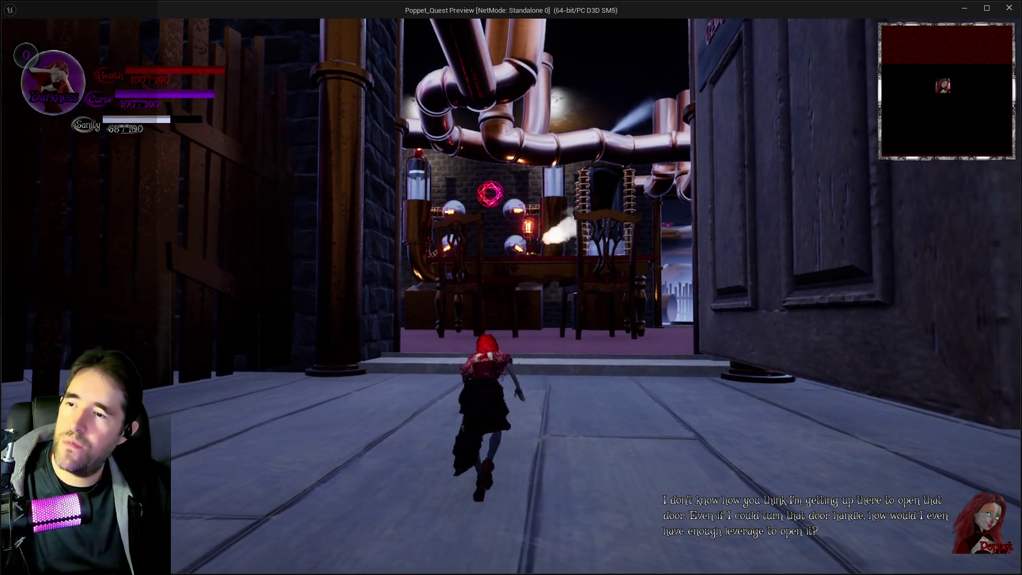
pyautogui.press('w')
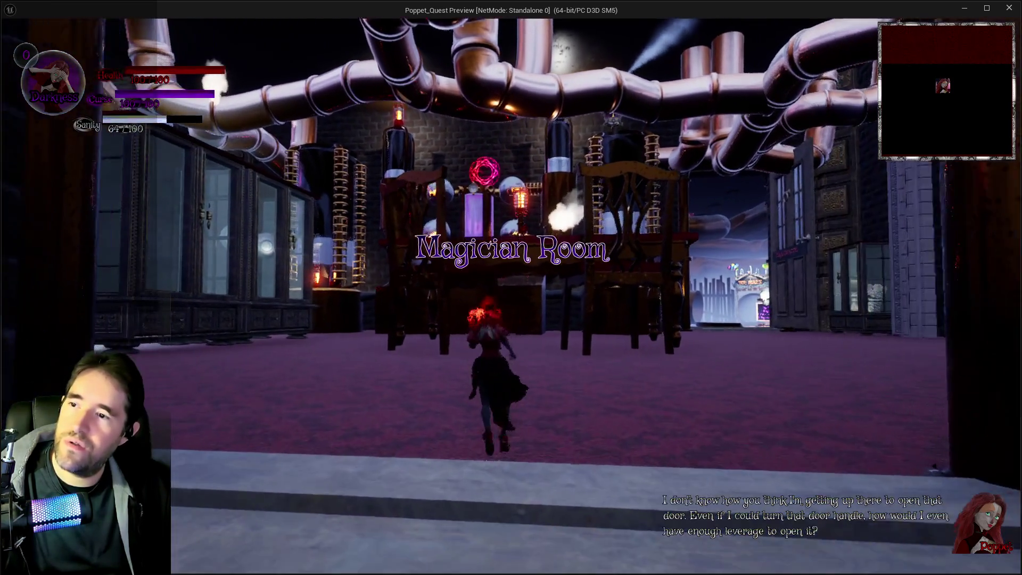
pyautogui.press('s')
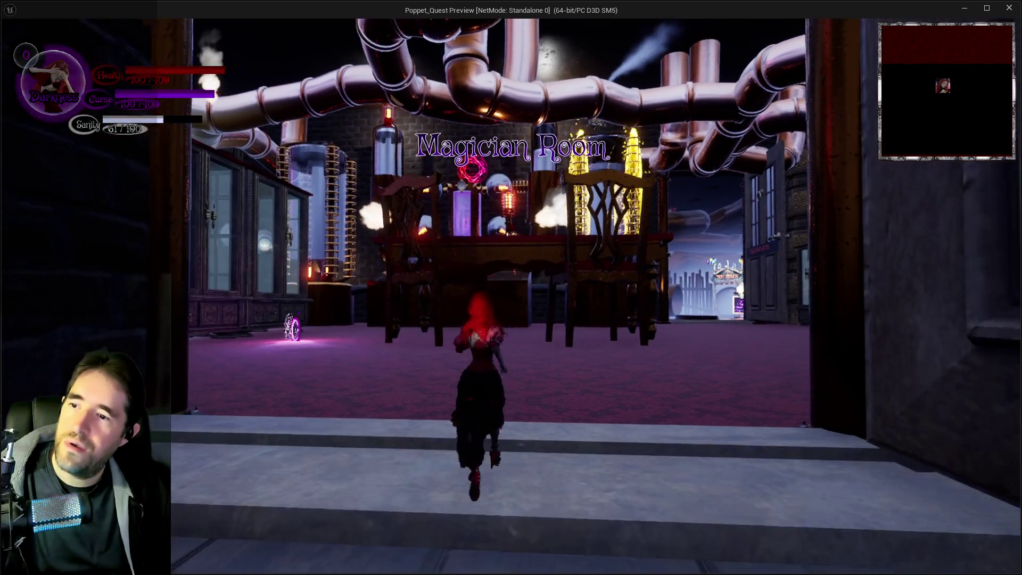
pyautogui.hotkey('alt', 'Tab')
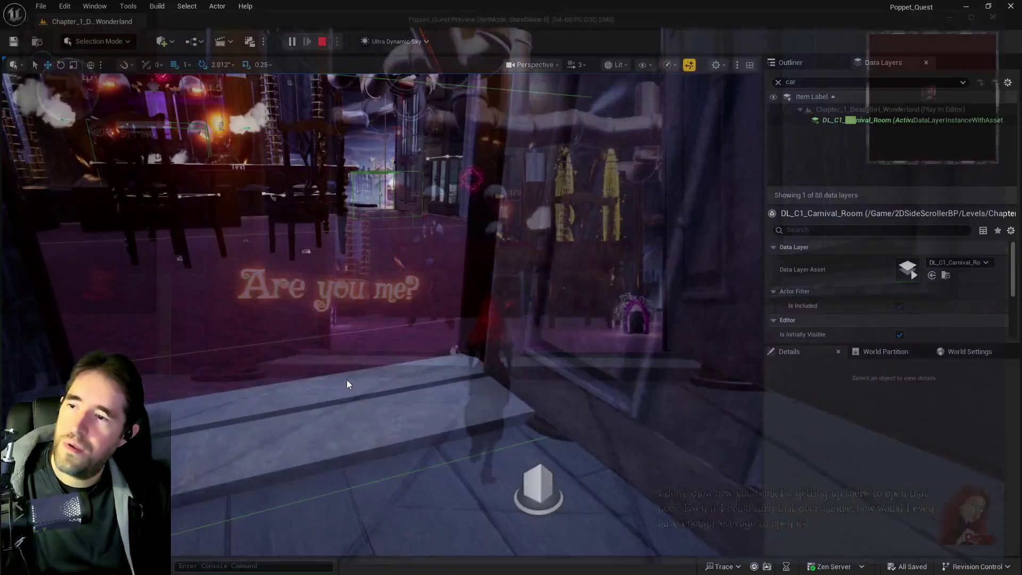
# Stop the game preview and select all DL_C1_Carnival_Room layer actors.
pyautogui.press('Escape')
pyautogui.doubleClick(856, 120)
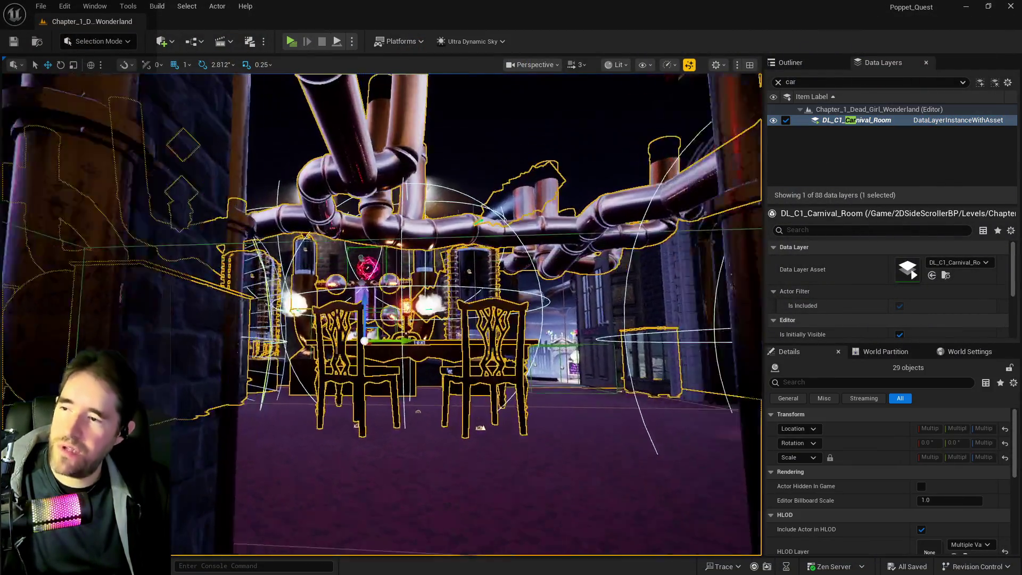
pyautogui.scroll(5, 431, 362)
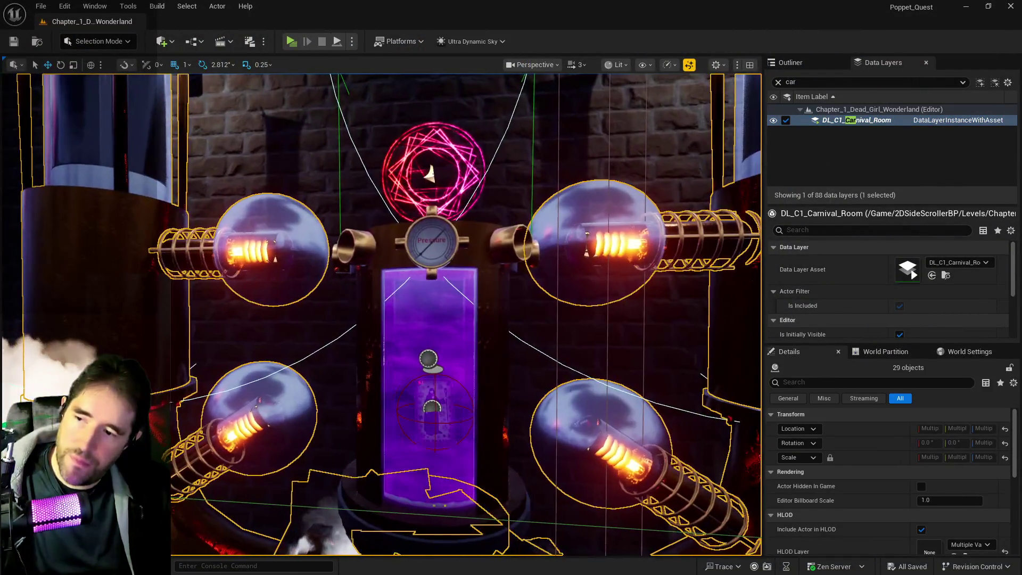
# Add the pressure vat BP_Resurrection_Vat4 and its tarot card to DL_C1_Carnival_Room.
pyautogui.click(431, 383)
pyautogui.scroll(8, 390, 394)
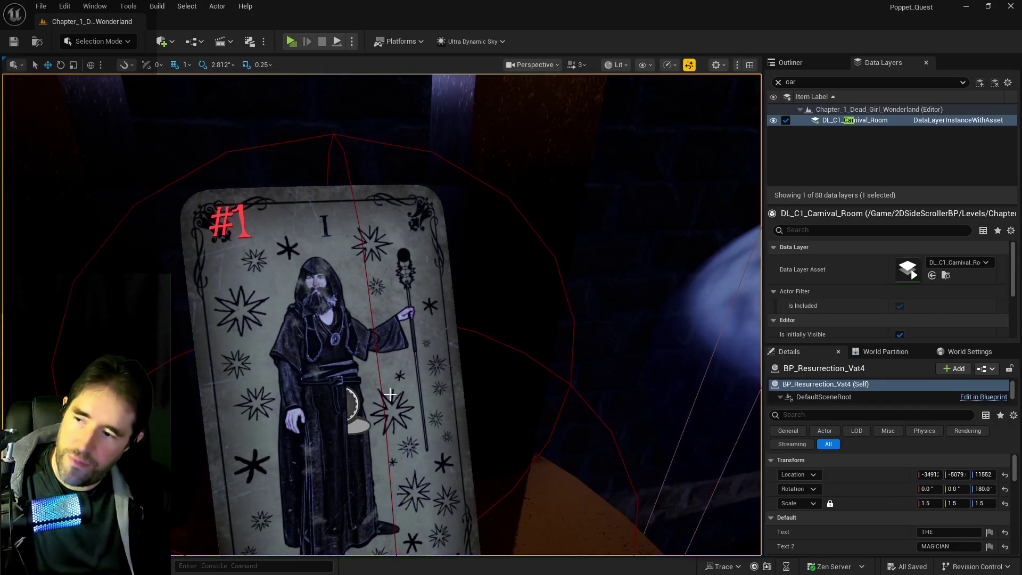
pyautogui.keyDown('ctrl'); pyautogui.click(390, 391); pyautogui.keyUp('ctrl')
pyautogui.scroll(-10, 390, 391)
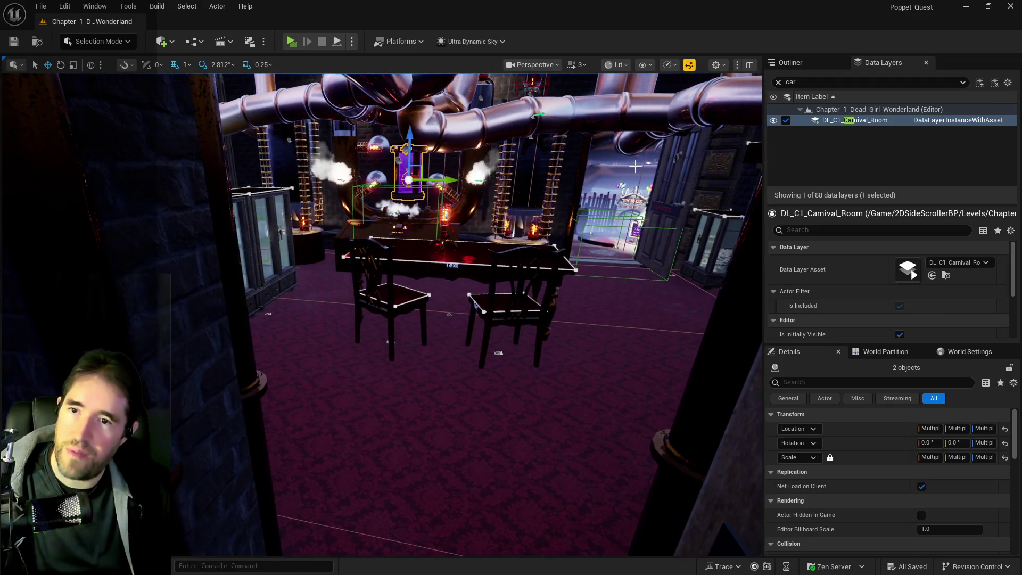
pyautogui.rightClick(863, 121)
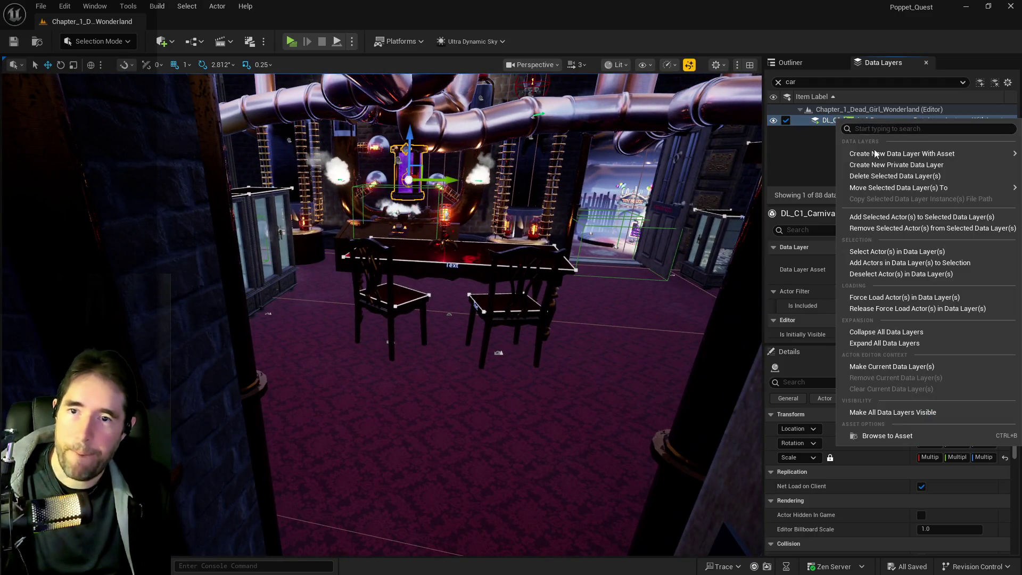
pyautogui.click(874, 217)
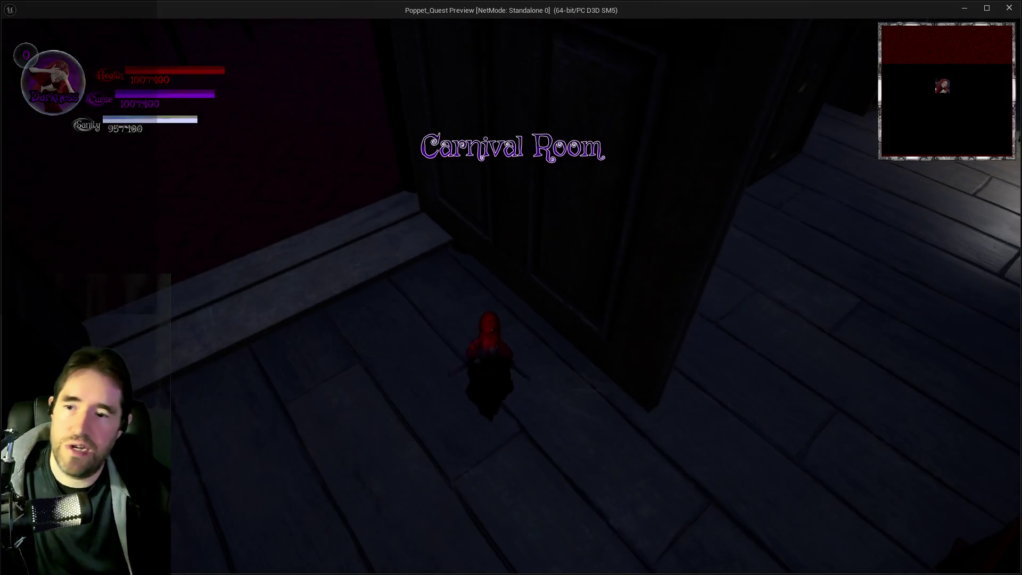
# Run the character through the alley, Magician Room and arched door into the pipe lab, then return to the editor.
pyautogui.press('w')
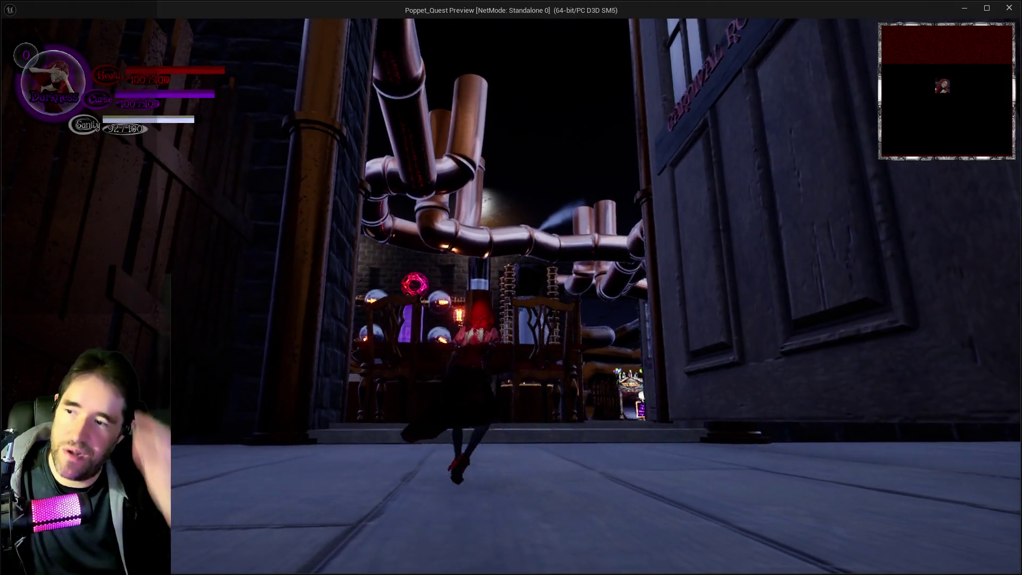
pyautogui.press('w')
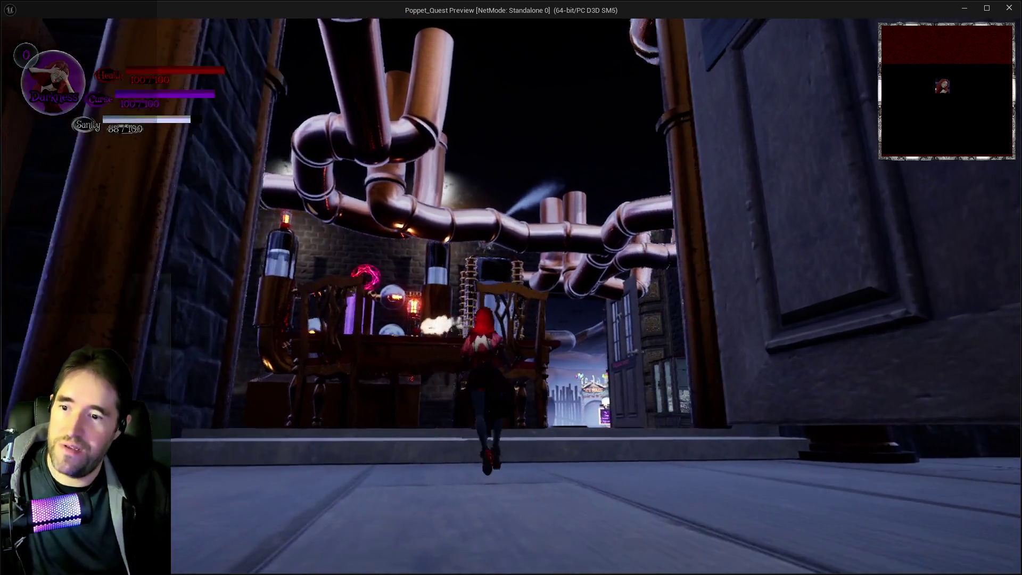
pyautogui.press('w')
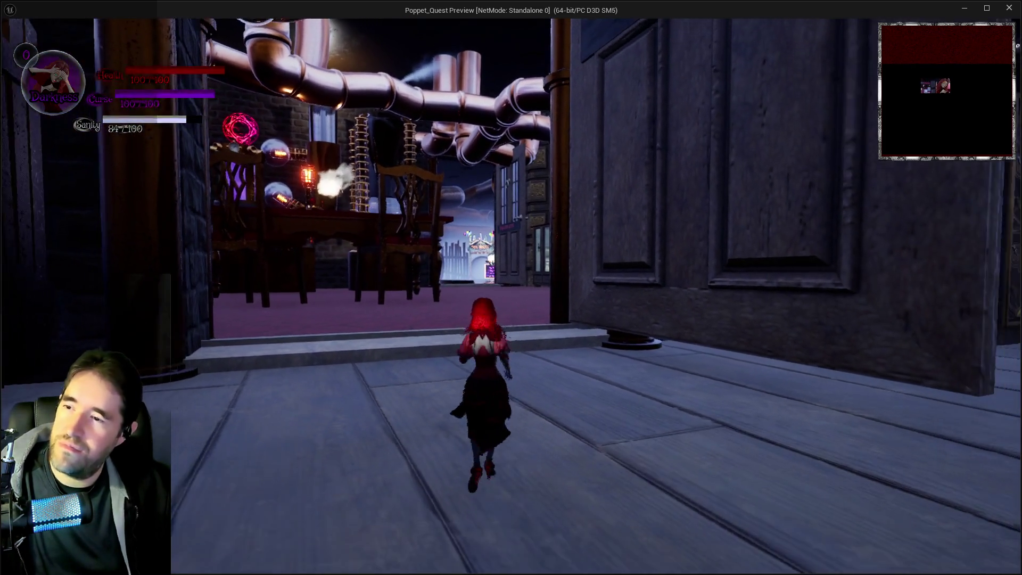
pyautogui.press('w')
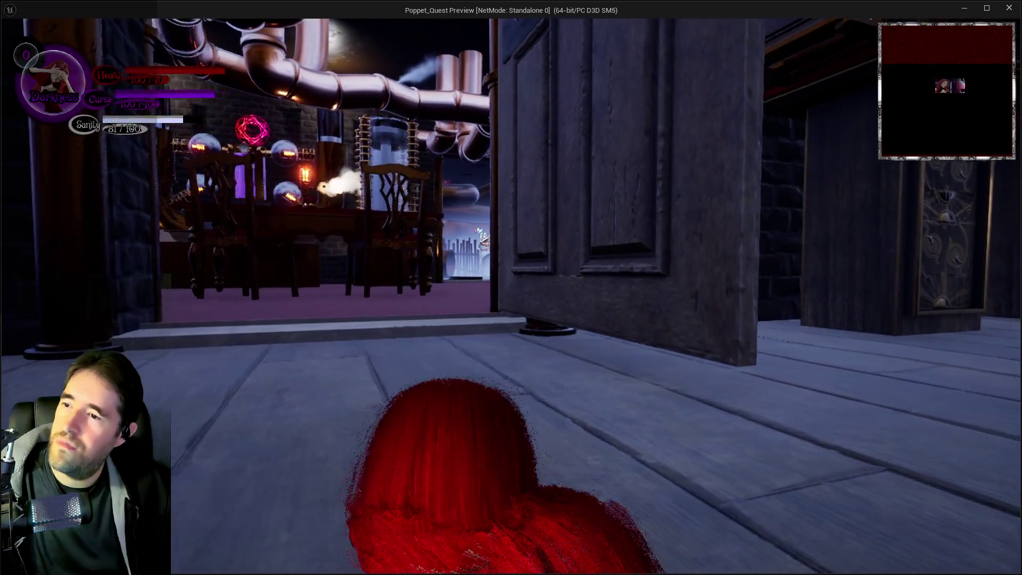
pyautogui.press('w')
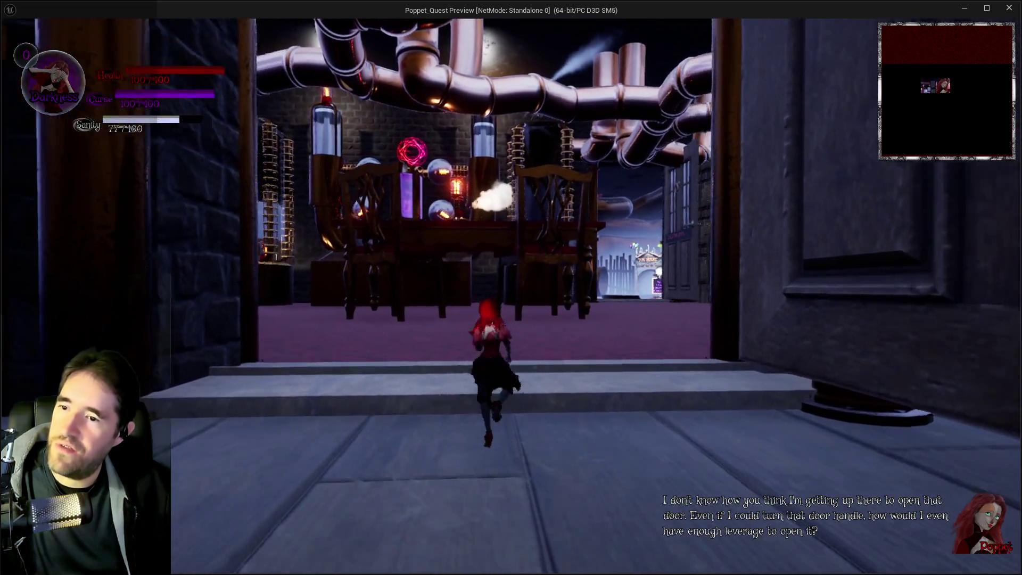
pyautogui.press('w')
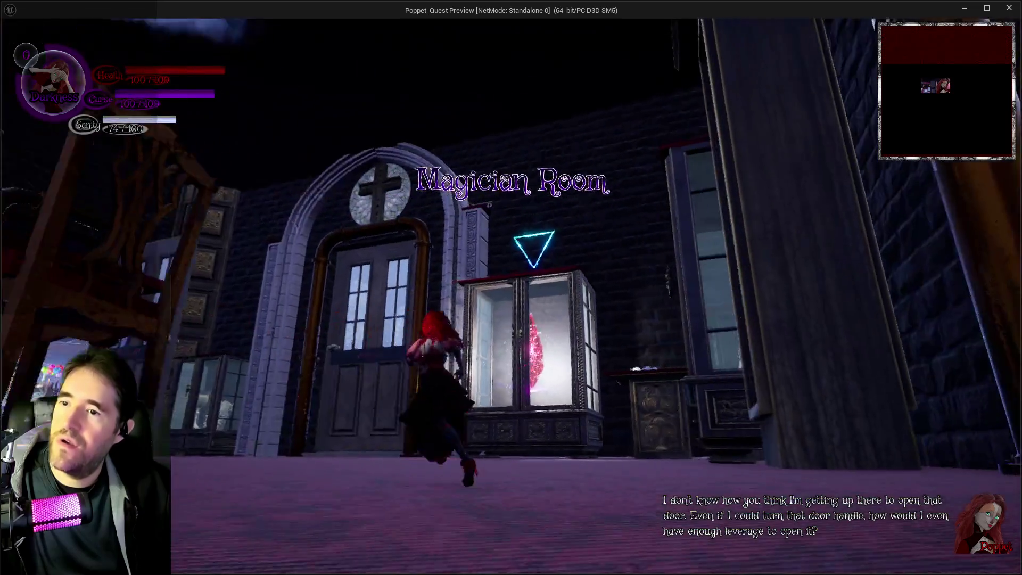
pyautogui.press('w')
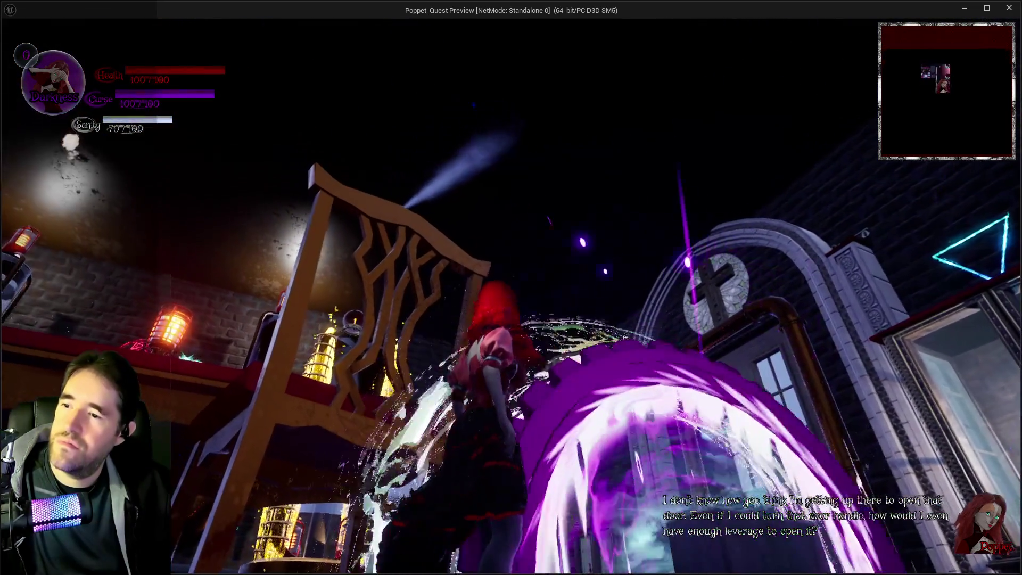
pyautogui.press('w')
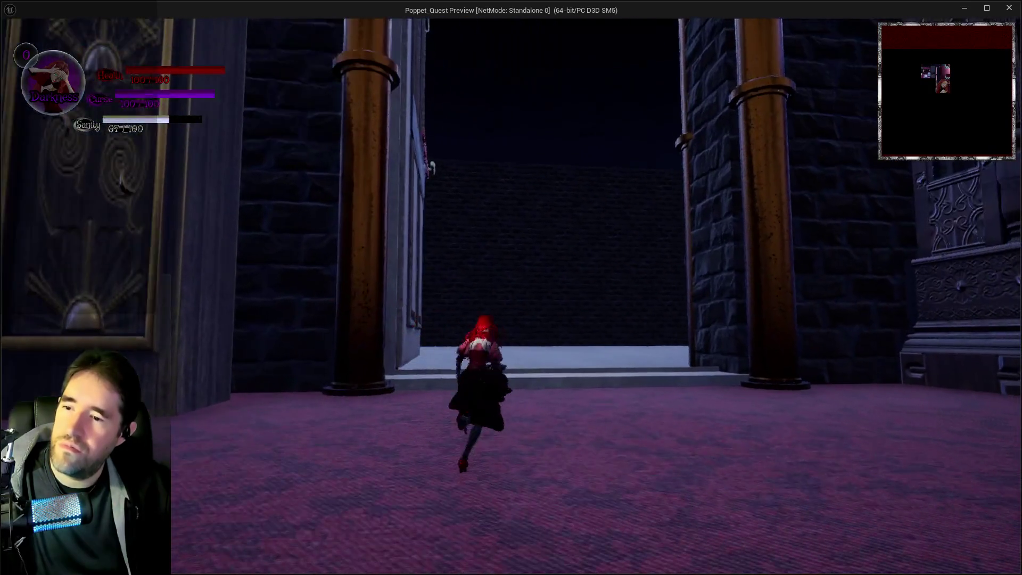
pyautogui.press('w')
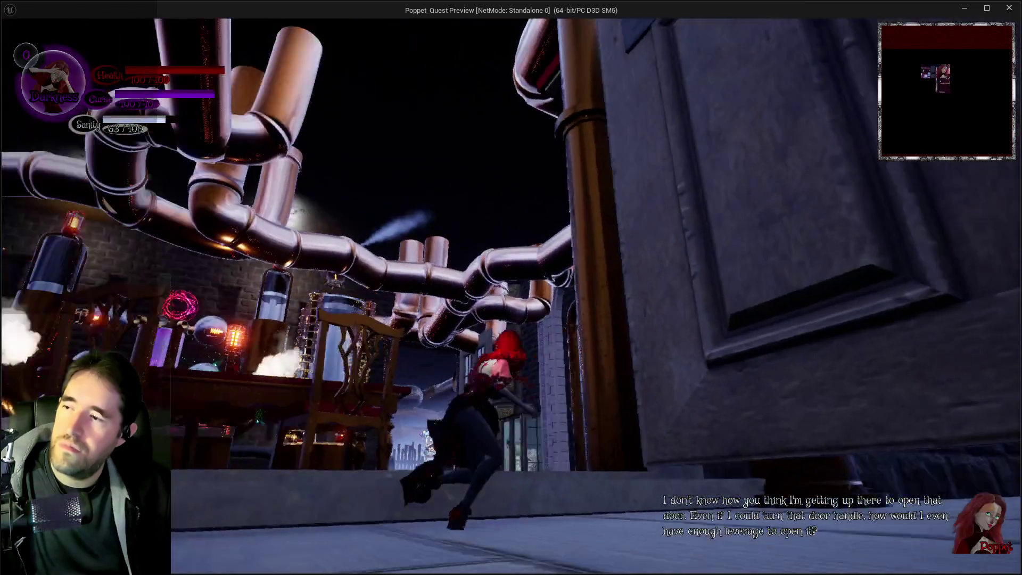
pyautogui.press('w')
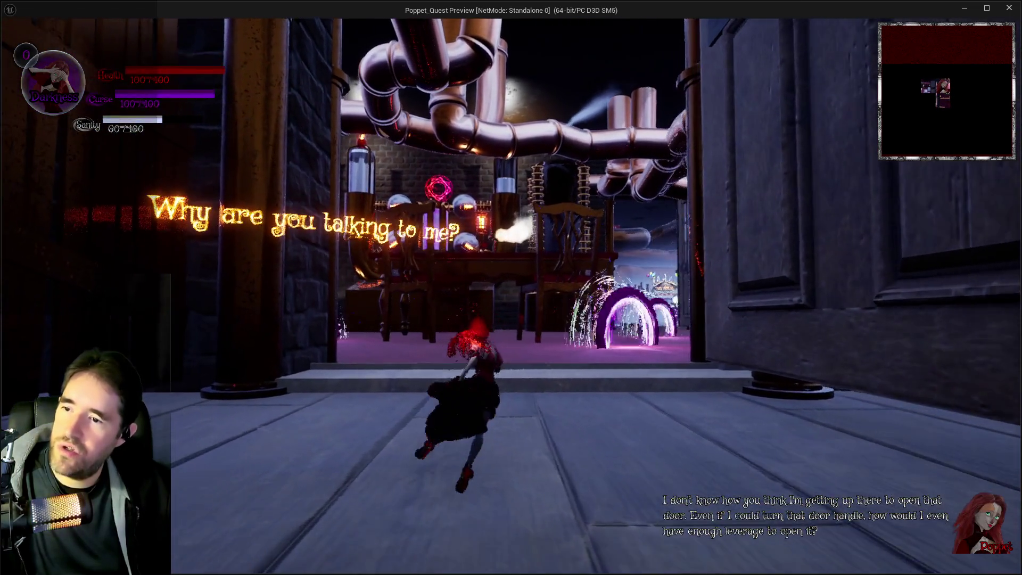
pyautogui.press('w')
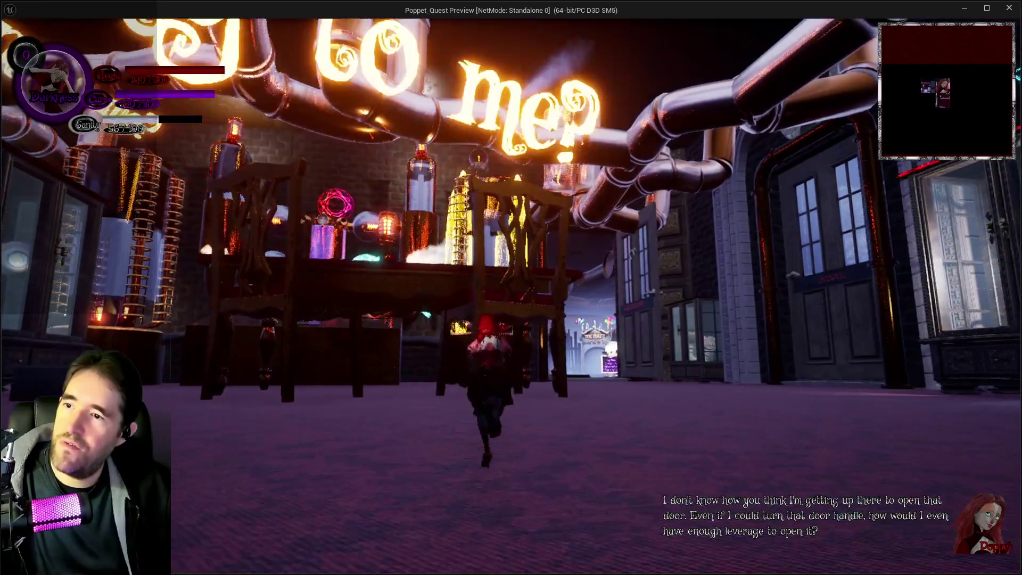
pyautogui.hotkey('alt', 'Tab')
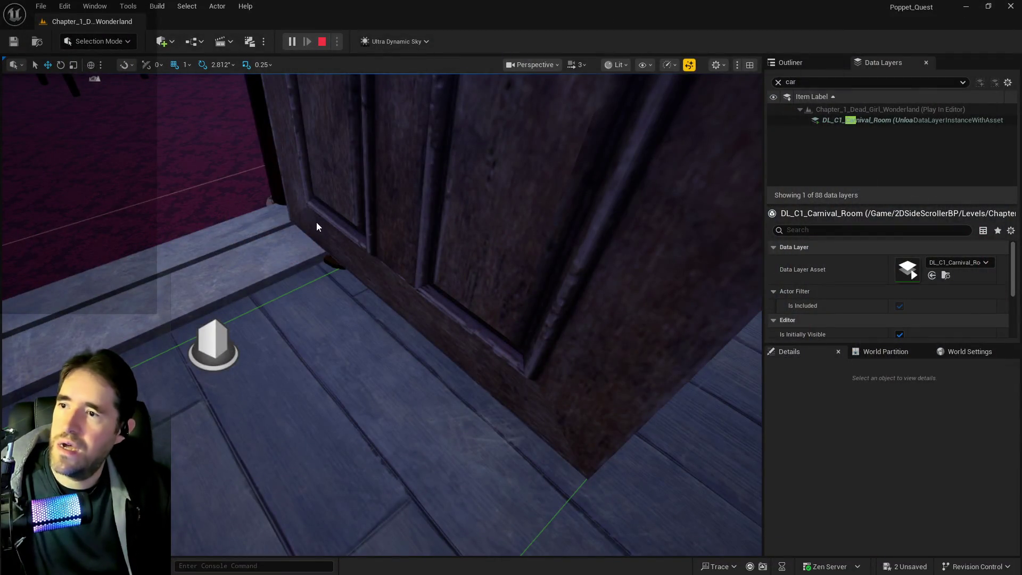
# Stop the preview and add SM_SM_Magician_Pipe_Maze2 to DL_C1_Magician_Room, found by filtering for 'mag'.
pyautogui.press('Escape')
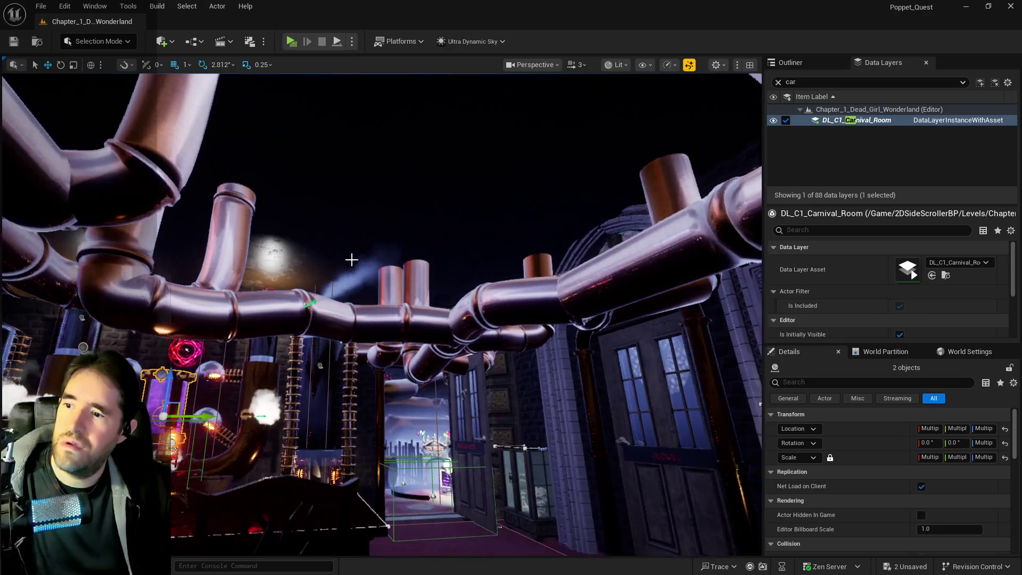
pyautogui.click(681, 176)
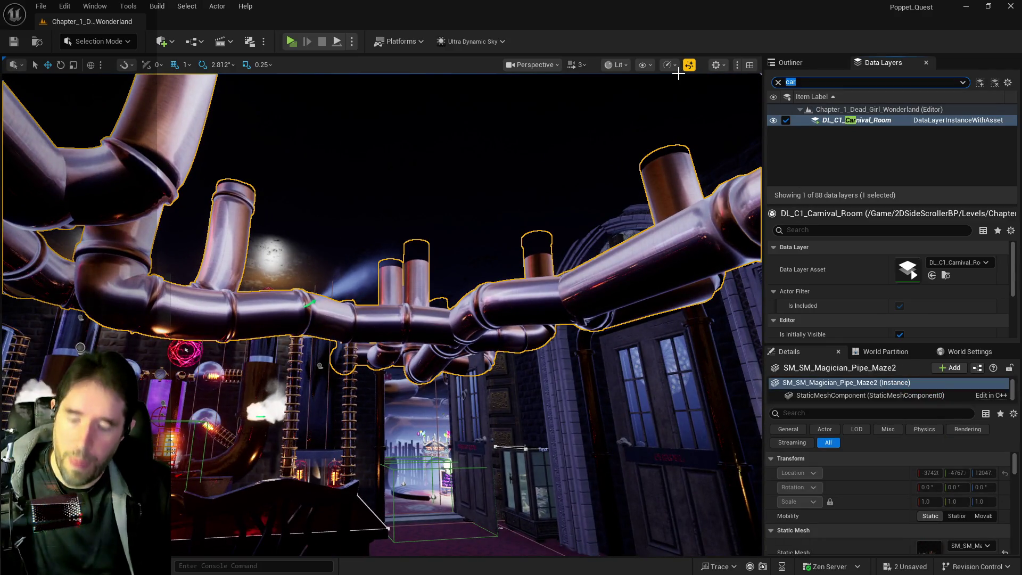
pyautogui.write('magic')
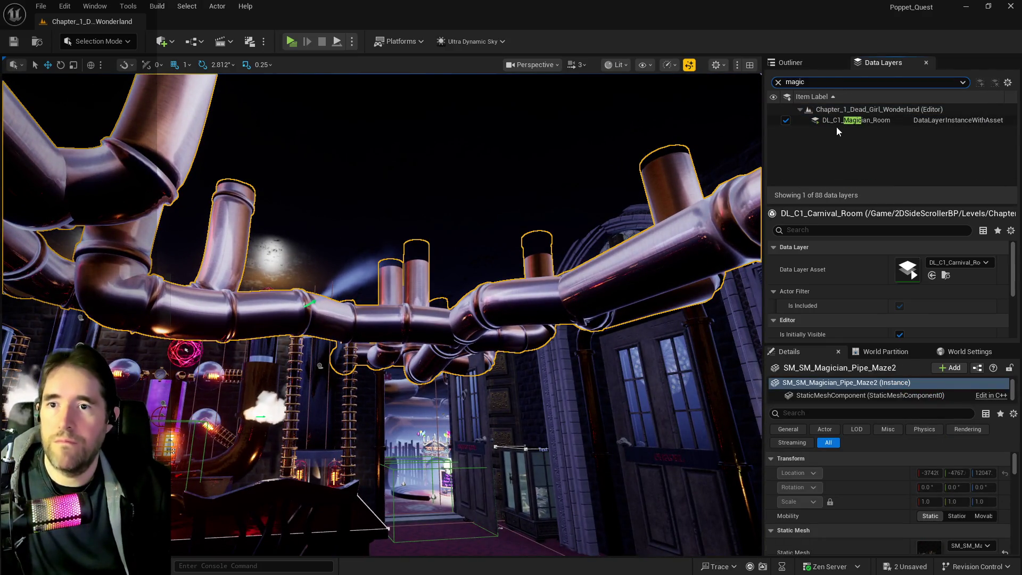
pyautogui.rightClick(835, 121)
pyautogui.click(881, 219)
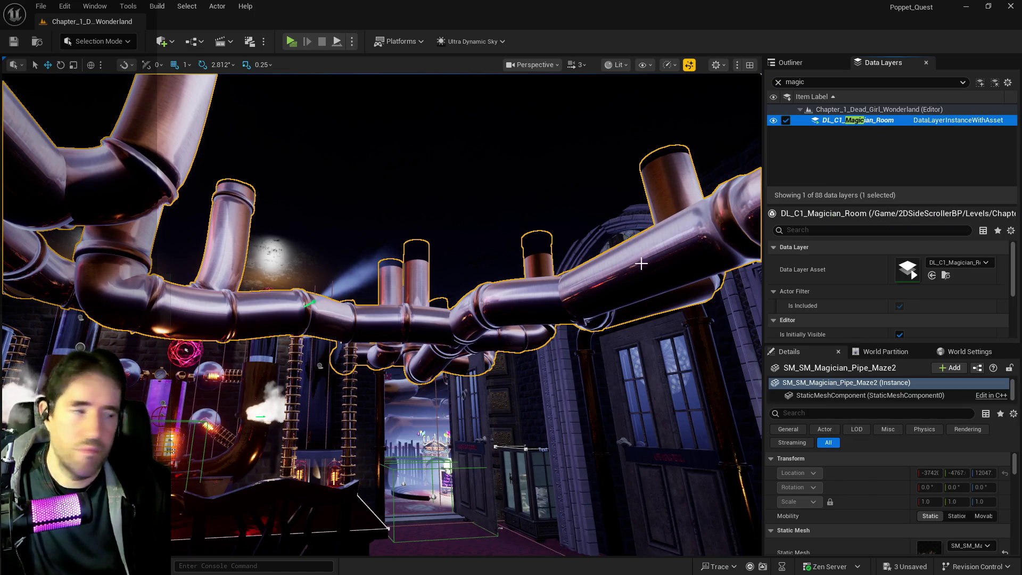
pyautogui.moveTo(464, 278); pyautogui.dragTo(463, 277)
pyautogui.moveTo(399, 151); pyautogui.dragTo(399, 152)
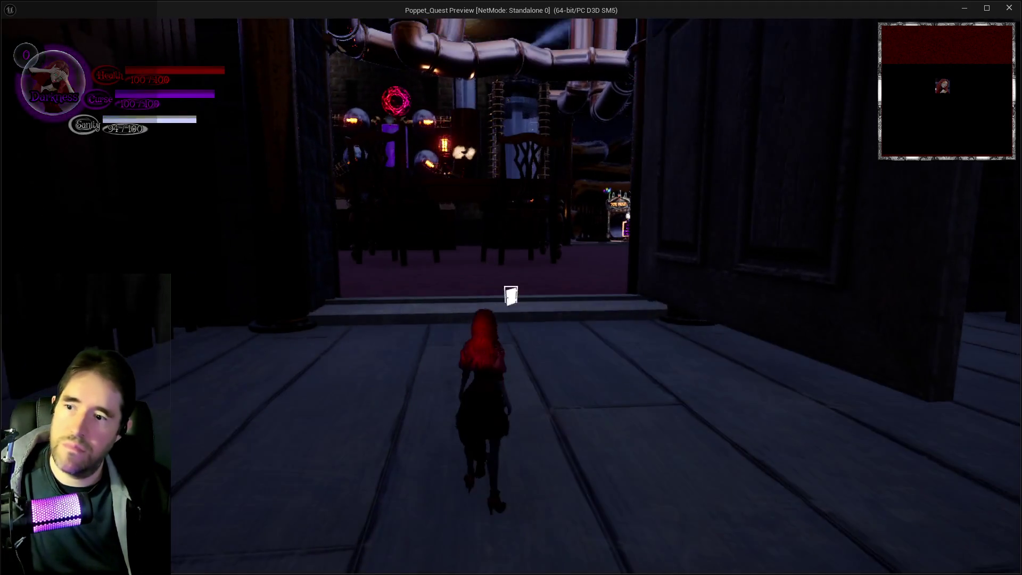
# Walk the character in and out of the Magician Room, run to the glass cabinets, then return to the editor.
pyautogui.press('w')
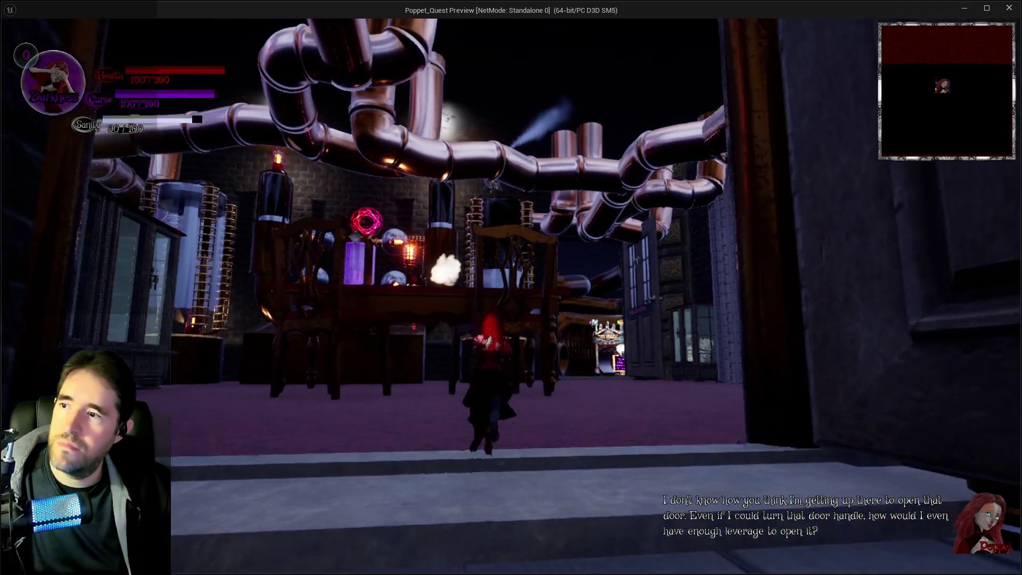
pyautogui.press('w')
pyautogui.press('s')
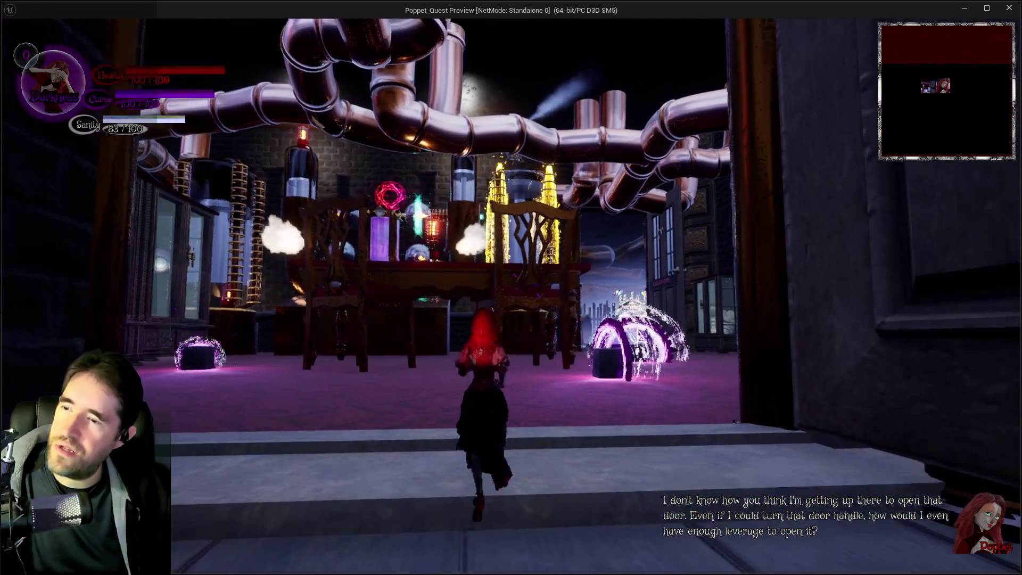
pyautogui.press('s')
pyautogui.press('w')
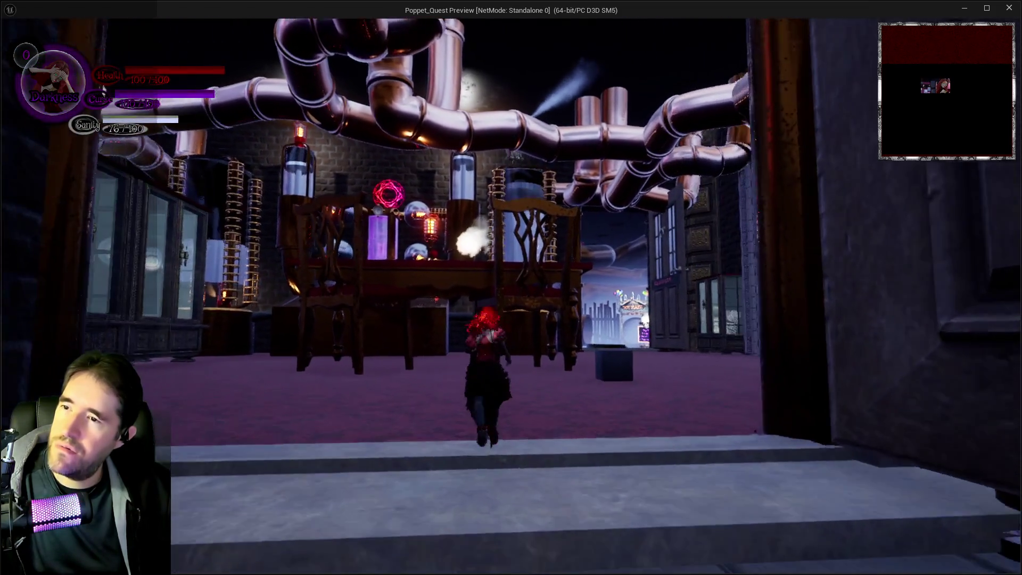
pyautogui.press('w')
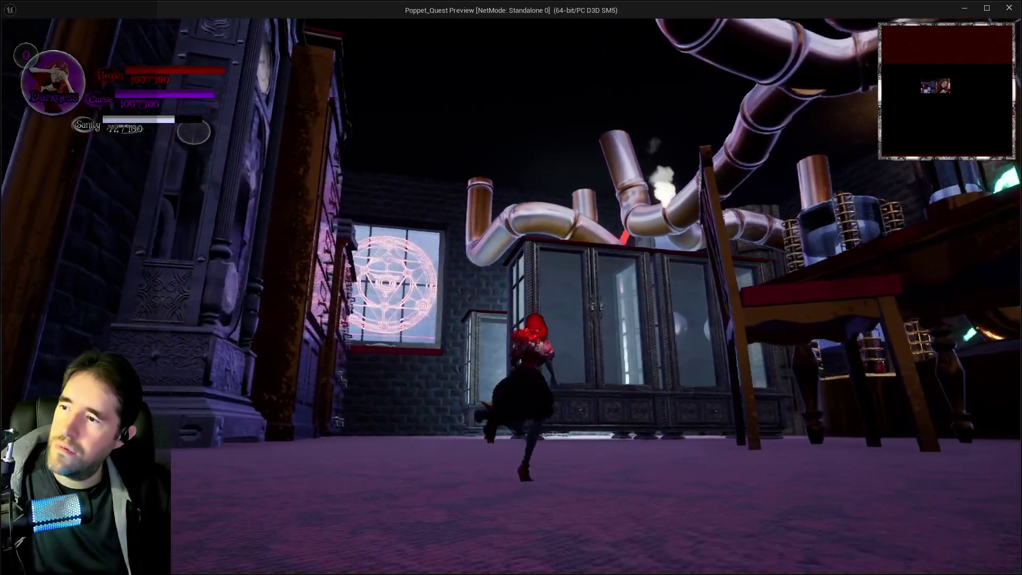
pyautogui.press('w')
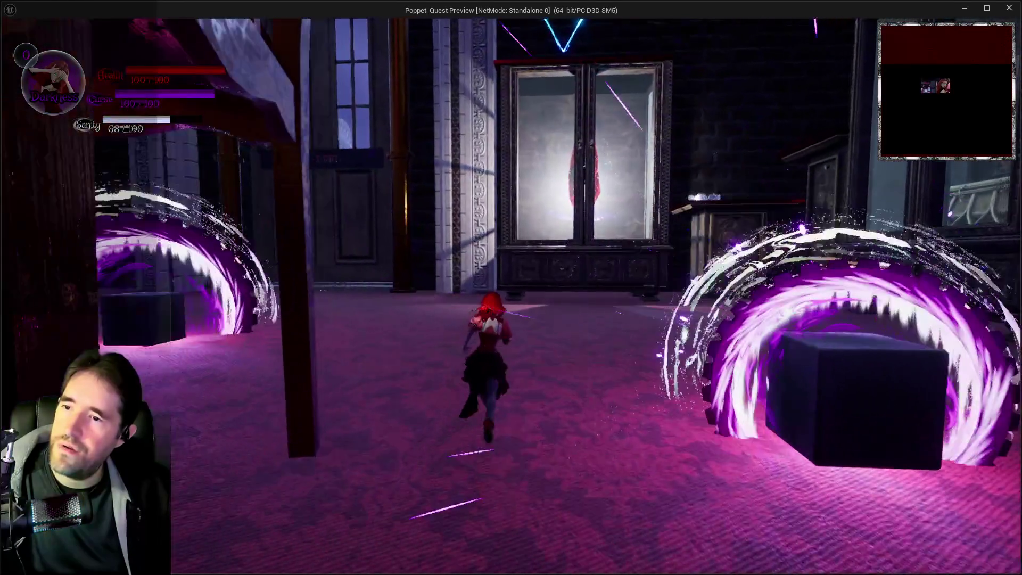
pyautogui.press('w')
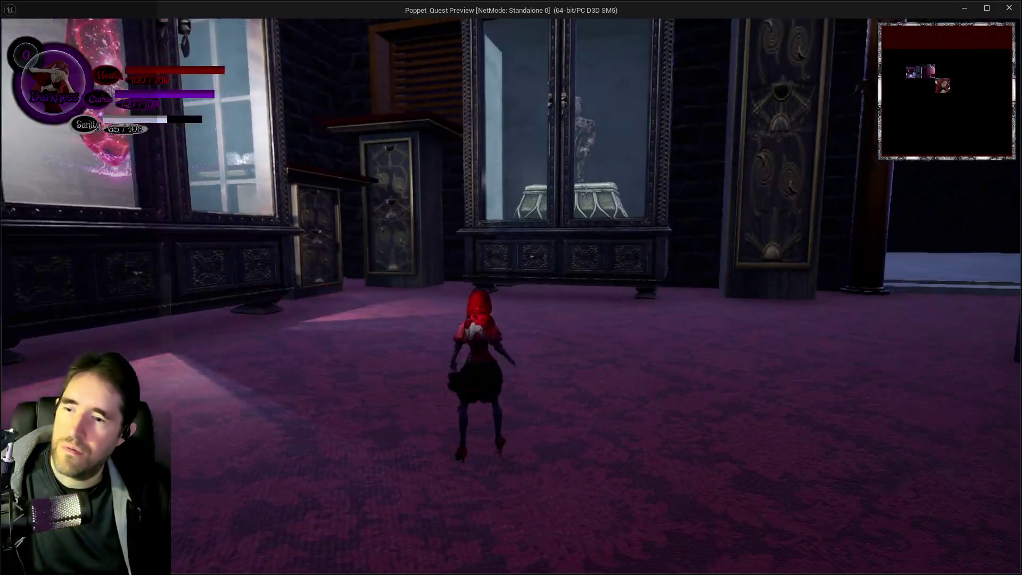
pyautogui.hotkey('alt', 'Tab')
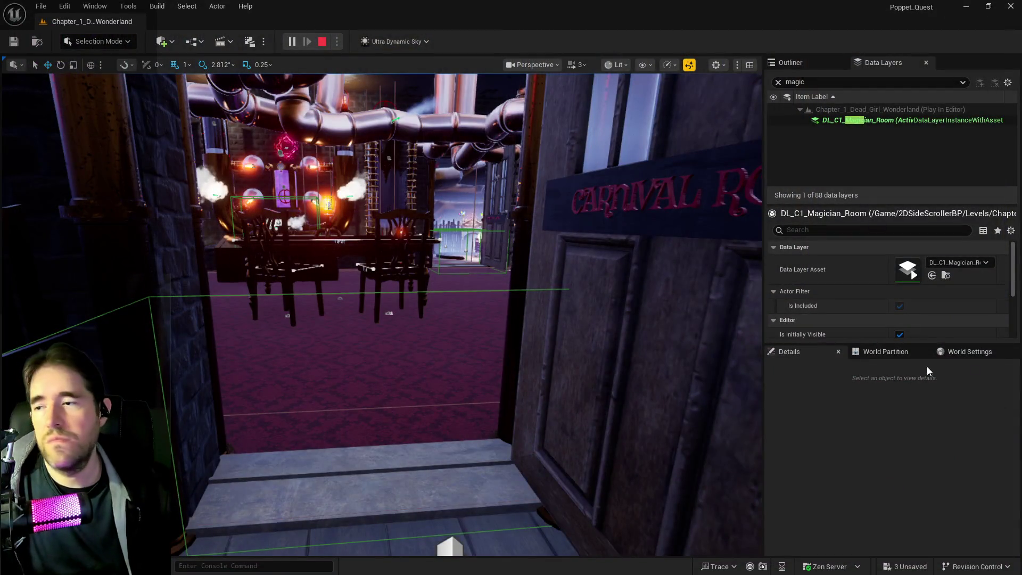
# End the play session and fly the viewport through the magician room, New Life Room door and corridor.
pyautogui.click(539, 322)
pyautogui.press('Escape')
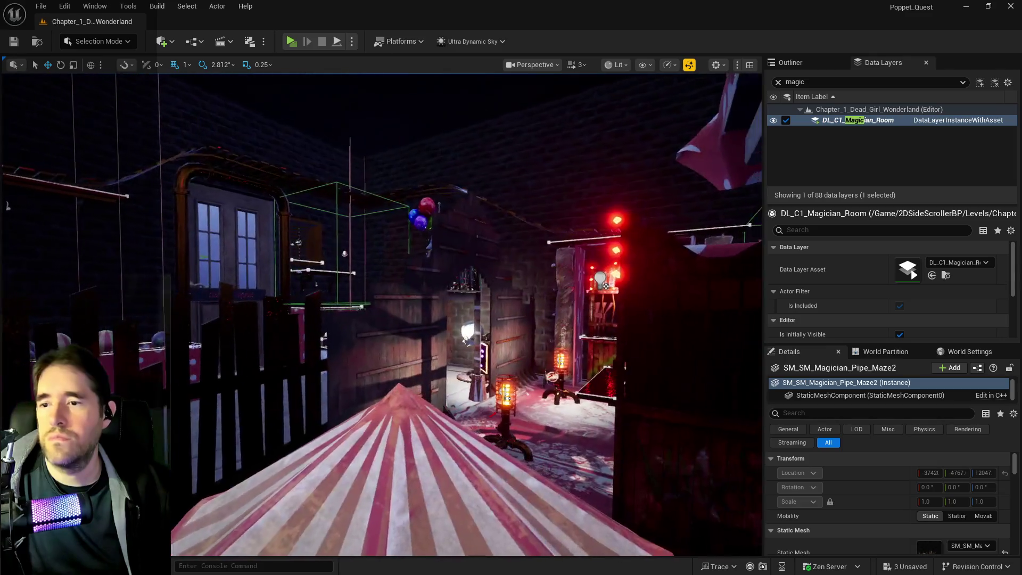
pyautogui.press('w')
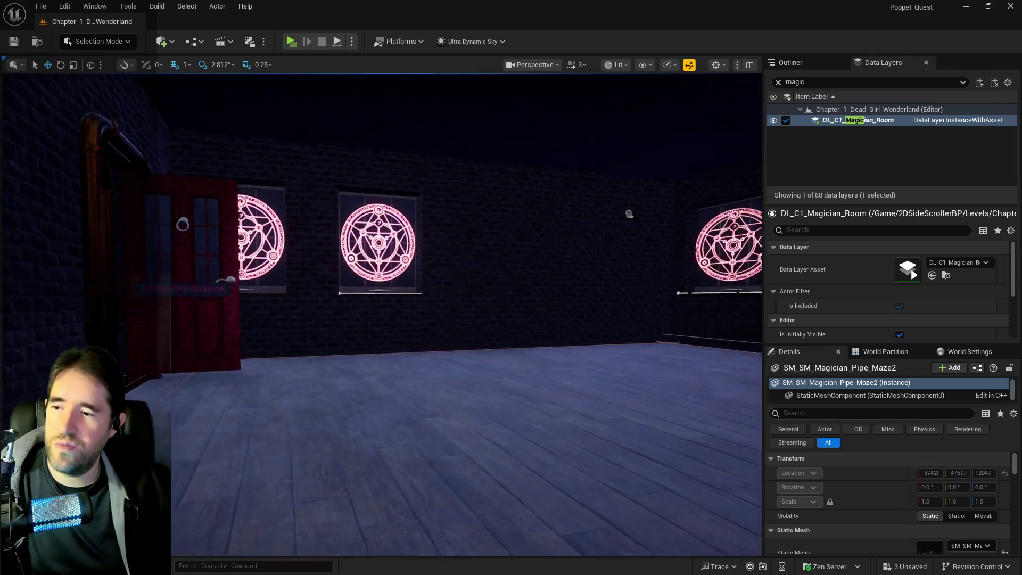
pyautogui.press('s')
pyautogui.press('w')
pyautogui.press('s')
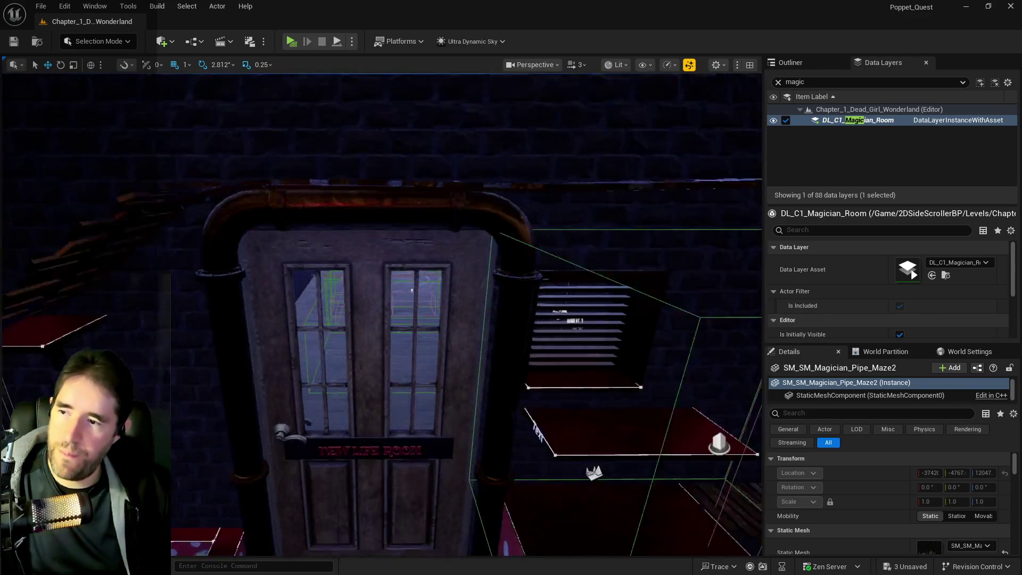
pyautogui.press('s')
pyautogui.press('w')
pyautogui.press('w')
pyautogui.press('w')
pyautogui.press('s')
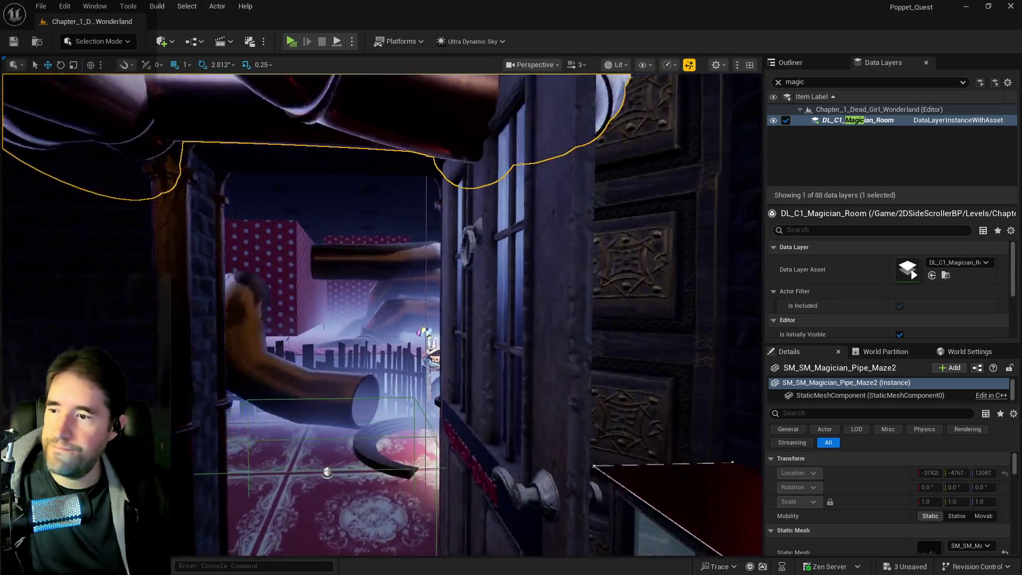
pyautogui.press('w')
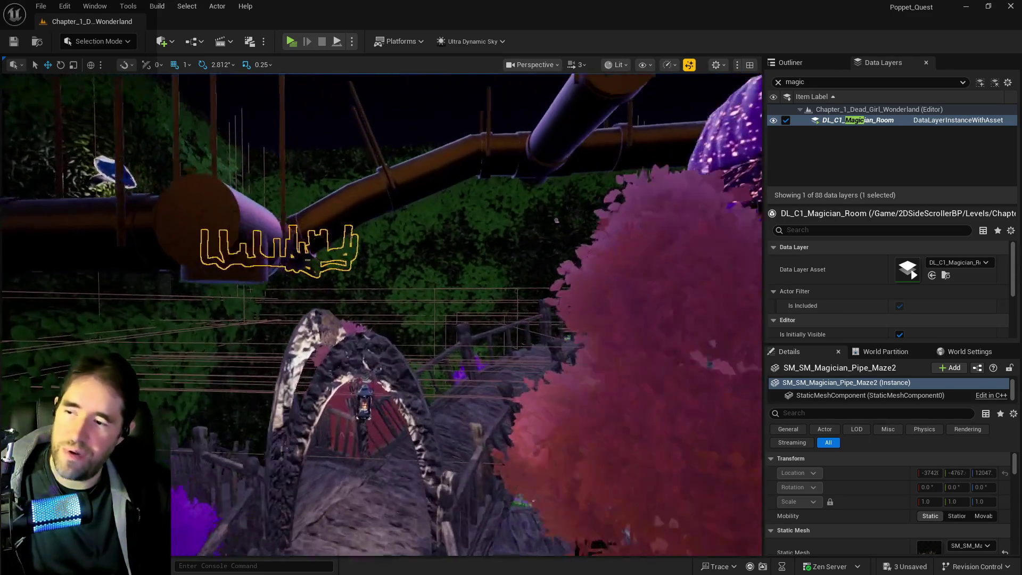
pyautogui.press('w')
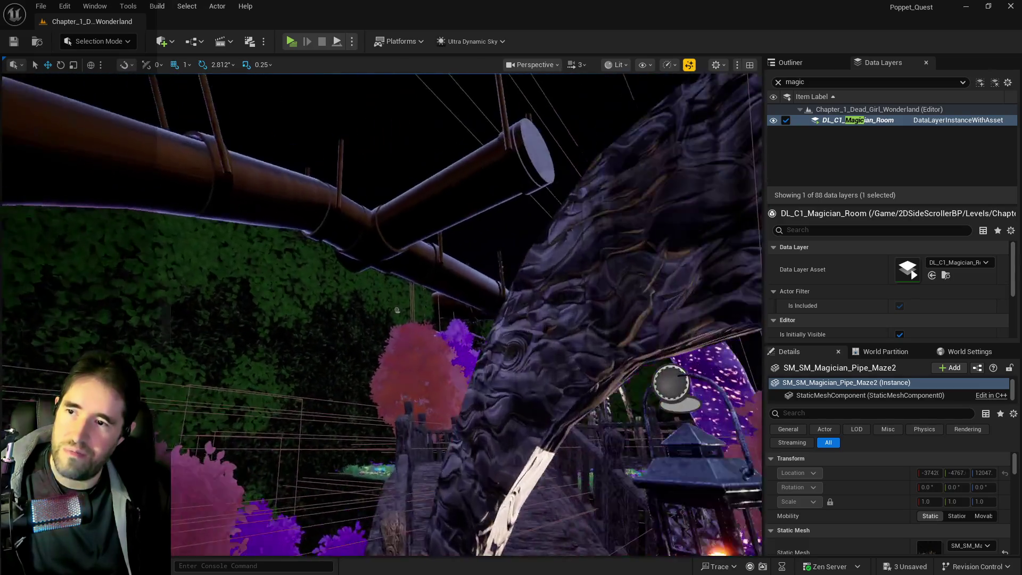
pyautogui.press('w')
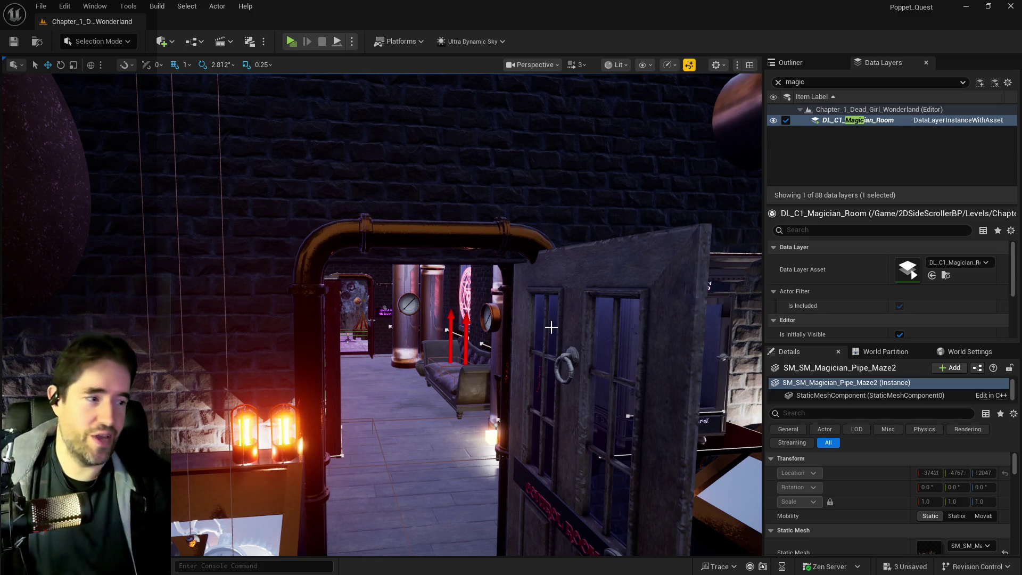
pyautogui.moveTo(545, 397)
pyautogui.mouseDown()
pyautogui.moveTo(546, 346)
pyautogui.moveTo(524, 336)
pyautogui.moveTo(513, 229)
pyautogui.mouseUp()
pyautogui.press('f')
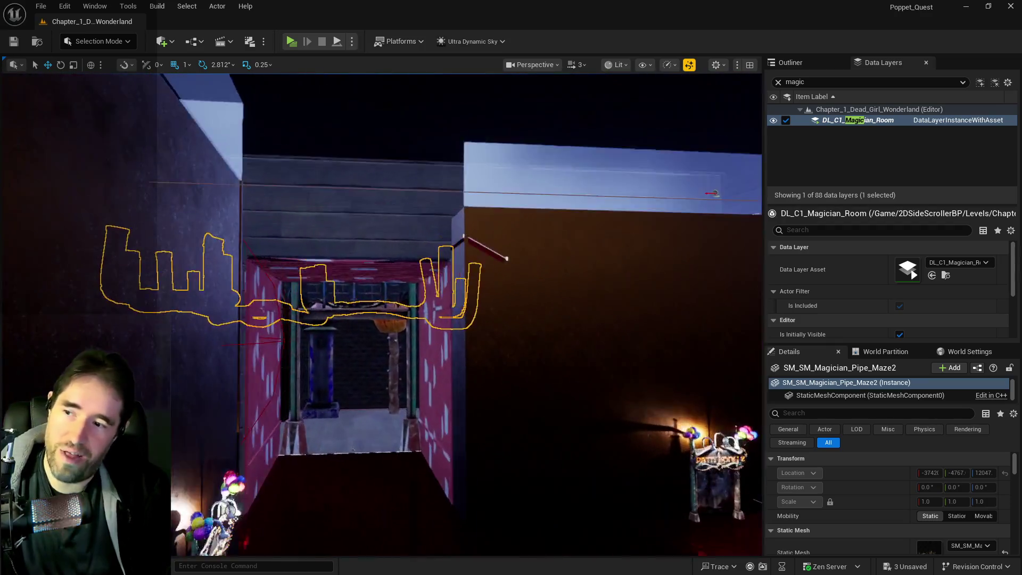
pyautogui.moveTo(381, 313)
pyautogui.mouseDown()
pyautogui.moveTo(381, 304)
pyautogui.moveTo(405, 298)
pyautogui.mouseUp()
pyautogui.moveTo(526, 397)
pyautogui.mouseDown()
pyautogui.moveTo(544, 397)
pyautogui.moveTo(483, 383)
pyautogui.mouseUp()
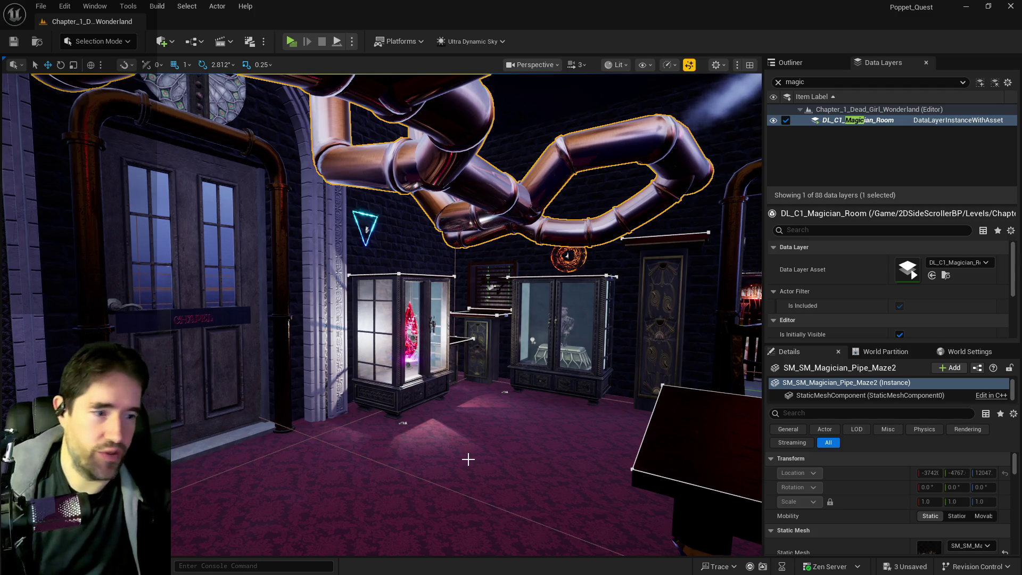
pyautogui.moveTo(479, 456); pyautogui.dragTo(452, 431)
pyautogui.moveTo(340, 115); pyautogui.dragTo(355, 115)
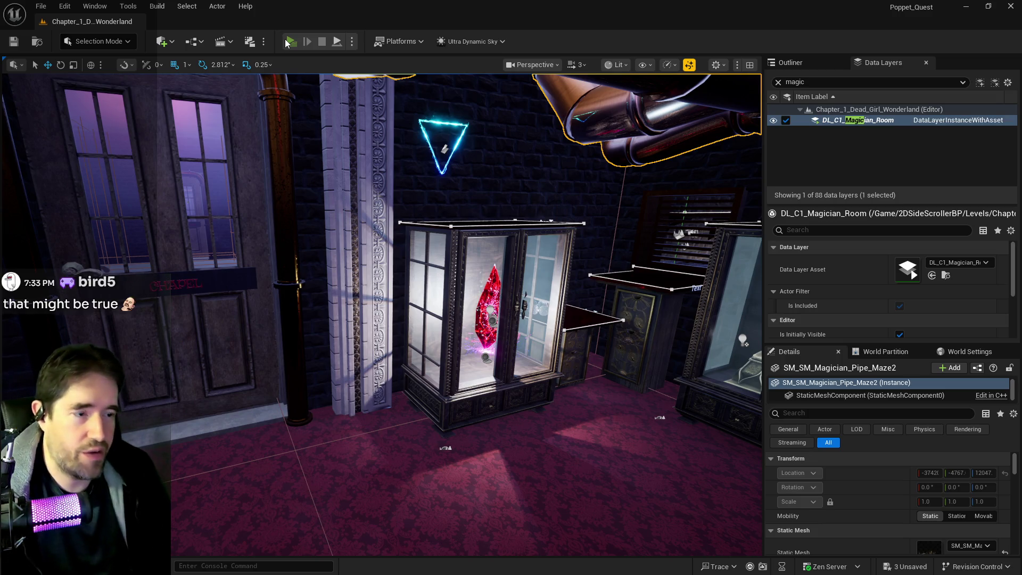
pyautogui.click(288, 43)
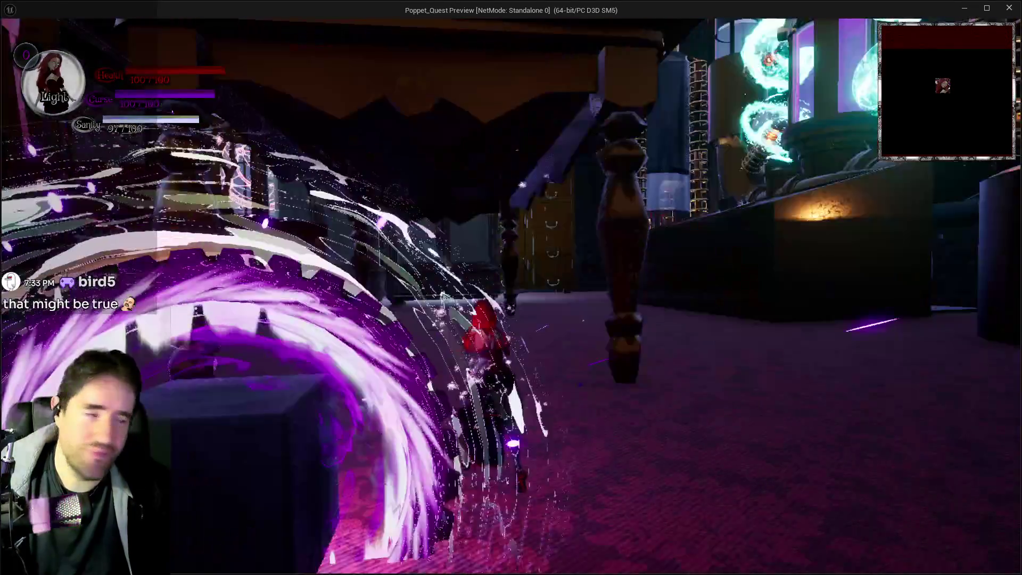
pyautogui.press('w')
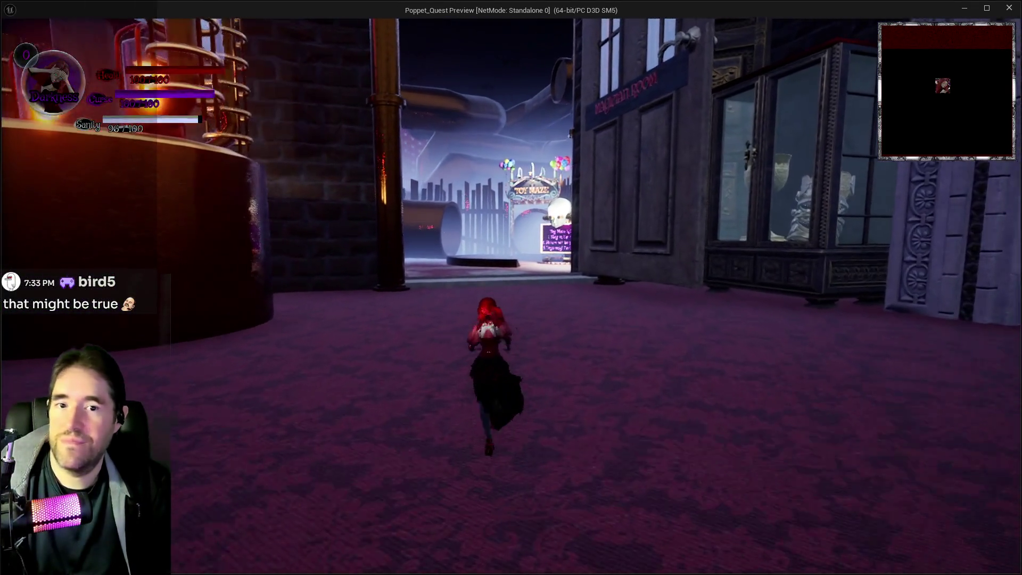
pyautogui.press('a')
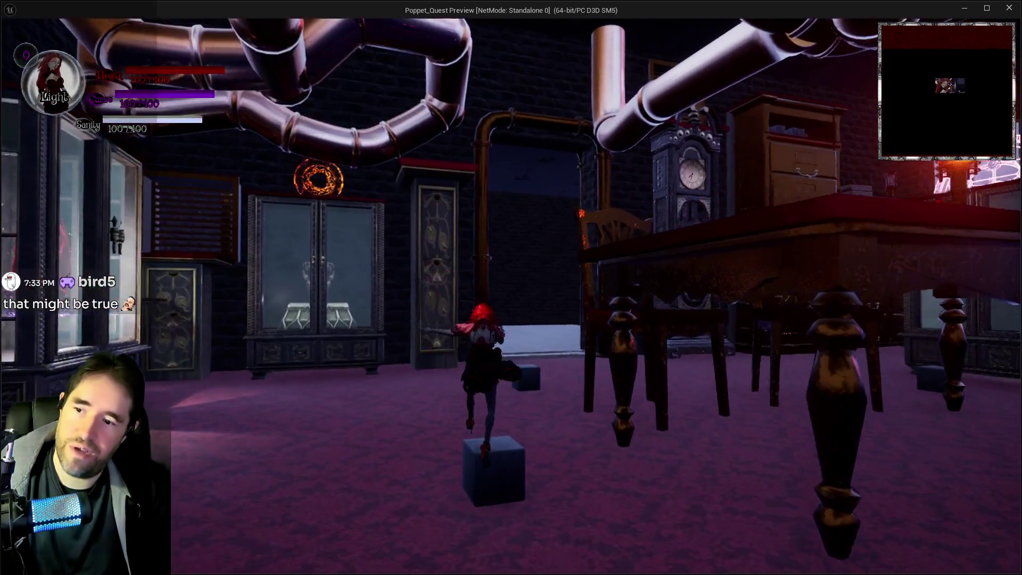
pyautogui.press('space')
pyautogui.press('w')
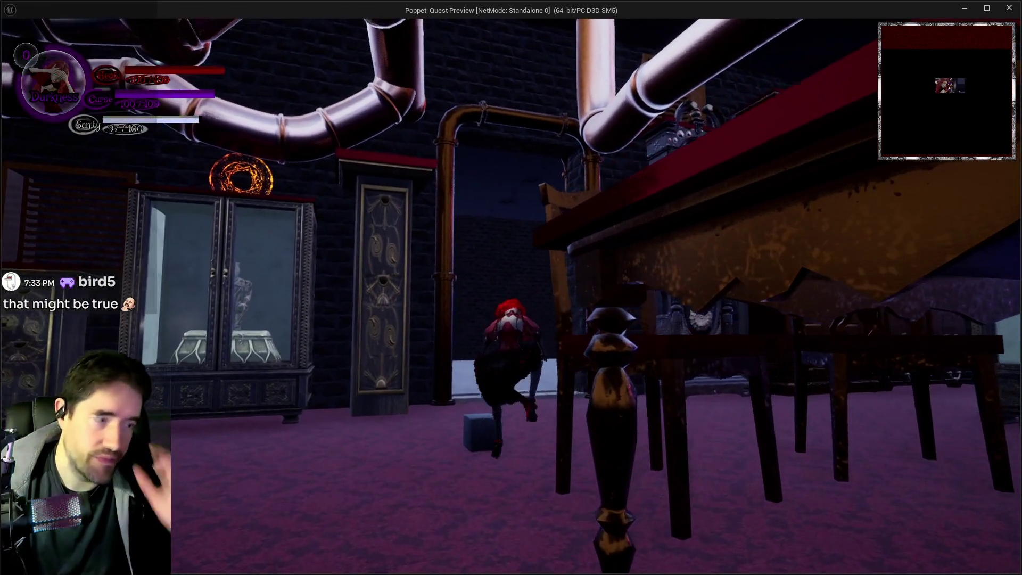
pyautogui.hotkey('alt', 'Tab')
pyautogui.press('Escape')
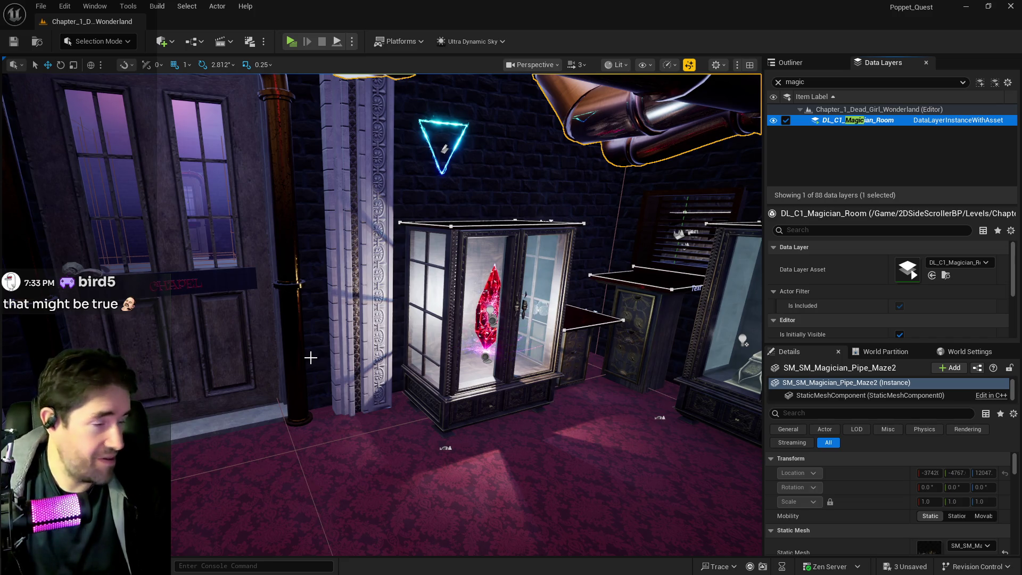
# Select the carnival fence pieces by the corridor and frame them in the view.
pyautogui.moveTo(290, 442)
pyautogui.mouseDown()
pyautogui.moveTo(266, 428)
pyautogui.moveTo(197, 433)
pyautogui.moveTo(301, 426)
pyautogui.mouseUp()
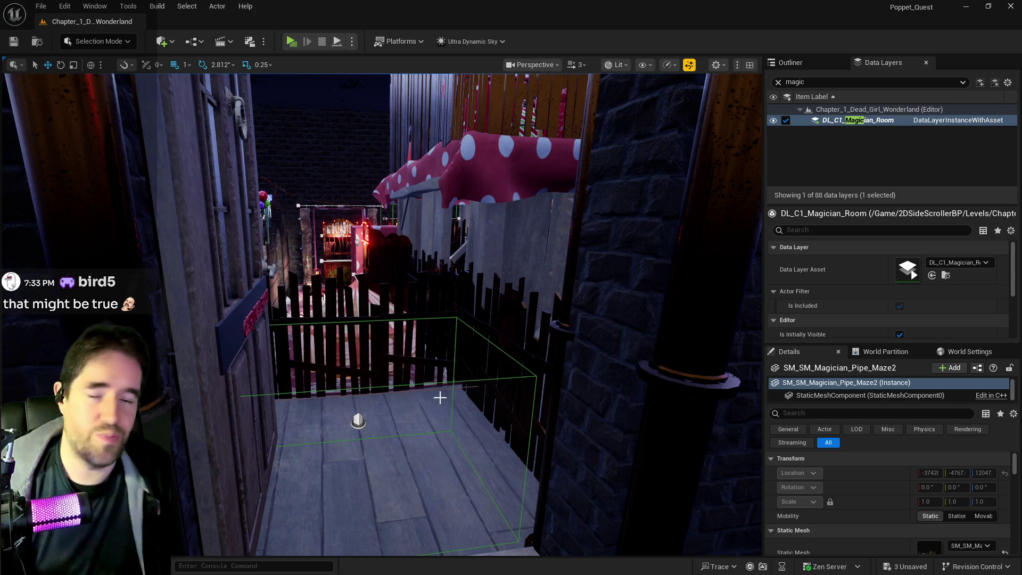
pyautogui.moveTo(475, 316)
pyautogui.mouseDown()
pyautogui.moveTo(612, 176)
pyautogui.moveTo(426, 242)
pyautogui.mouseUp()
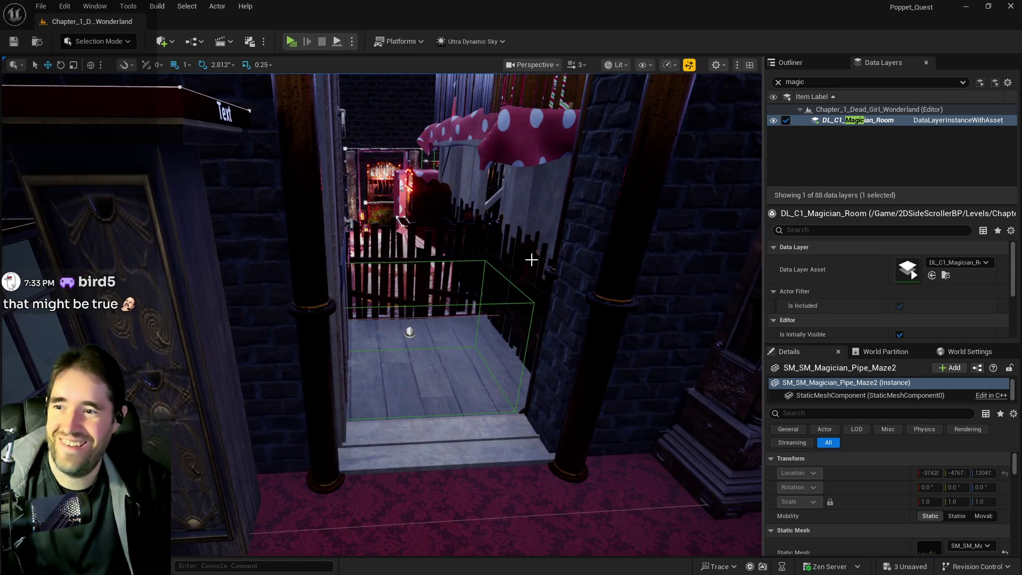
pyautogui.click(461, 260)
pyautogui.keyDown('ctrl'); pyautogui.click(458, 246); pyautogui.keyUp('ctrl')
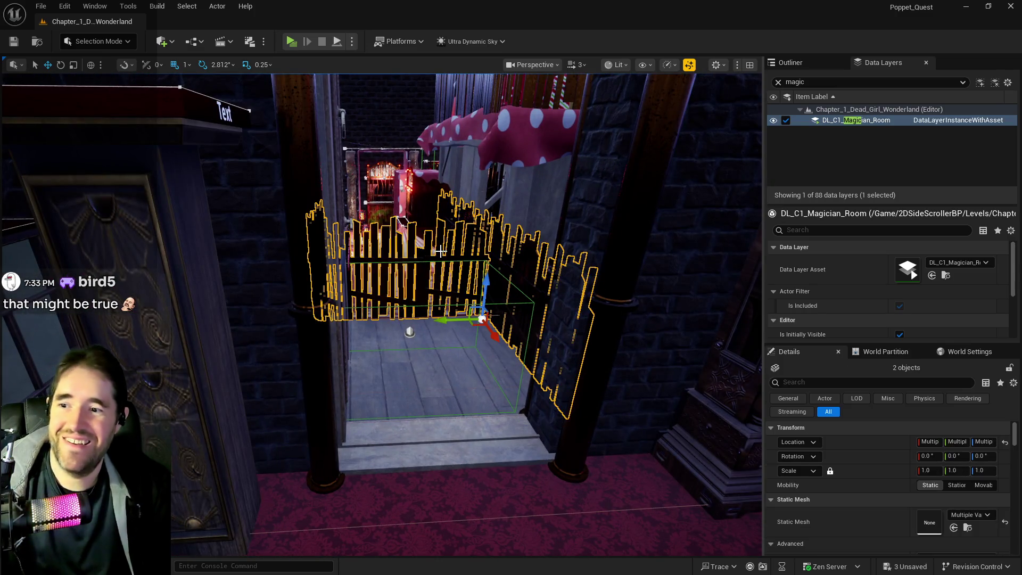
pyautogui.keyDown('ctrl'); pyautogui.click(528, 212); pyautogui.keyUp('ctrl')
pyautogui.press('f')
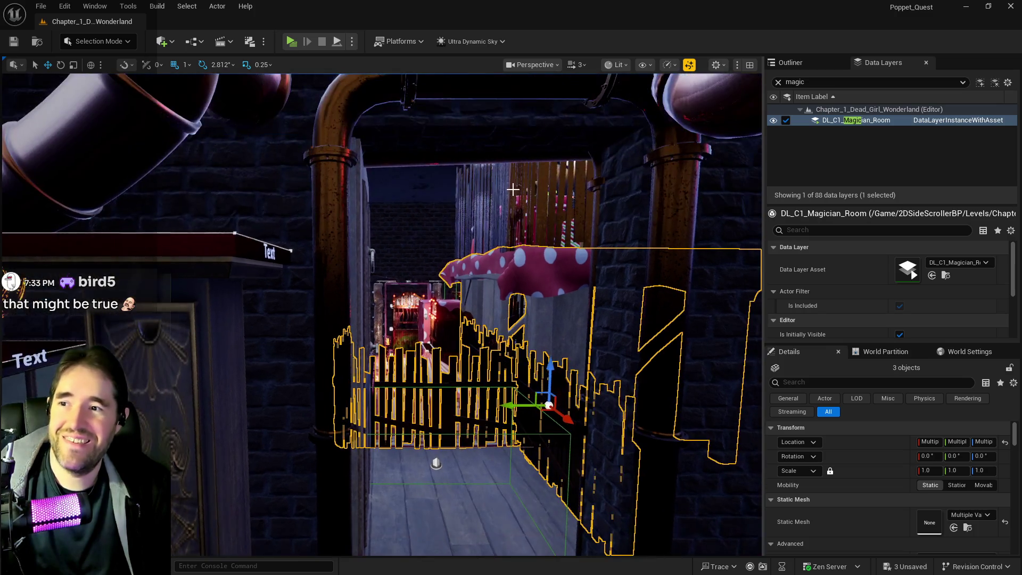
pyautogui.keyDown('ctrl'); pyautogui.click(506, 200); pyautogui.keyUp('ctrl')
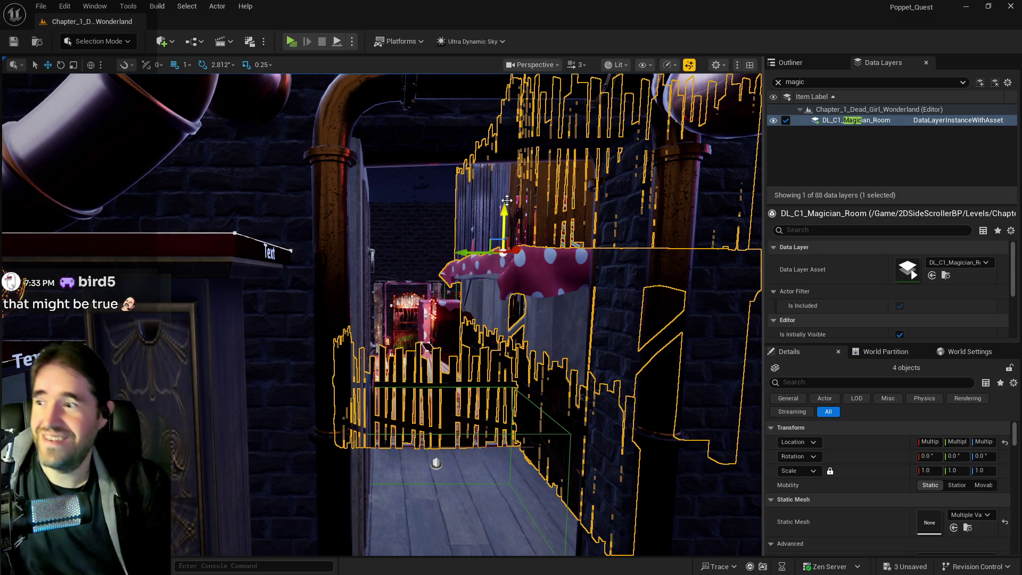
pyautogui.scroll(5, 506, 200)
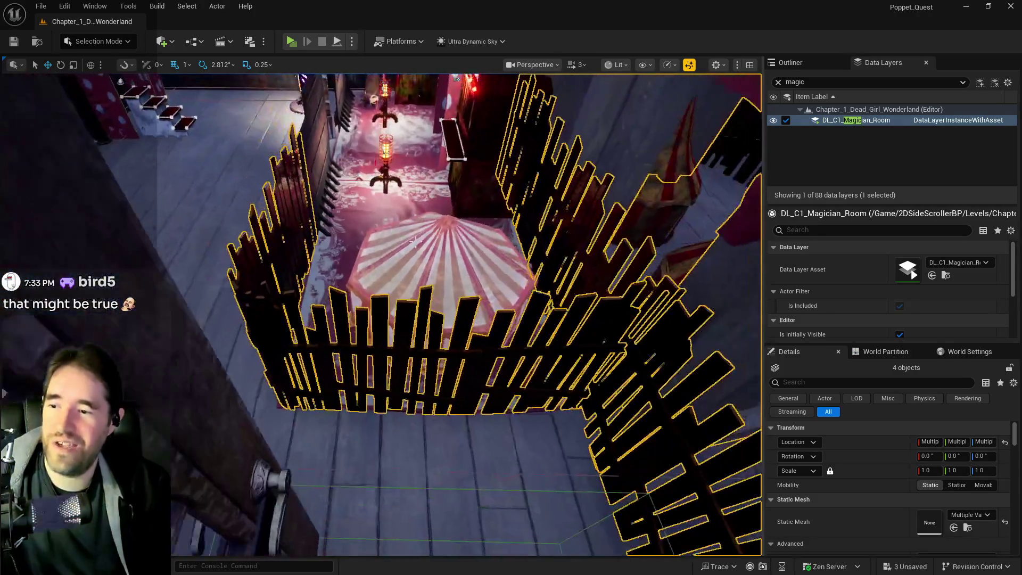
pyautogui.keyDown('ctrl'); pyautogui.click(408, 236); pyautogui.keyUp('ctrl')
pyautogui.press('f')
pyautogui.moveTo(381, 243)
pyautogui.mouseDown()
pyautogui.moveTo(381, 223)
pyautogui.moveTo(381, 244)
pyautogui.moveTo(357, 198)
pyautogui.mouseUp()
pyautogui.press('f')
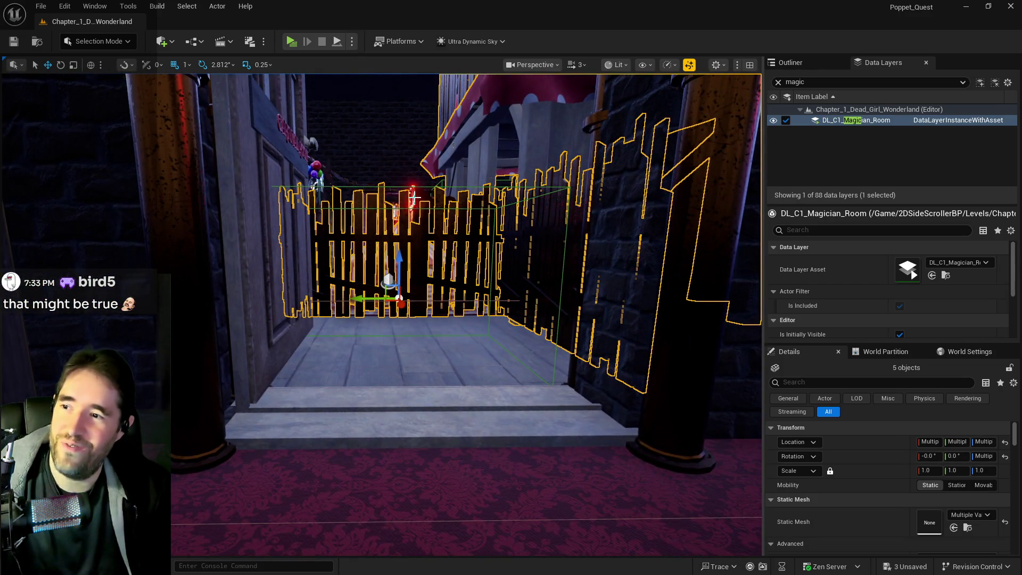
# Add the red light above the gate, the pink polka-dot box and the staircase to the selection.
pyautogui.keyDown('ctrl'); pyautogui.click(411, 193); pyautogui.keyUp('ctrl')
pyautogui.press('f')
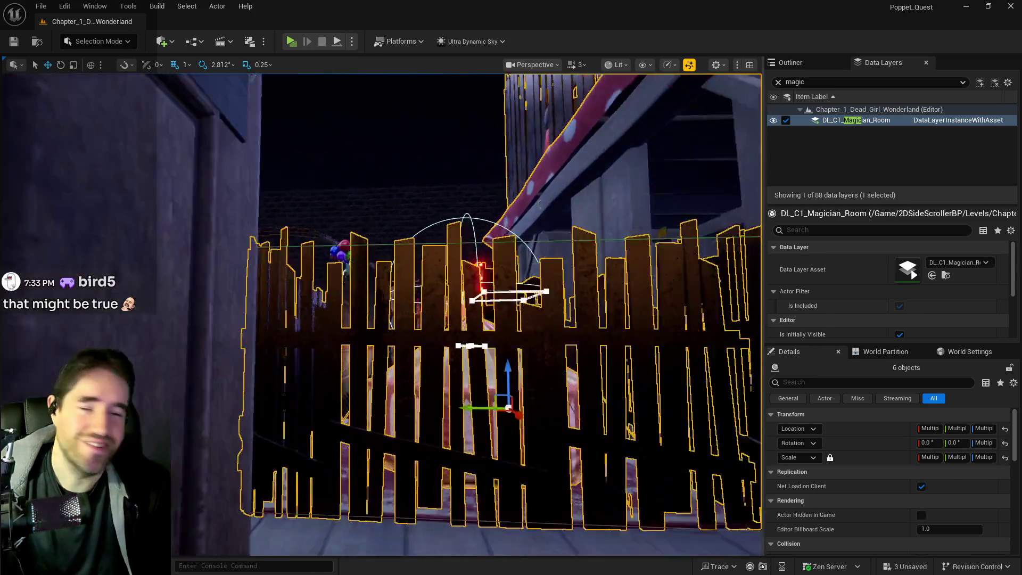
pyautogui.moveTo(381, 244); pyautogui.dragTo(367, 209)
pyautogui.moveTo(407, 179)
pyautogui.mouseDown()
pyautogui.moveTo(407, 170)
pyautogui.moveTo(408, 180)
pyautogui.mouseUp()
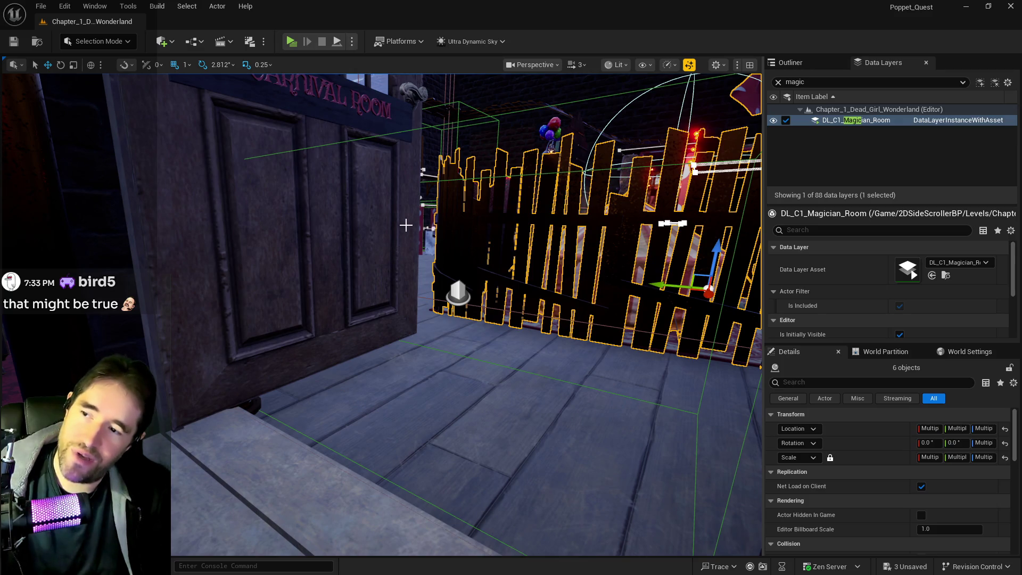
pyautogui.moveTo(423, 219); pyautogui.dragTo(394, 303)
pyautogui.keyDown('ctrl'); pyautogui.click(394, 303); pyautogui.keyUp('ctrl')
pyautogui.keyDown('ctrl'); pyautogui.click(420, 322); pyautogui.keyUp('ctrl')
pyautogui.press('f')
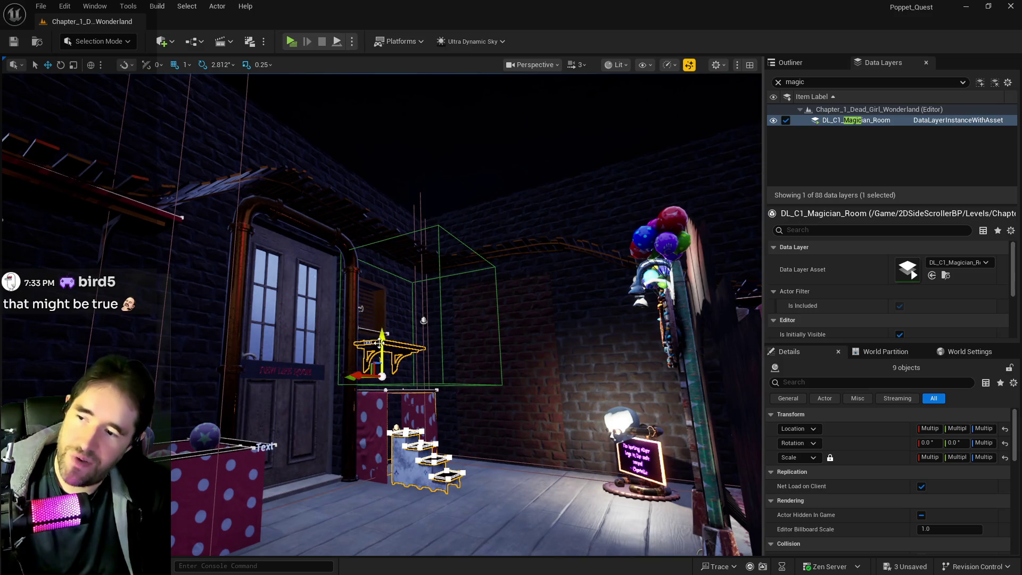
pyautogui.keyDown('ctrl'); pyautogui.click(372, 227); pyautogui.keyUp('ctrl')
pyautogui.press('f')
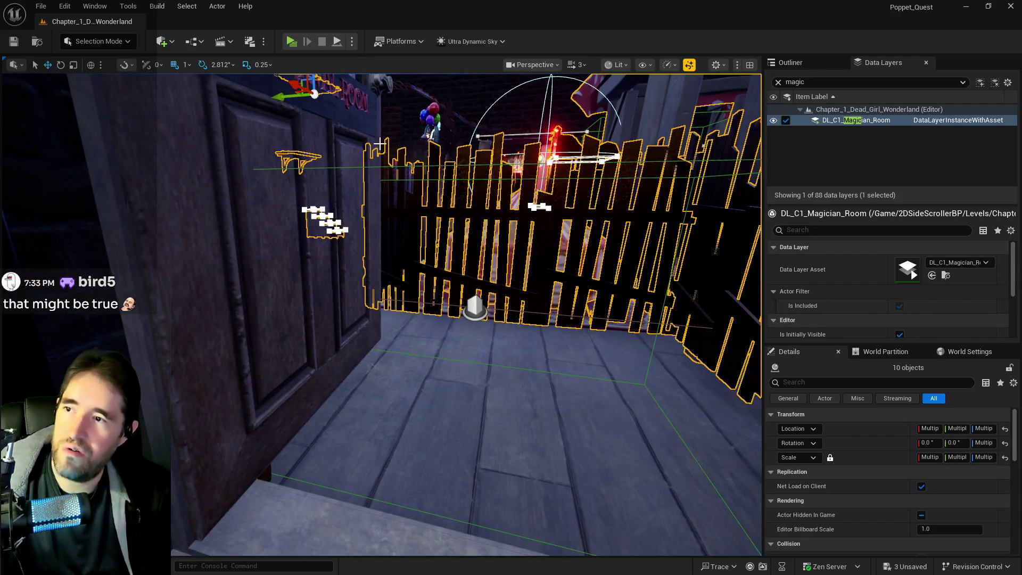
# Add the wooden entrance wall, lanterns, ticket booth, roof beam and ledge board to the selection.
pyautogui.keyDown('ctrl'); pyautogui.click(430, 125); pyautogui.keyUp('ctrl')
pyautogui.keyDown('ctrl'); pyautogui.click(435, 115); pyautogui.keyUp('ctrl')
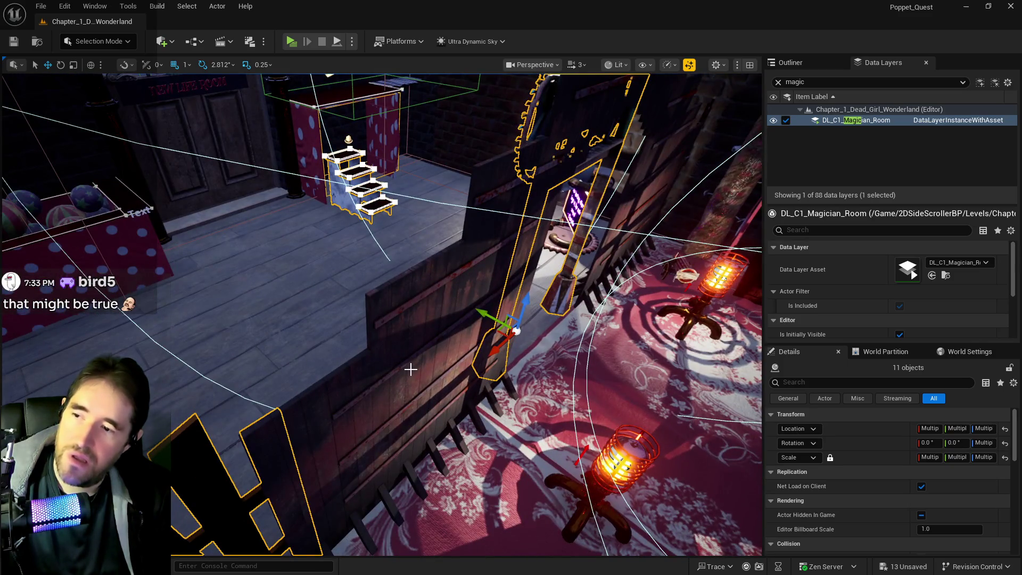
pyautogui.keyDown('ctrl'); pyautogui.click(410, 369); pyautogui.keyUp('ctrl')
pyautogui.keyDown('ctrl'); pyautogui.click(618, 458); pyautogui.keyUp('ctrl')
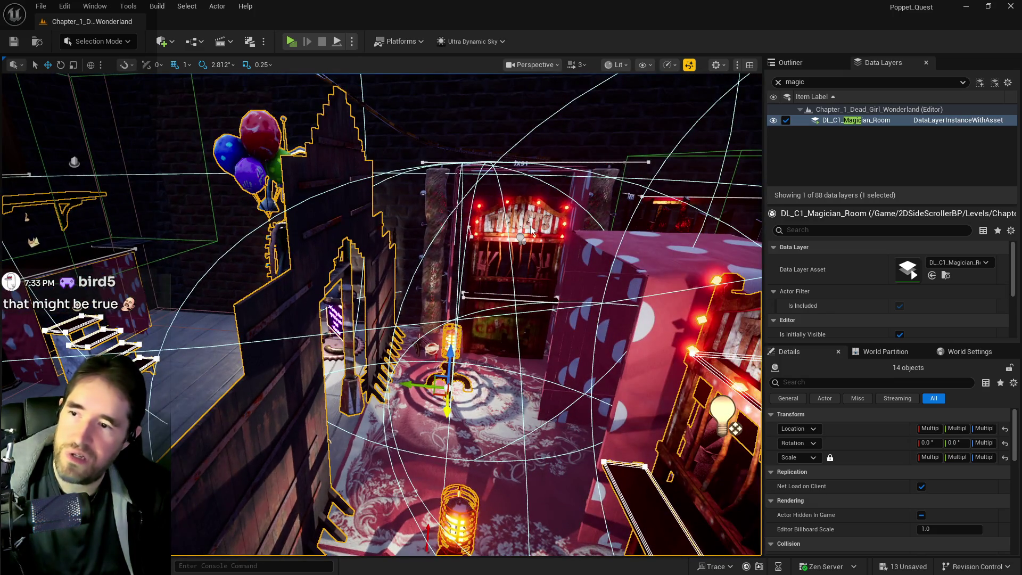
pyautogui.keyDown('ctrl'); pyautogui.click(531, 230); pyautogui.keyUp('ctrl')
pyautogui.scroll(5, 353, 346)
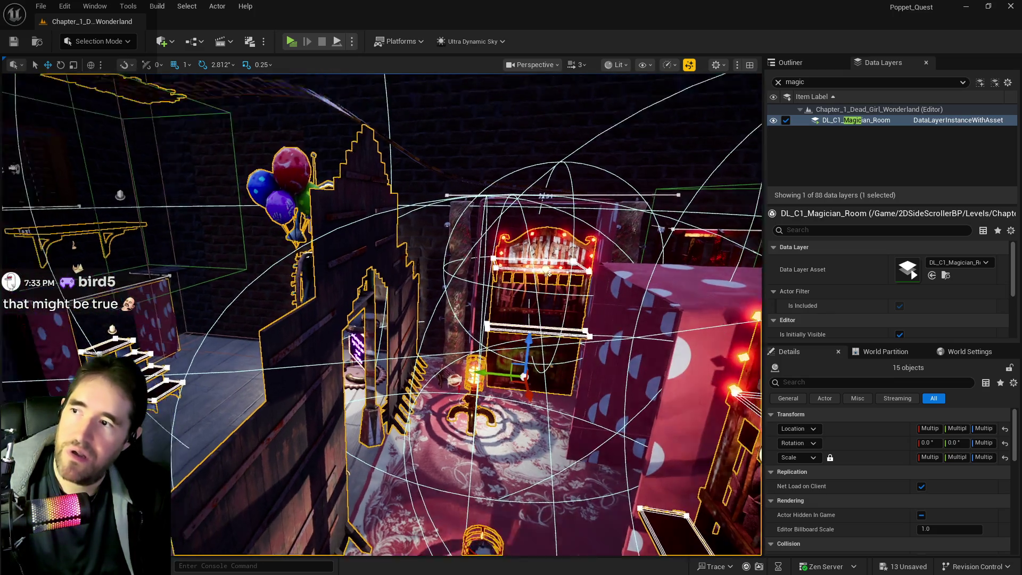
pyautogui.keyDown('ctrl'); pyautogui.click(321, 352); pyautogui.keyUp('ctrl')
pyautogui.keyDown('ctrl'); pyautogui.click(334, 388); pyautogui.keyUp('ctrl')
pyautogui.press('f')
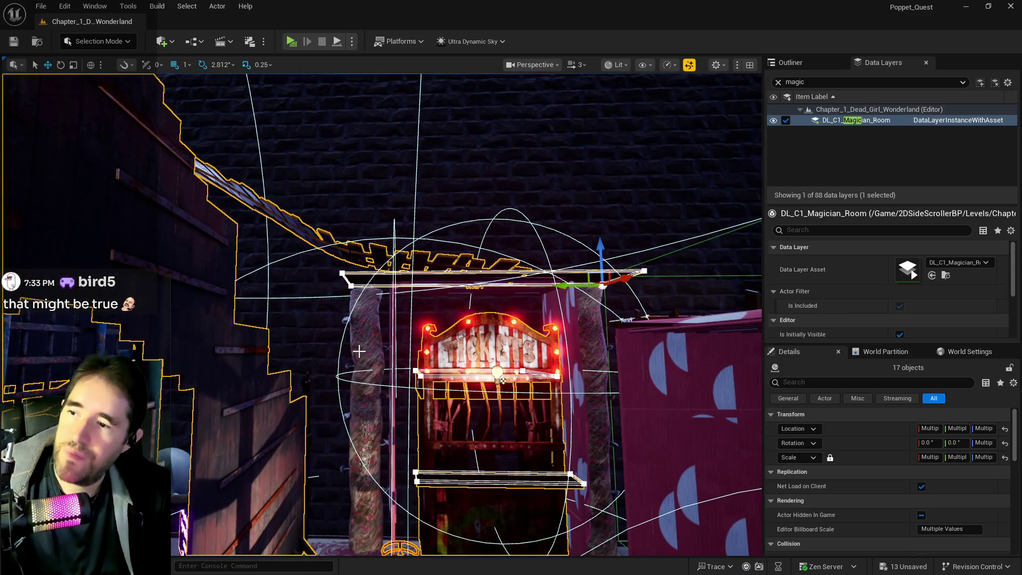
# Add the left pole to complete the 21-prop selection and bring up DL_C1_Magician_Room's actions.
pyautogui.keyDown('ctrl'); pyautogui.click(359, 351); pyautogui.keyUp('ctrl')
pyautogui.press('f')
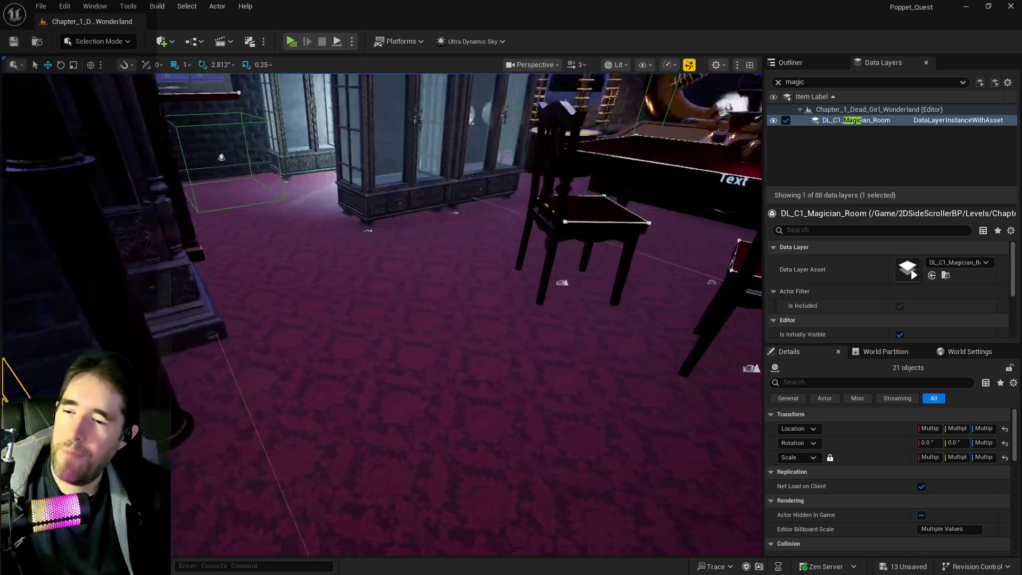
pyautogui.rightClick(836, 121)
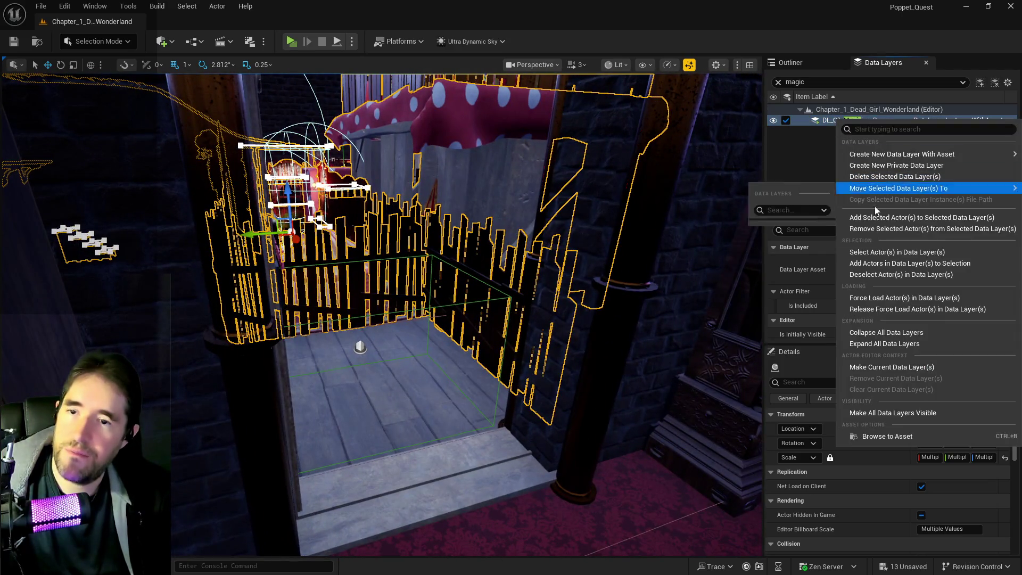
# Add the 21 selected entrance props to DL_C1_Magician_Room and start a standalone preview.
pyautogui.click(903, 218)
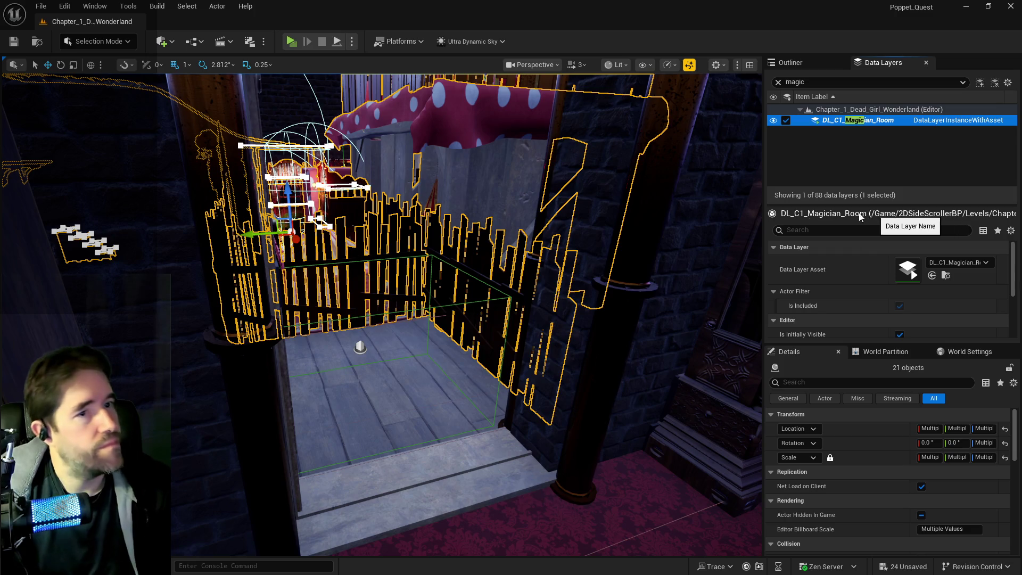
pyautogui.moveTo(472, 215)
pyautogui.mouseDown()
pyautogui.moveTo(471, 298)
pyautogui.moveTo(461, 218)
pyautogui.mouseUp()
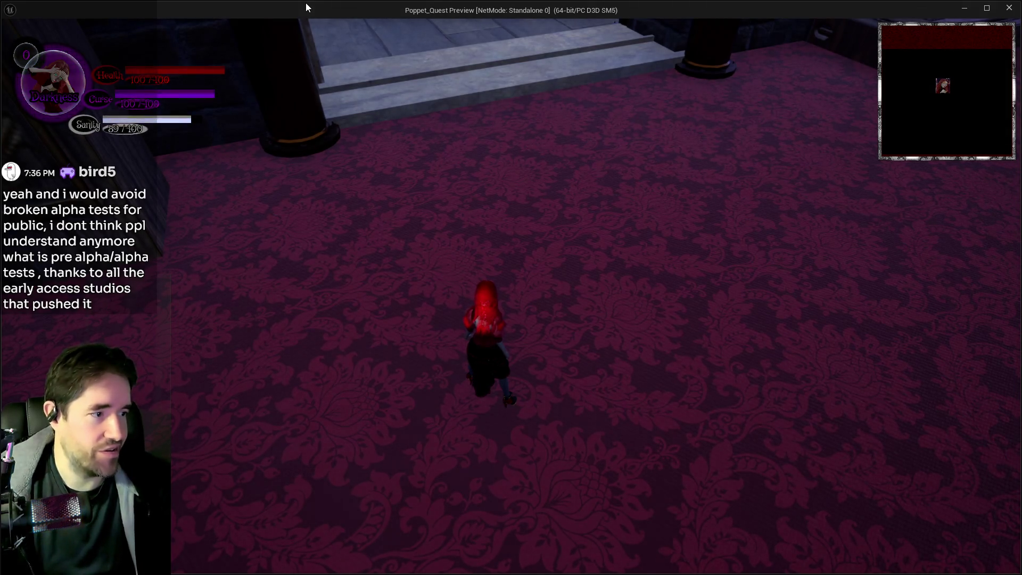
# Walk the preview character up the steps toward the Carnival gate.
pyautogui.click(367, 246)
pyautogui.press('w')
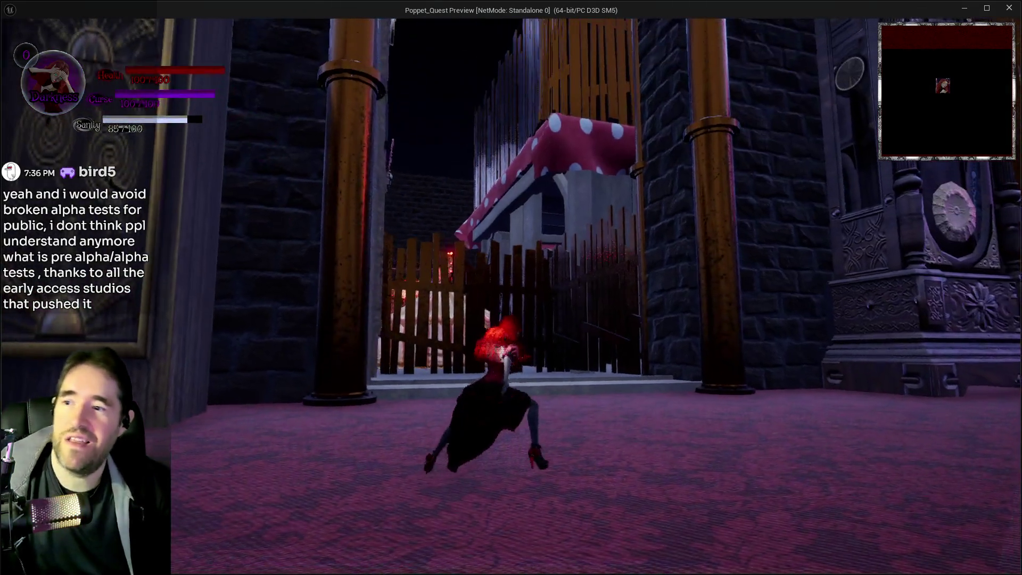
pyautogui.press('w')
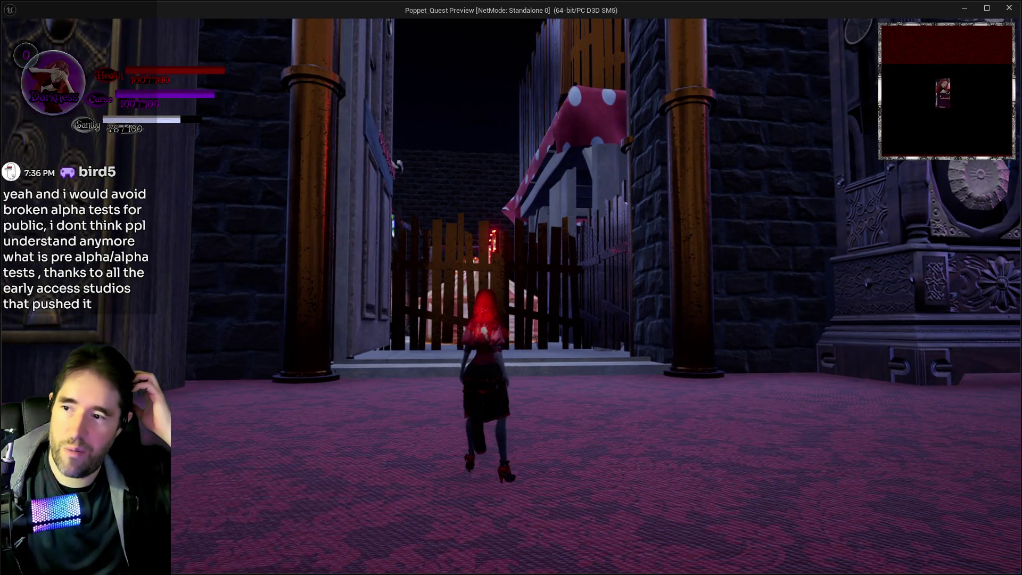
pyautogui.press('d')
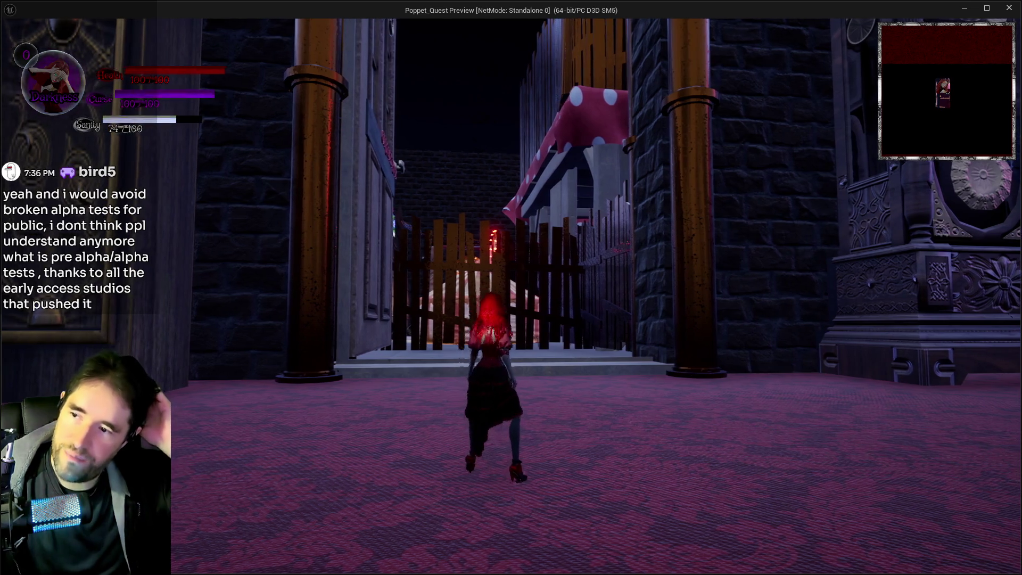
pyautogui.press('w')
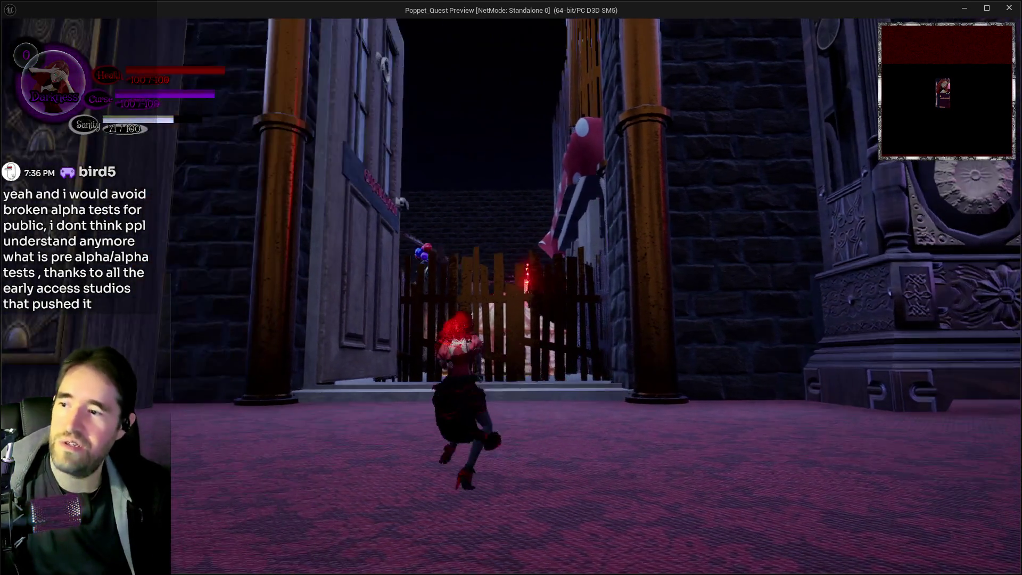
pyautogui.press('w')
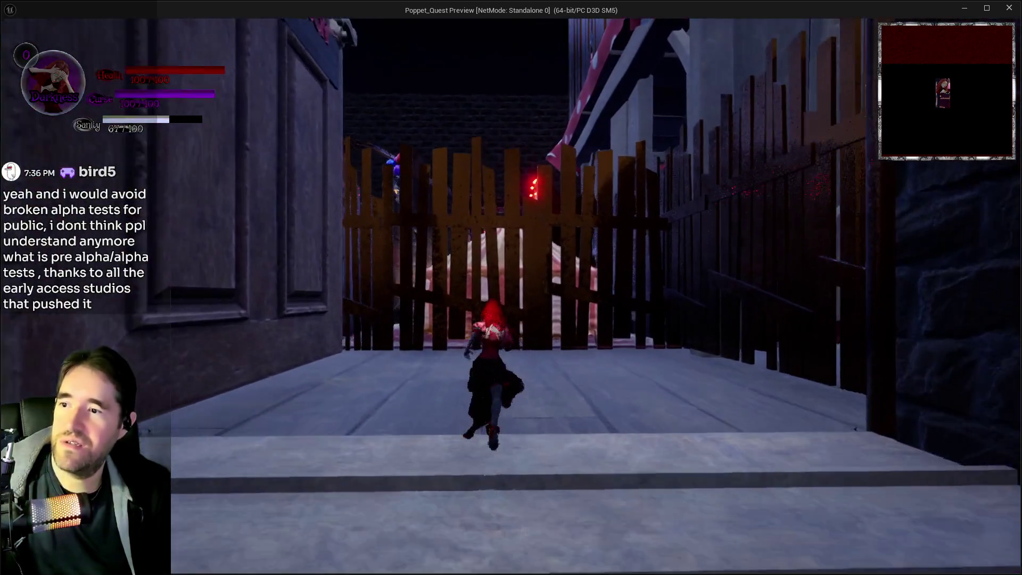
pyautogui.press('a')
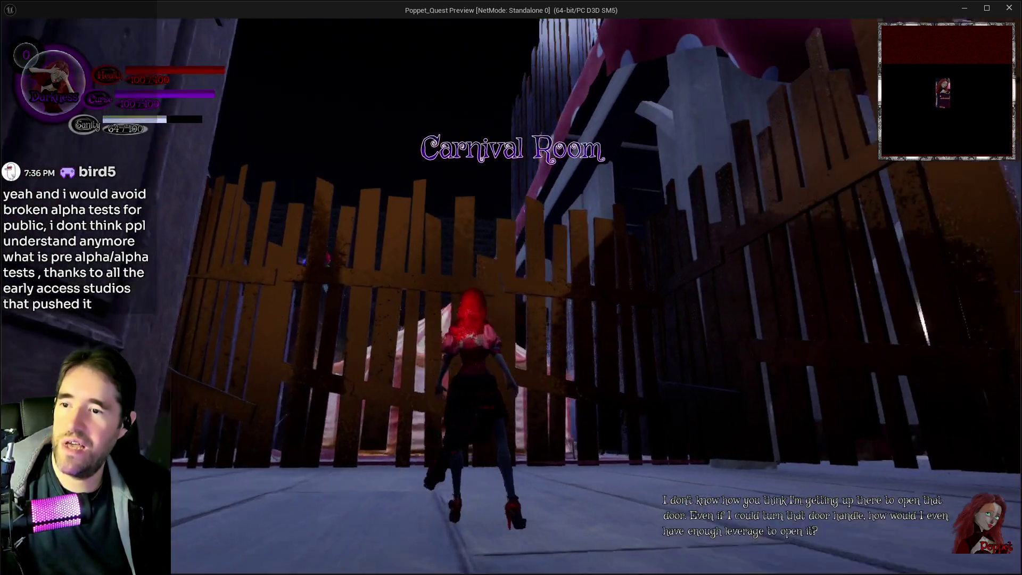
pyautogui.press('d')
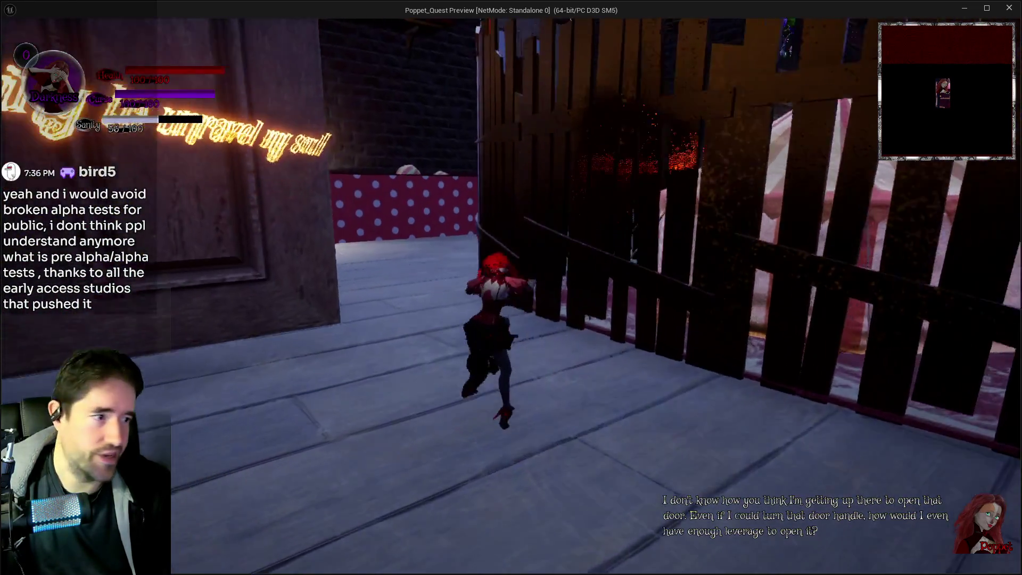
# Run along the fence past the Carnival gate into the steam-pipe room, then return to the editor.
pyautogui.press('w')
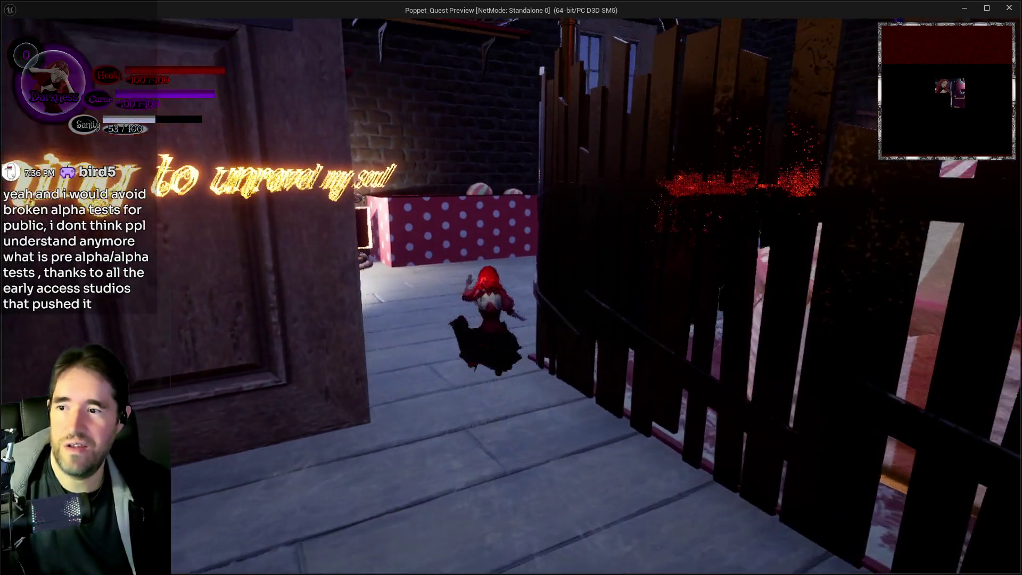
pyautogui.press('d')
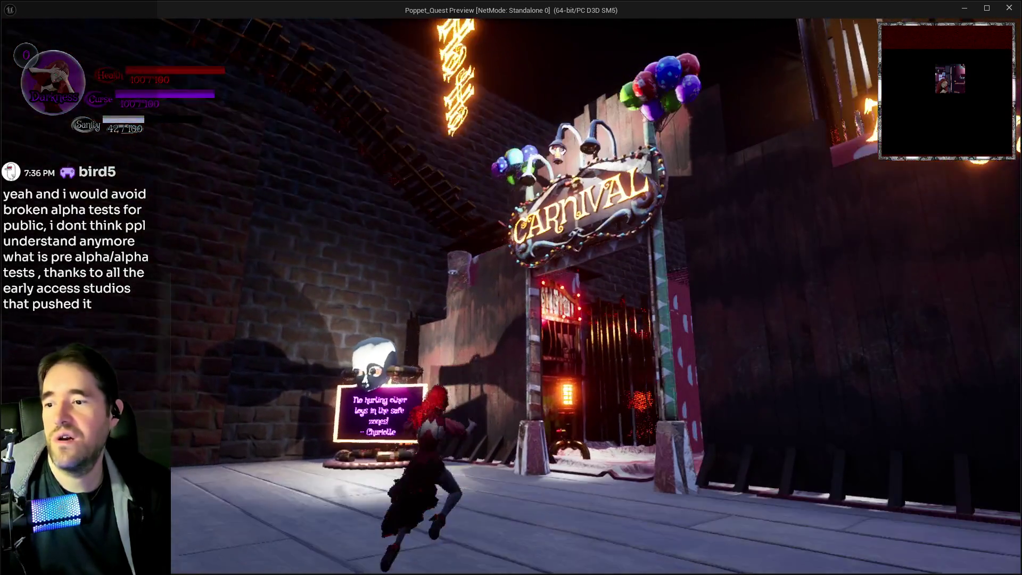
pyautogui.press('d')
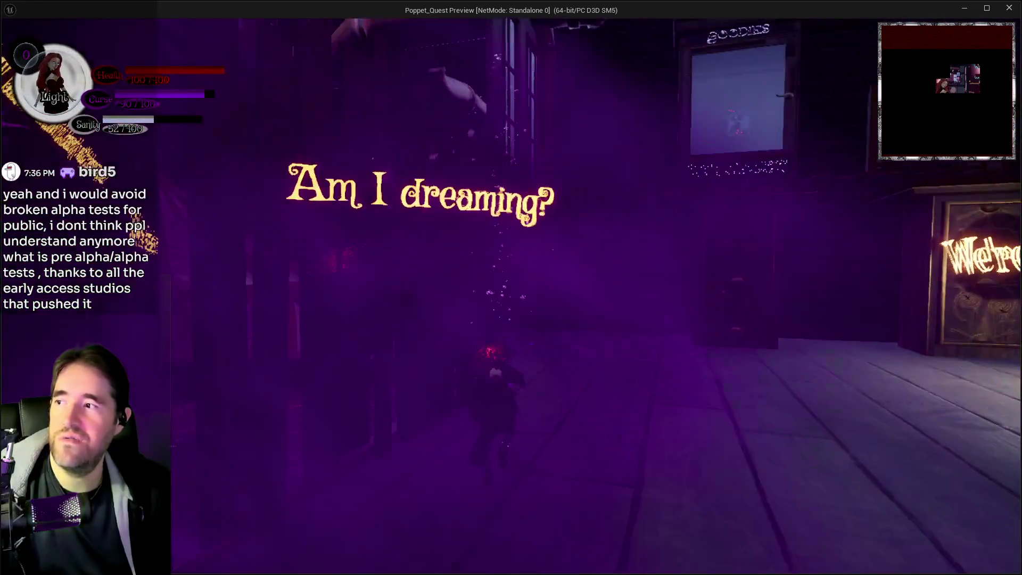
pyautogui.press('w')
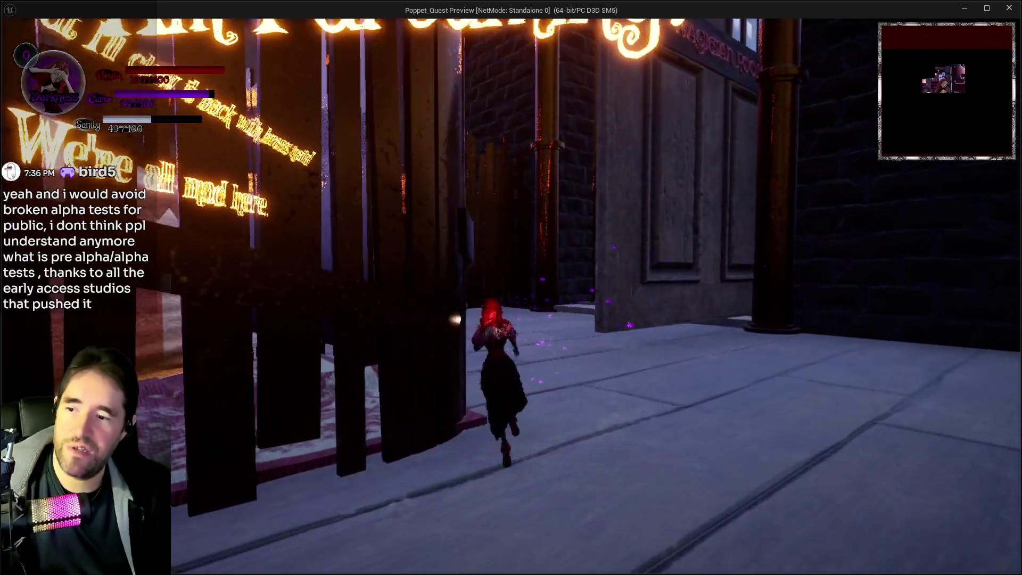
pyautogui.press('w')
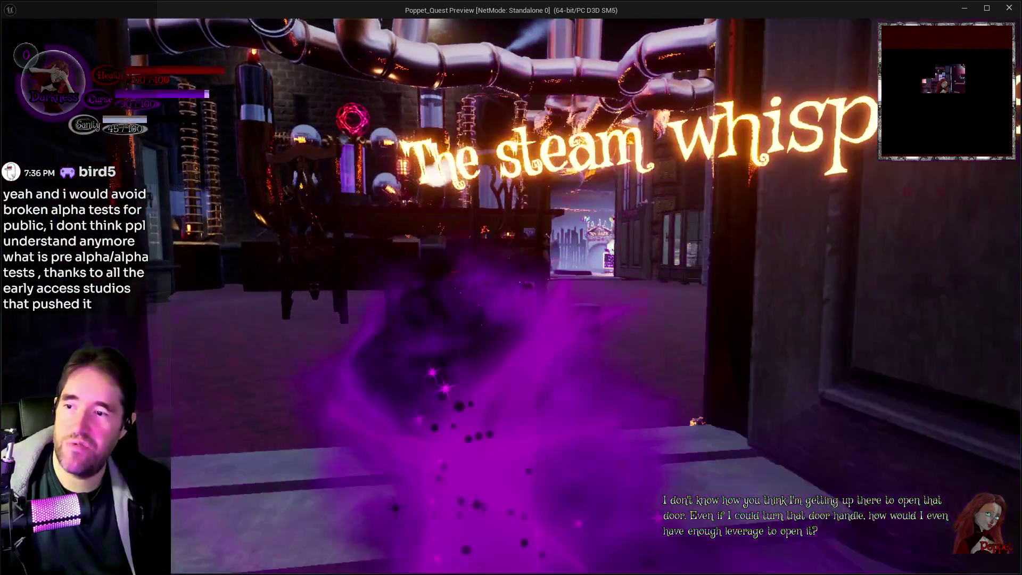
pyautogui.press('w')
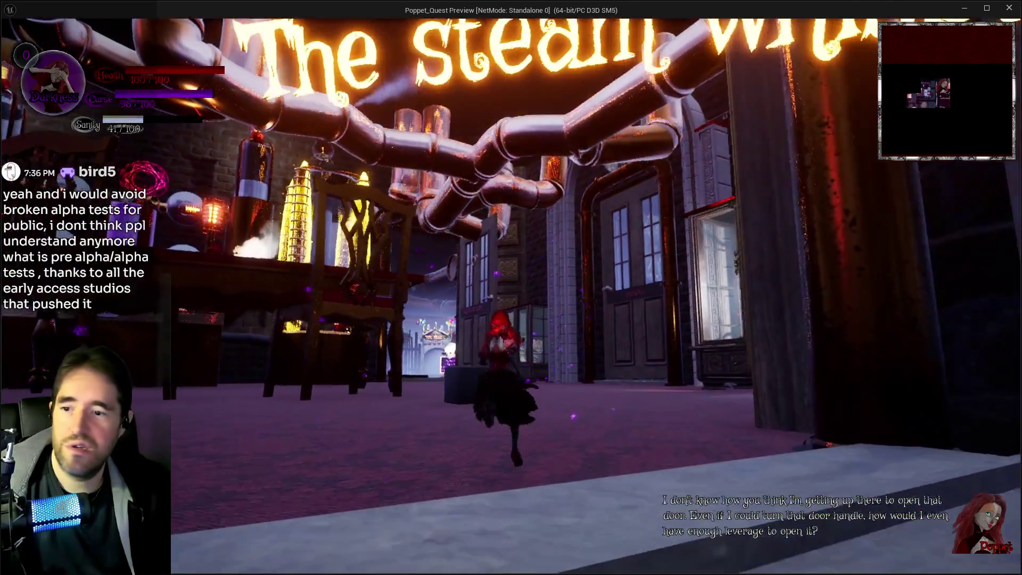
pyautogui.hotkey('alt', 'Tab')
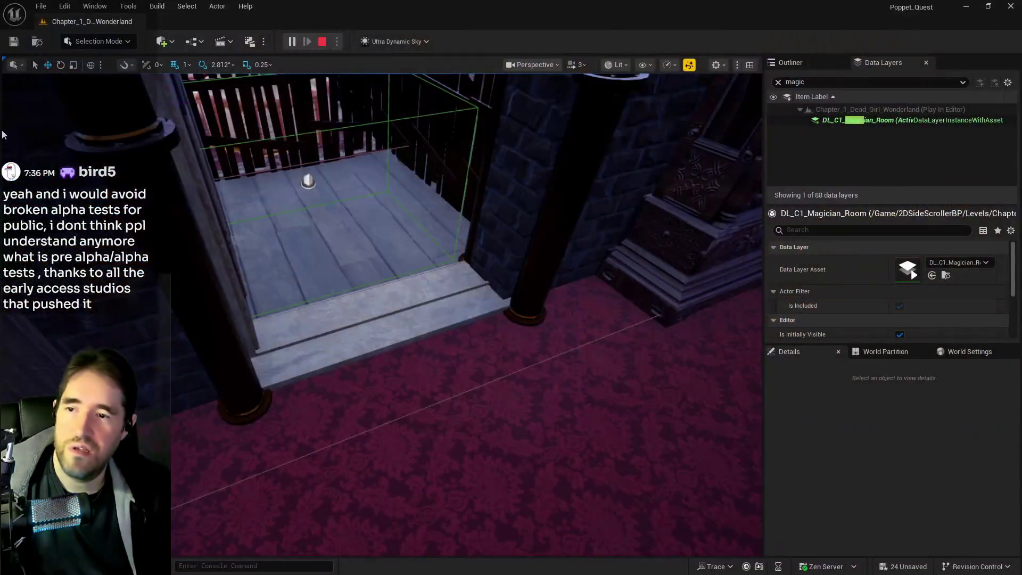
# Stop the play session to return to normal editing with Esc.
pyautogui.press('Escape')
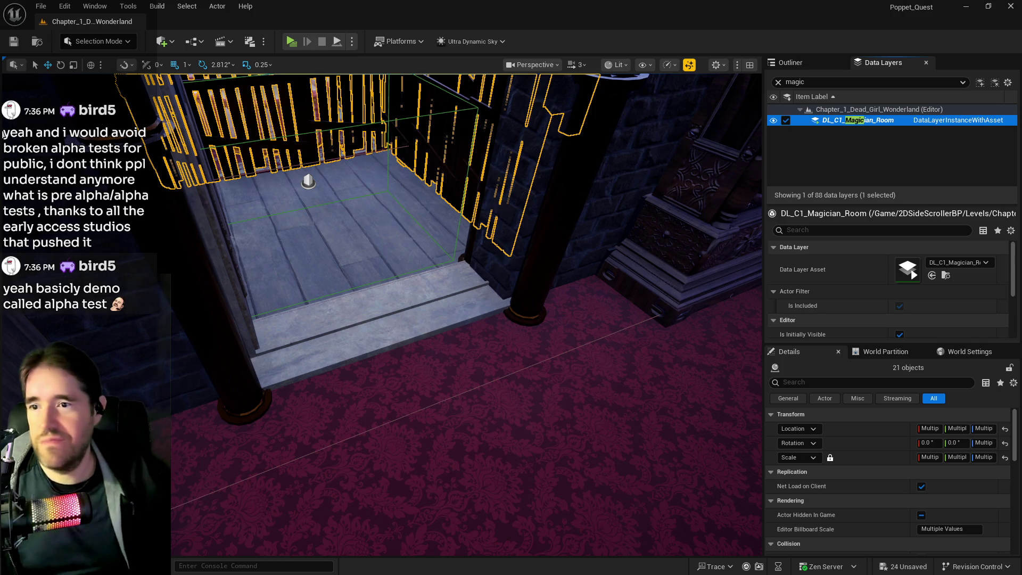
# Frame the selected fence and booth props and save all changes.
pyautogui.press('f')
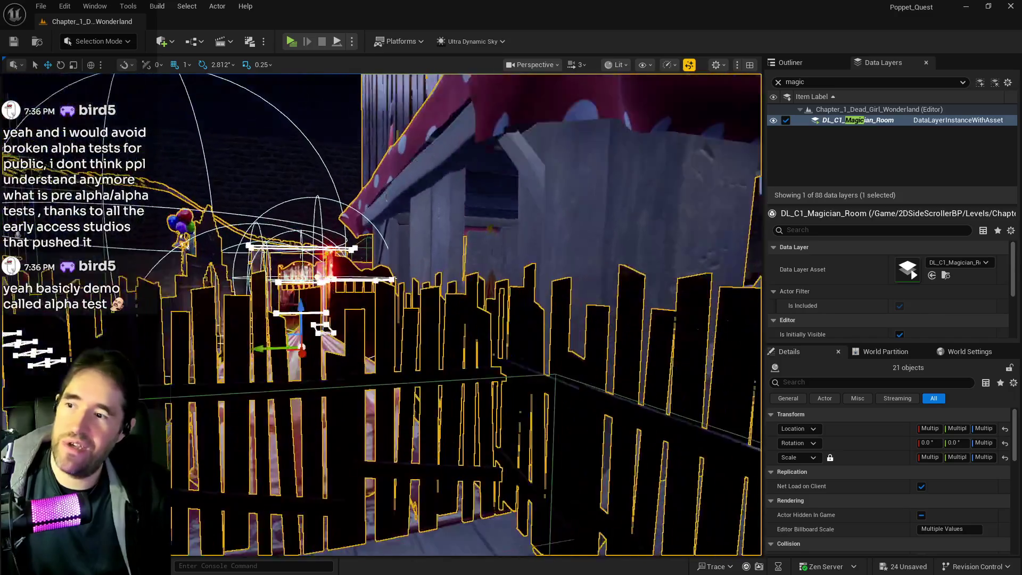
pyautogui.press('w')
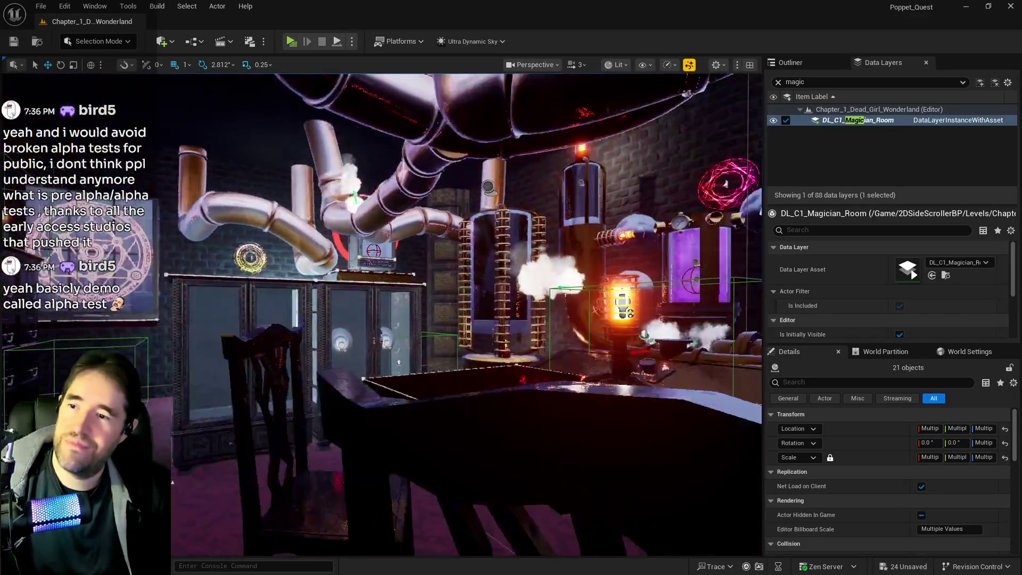
pyautogui.hotkey('ctrl', 's')
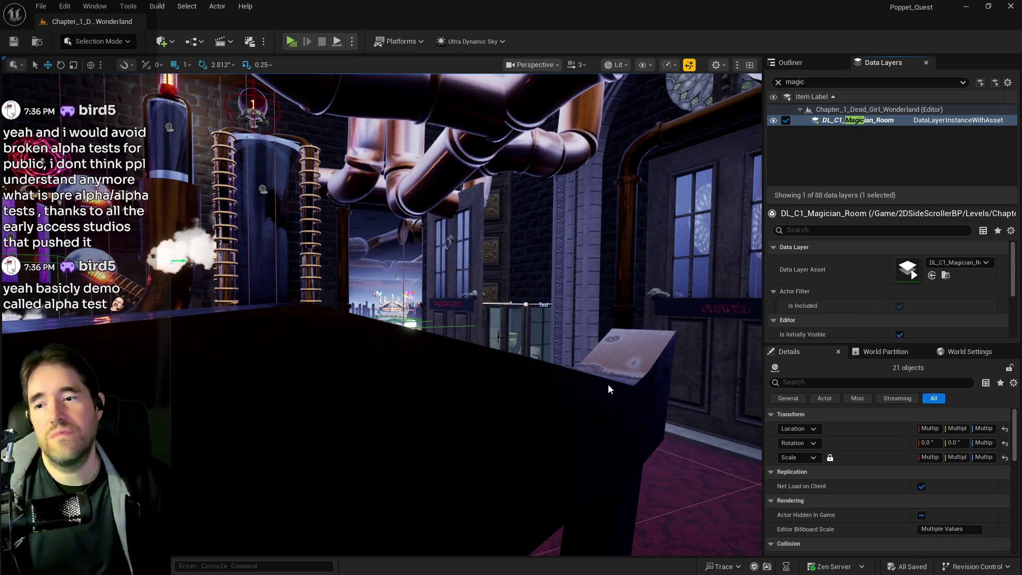
# Frame the 21 selected actors and fly the camera through the door into the Carnival Room.
pyautogui.press('f')
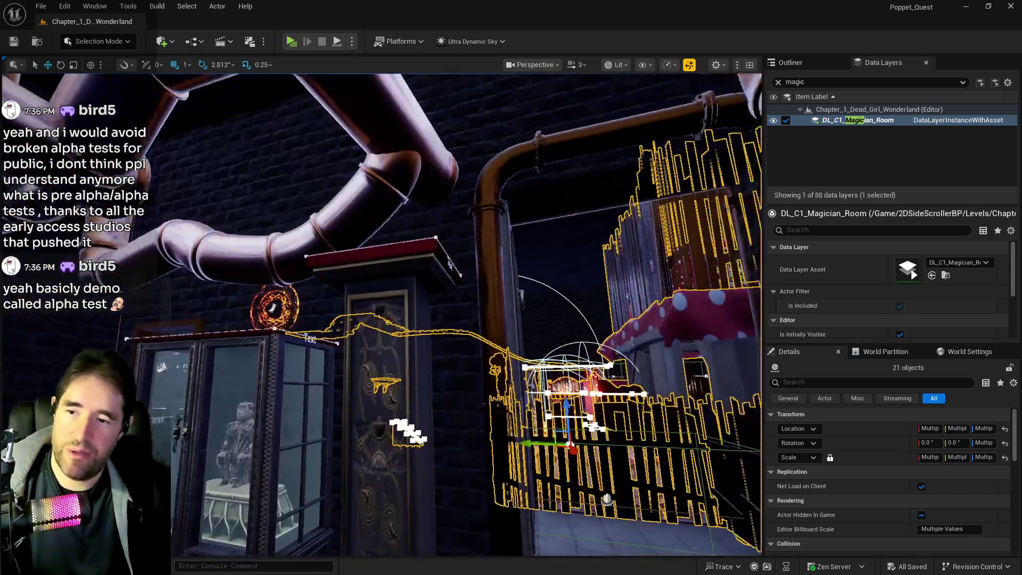
pyautogui.press('a')
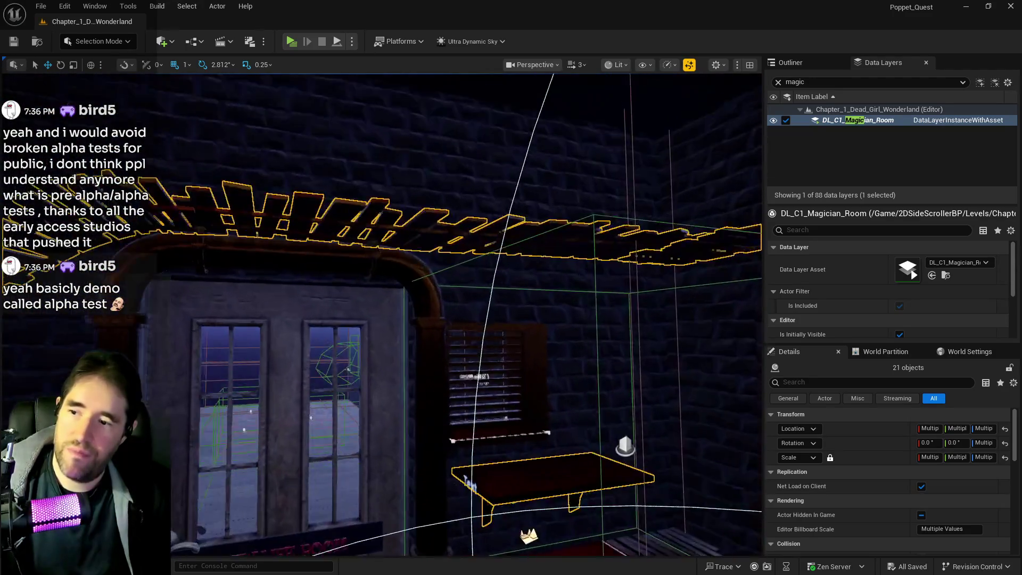
pyautogui.press('f')
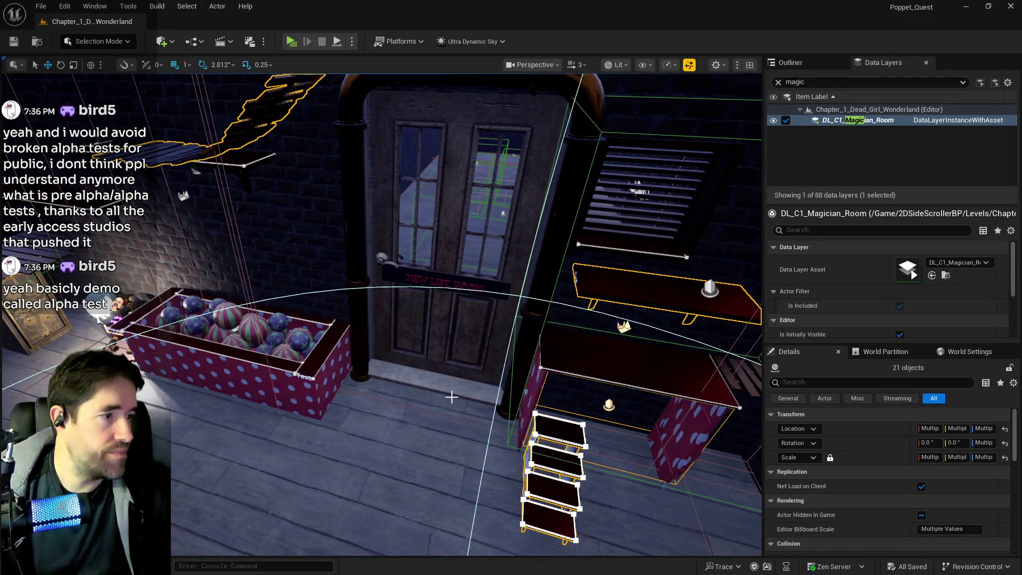
pyautogui.press('f')
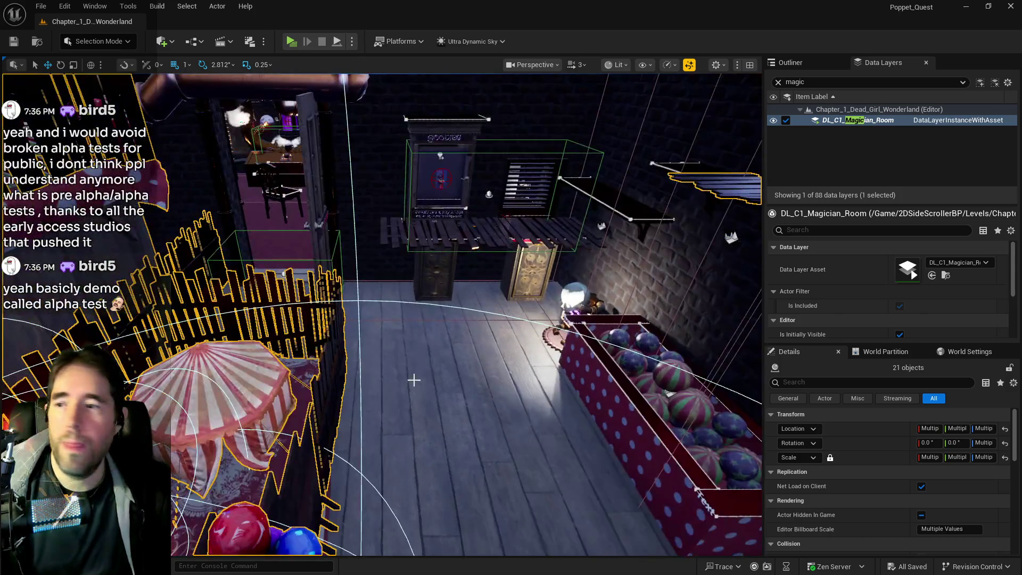
pyautogui.press('w')
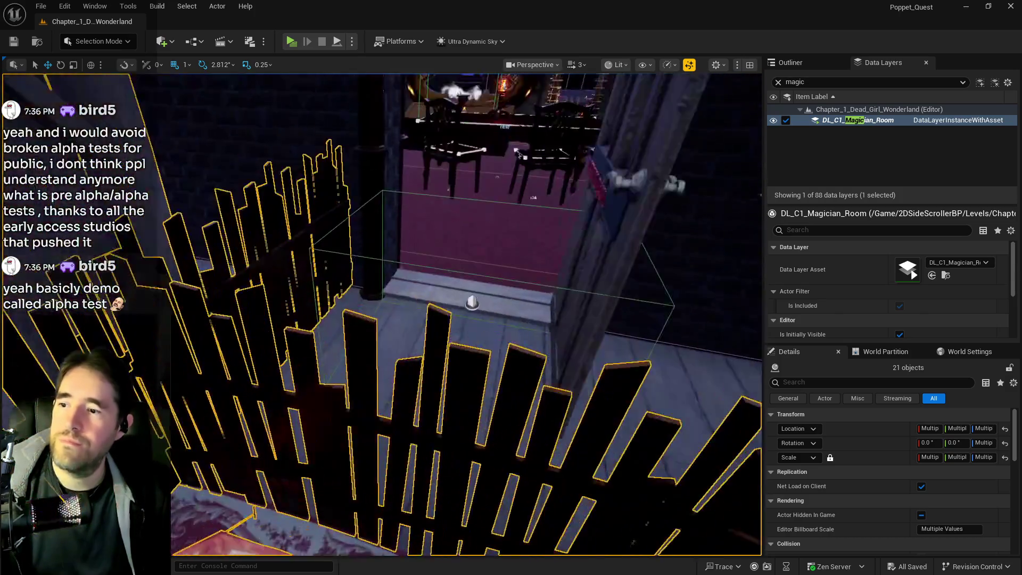
pyautogui.press('w')
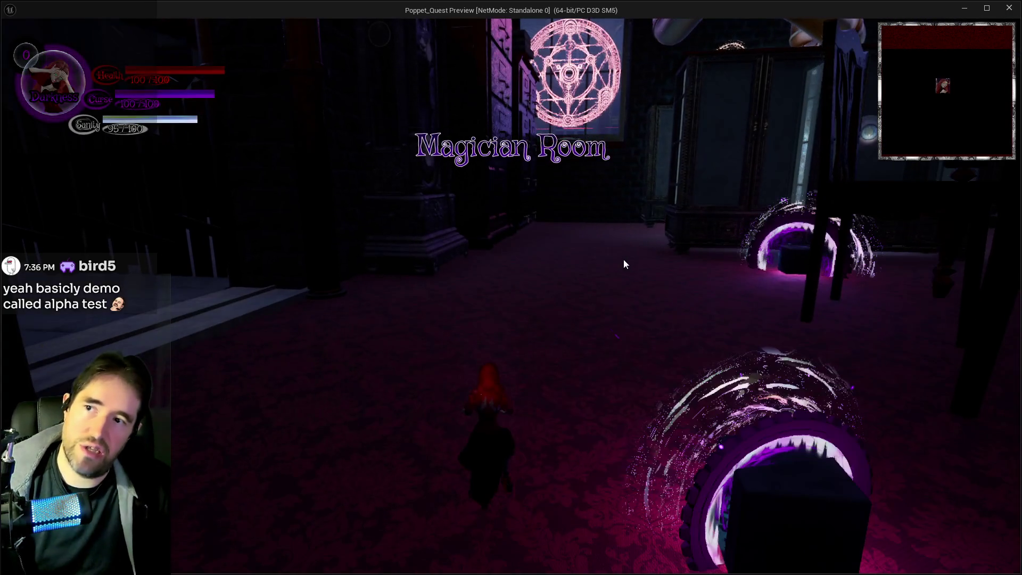
# Walk the character through the Magician Room to the Carnival Room gate, then stop play.
pyautogui.press('w')
pyautogui.press('w')
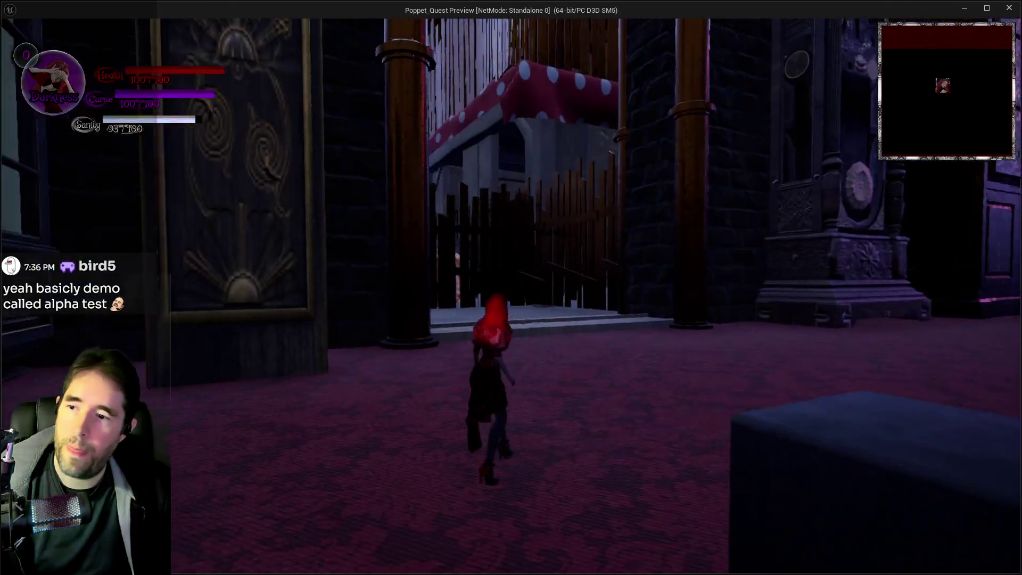
pyautogui.press('w')
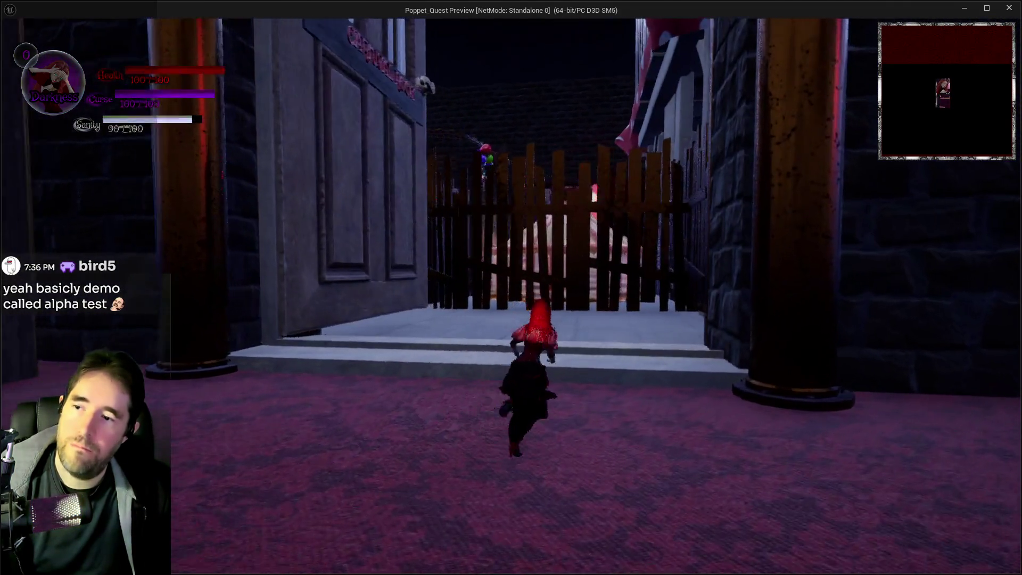
pyautogui.press('w')
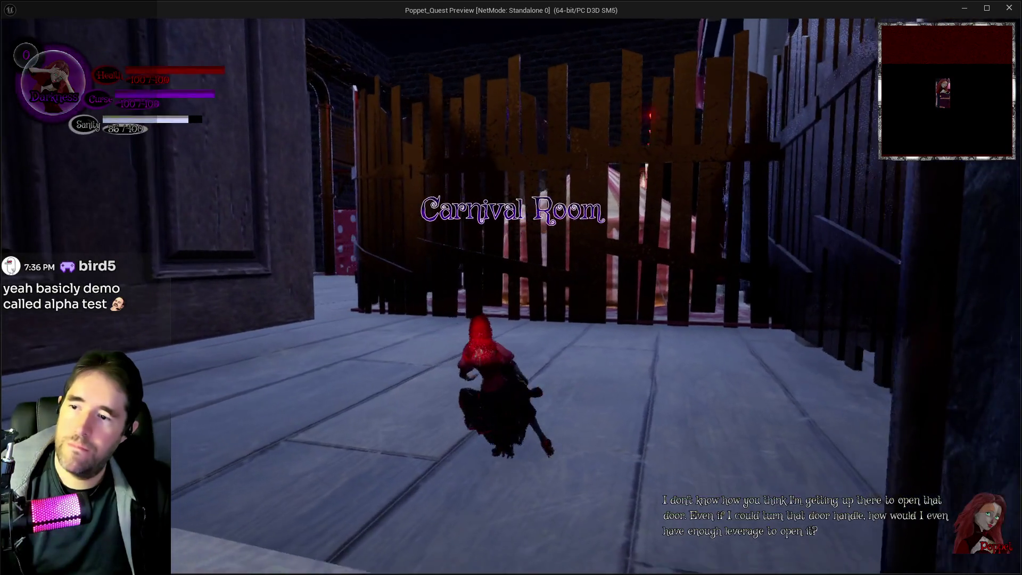
pyautogui.press('s')
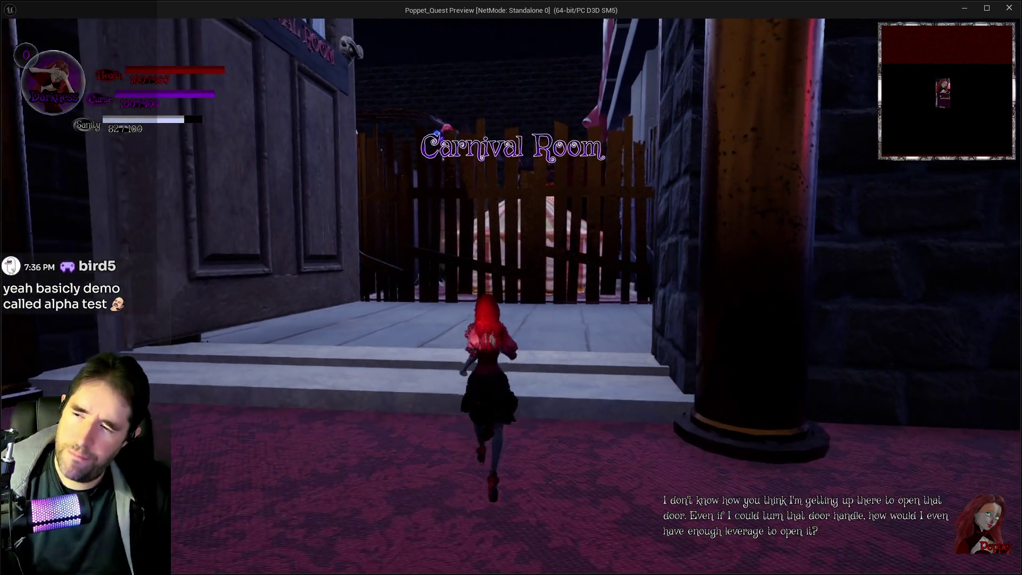
pyautogui.hotkey('alt', 'Tab')
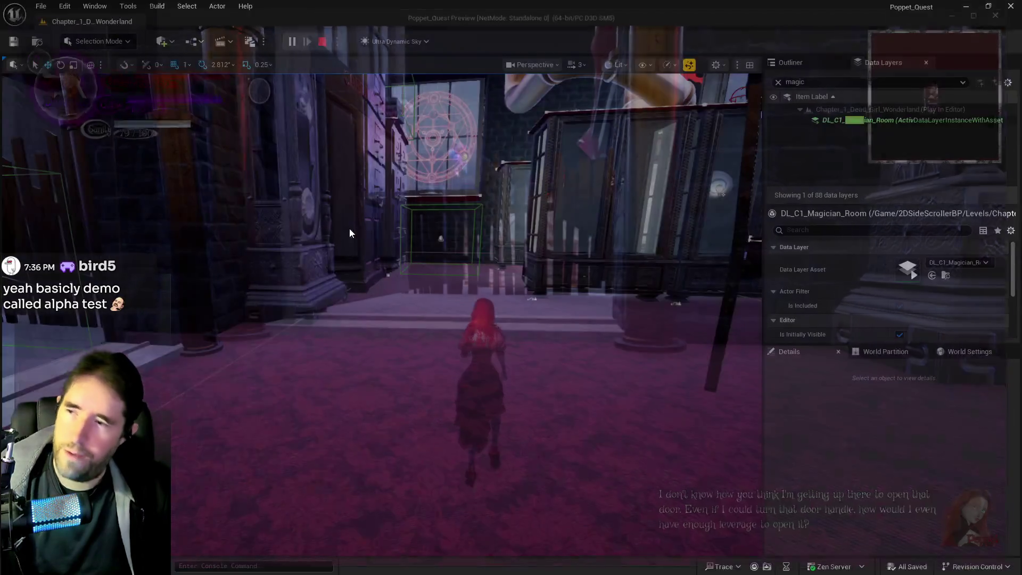
pyautogui.press('Escape')
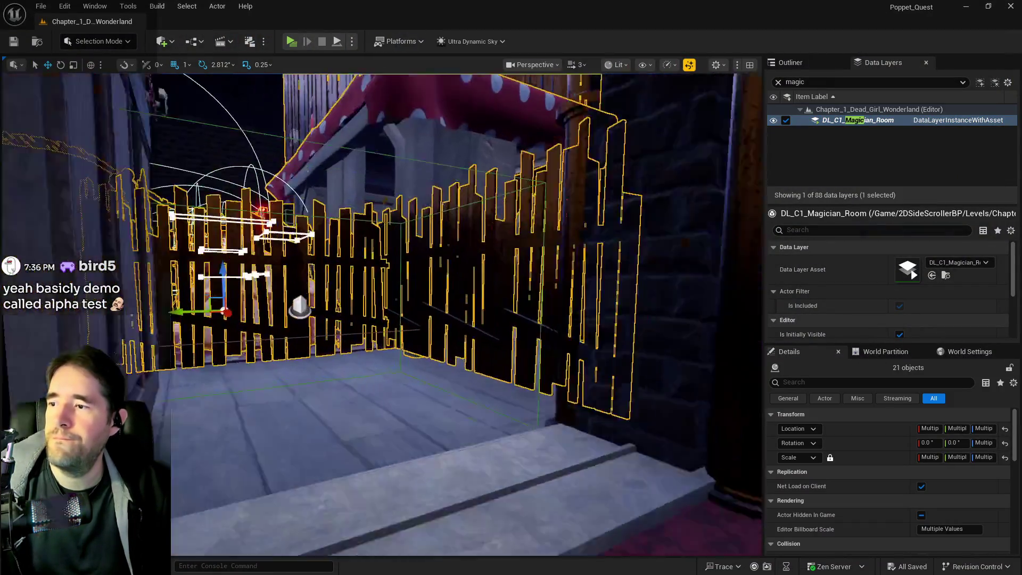
# Frame Mesh_Carpet_11 and add it to the DL_C1_Magician_Room data layer.
pyautogui.press('f')
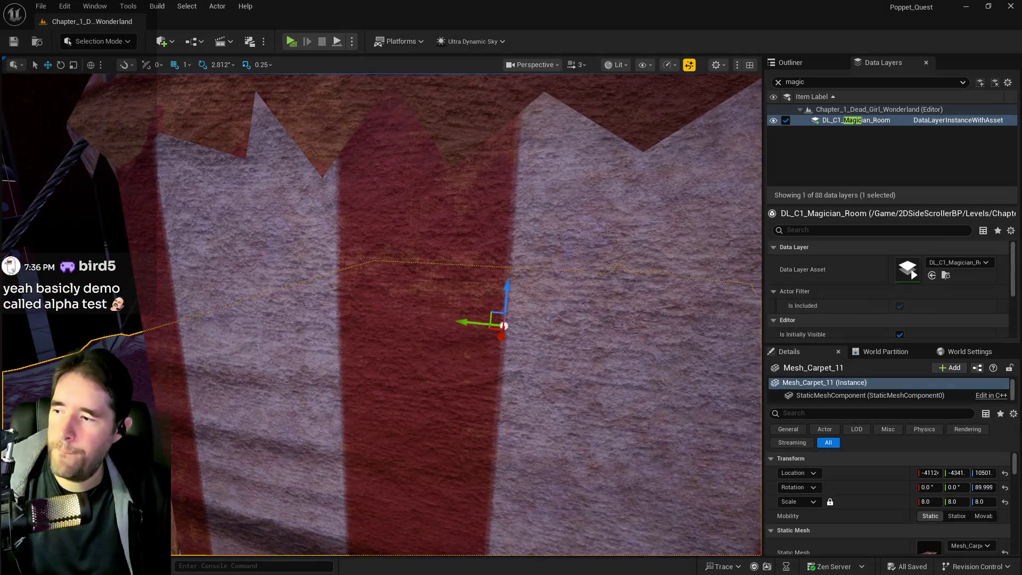
pyautogui.rightClick(810, 126)
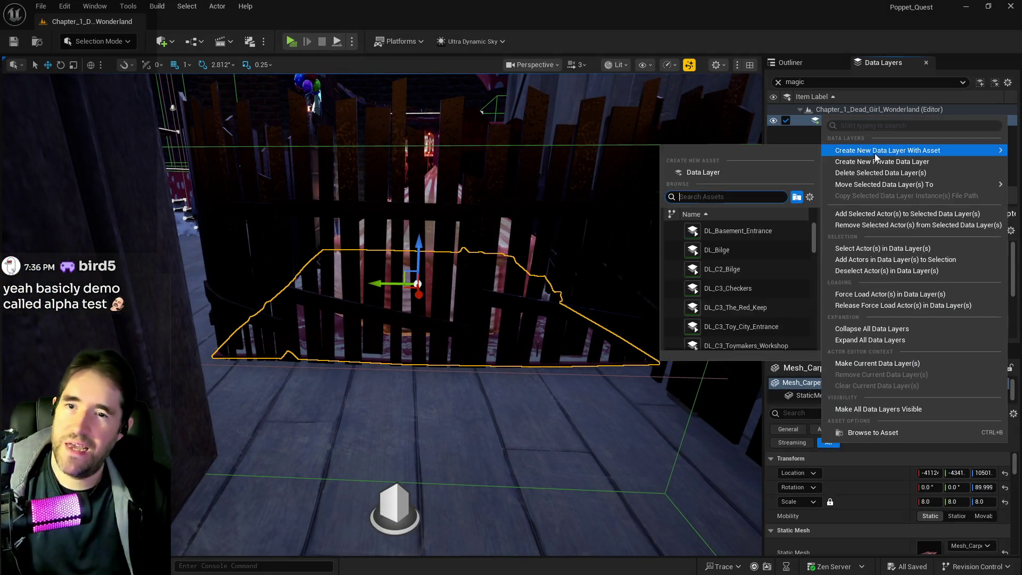
pyautogui.click(883, 200)
pyautogui.scroll(-5, 399, 301)
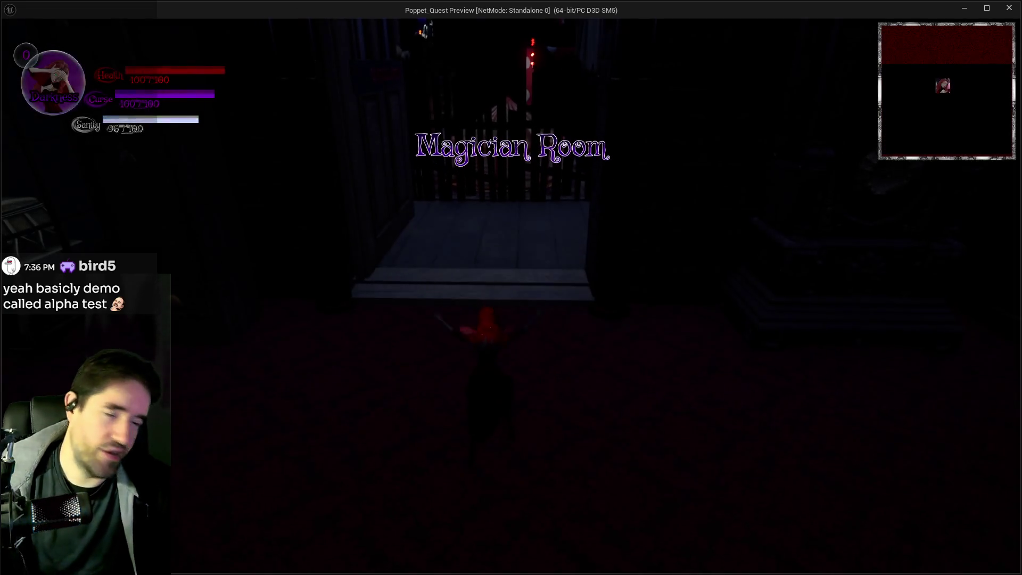
# Run the character through the Carnival Room gate and purple-lit pipe hall to the Toy Maze entrance.
pyautogui.press('w')
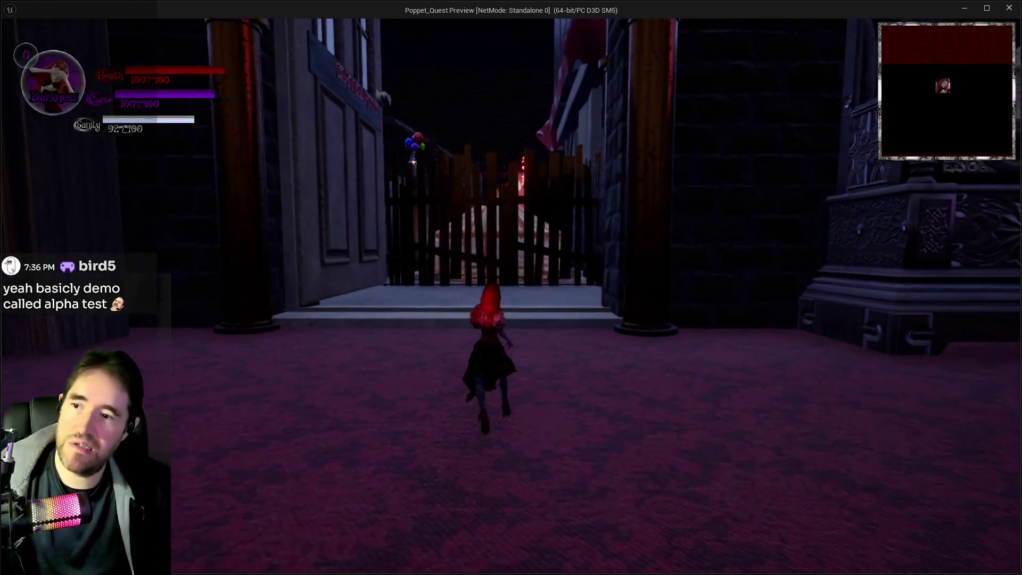
pyautogui.press('w')
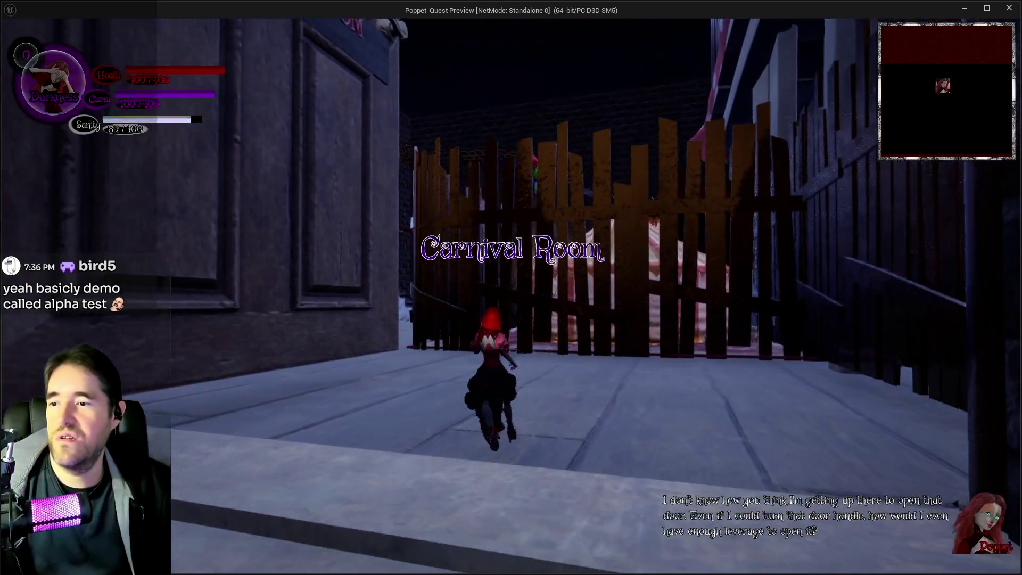
pyautogui.press('w')
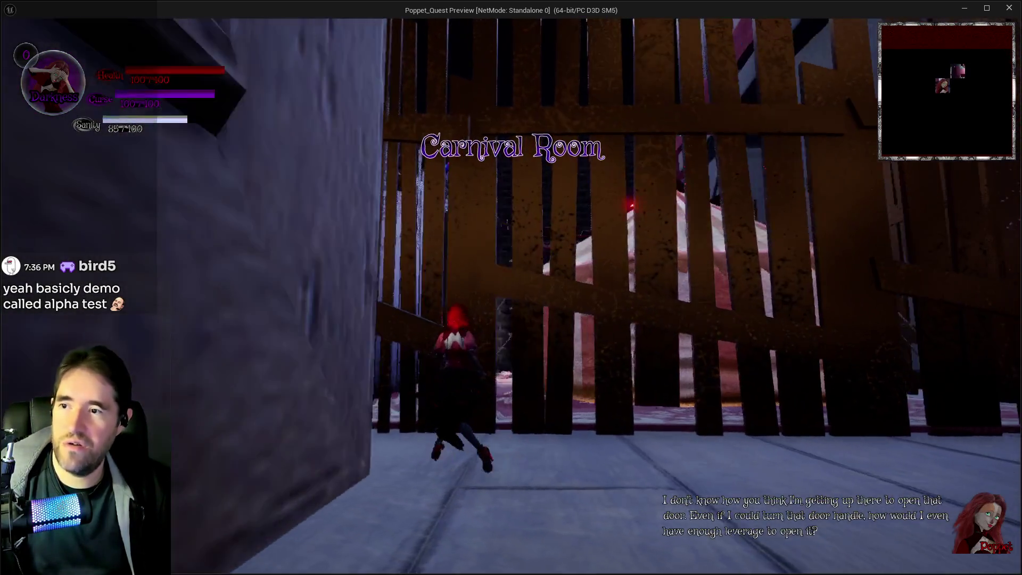
pyautogui.press('w')
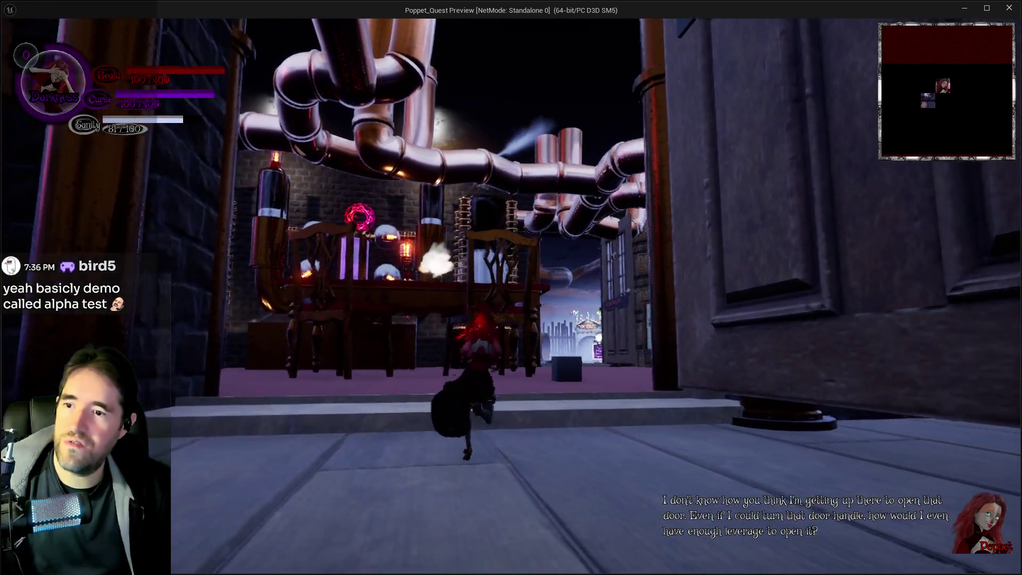
pyautogui.press('w')
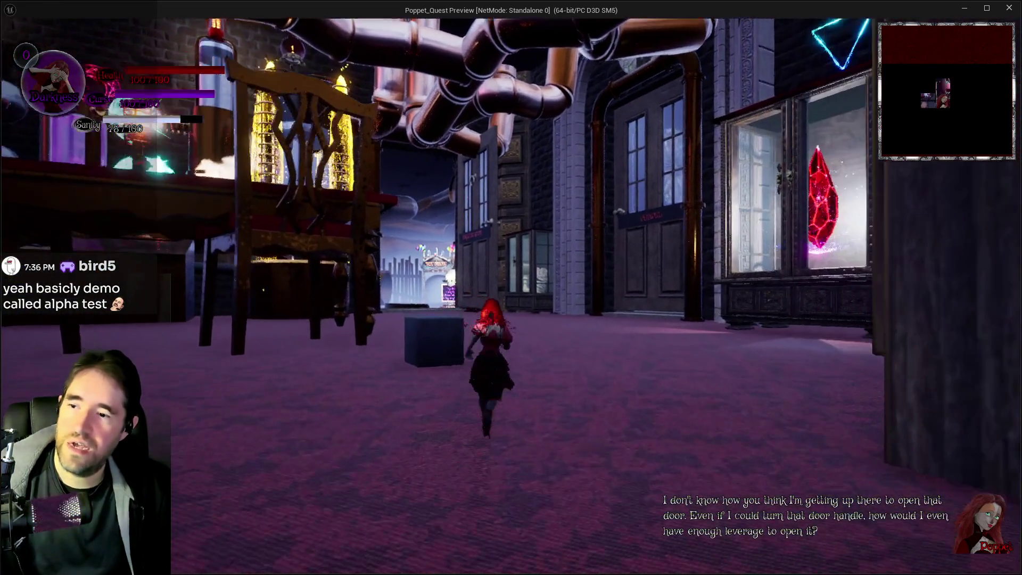
pyautogui.press('w')
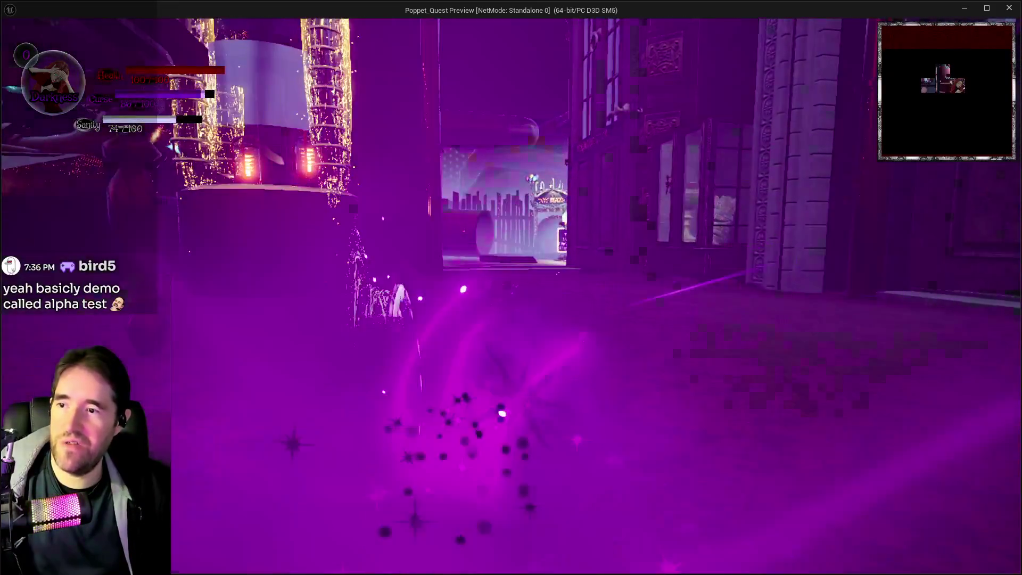
pyautogui.press('w')
pyautogui.press('w')
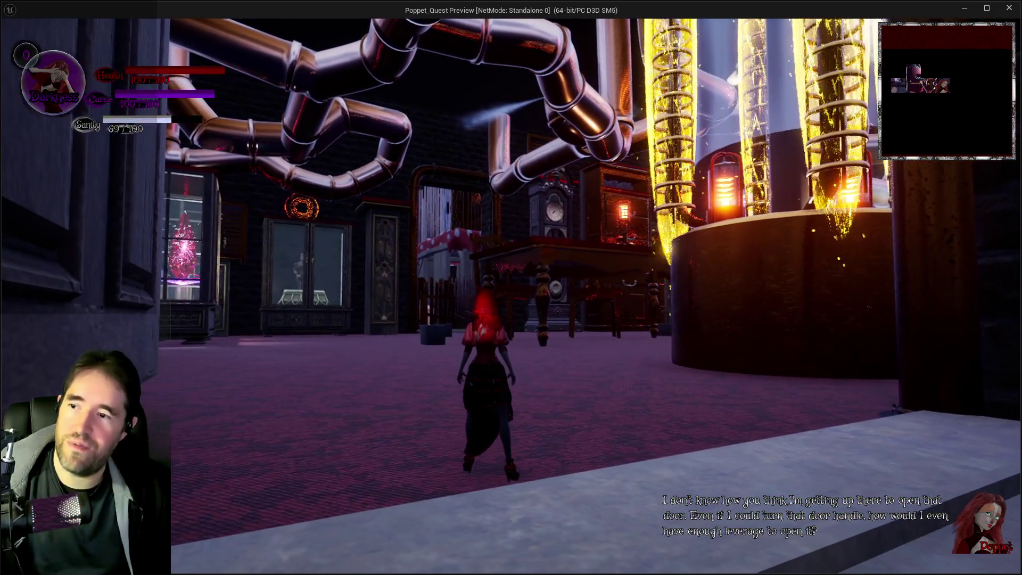
pyautogui.press('w')
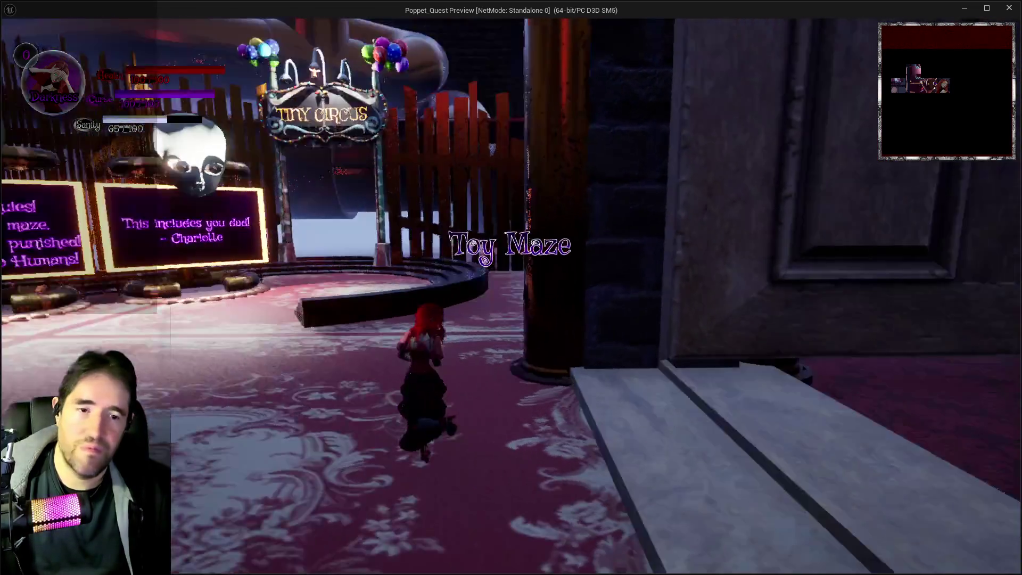
# Run through the doorway into the maze room, then leave the preview.
pyautogui.press('q')
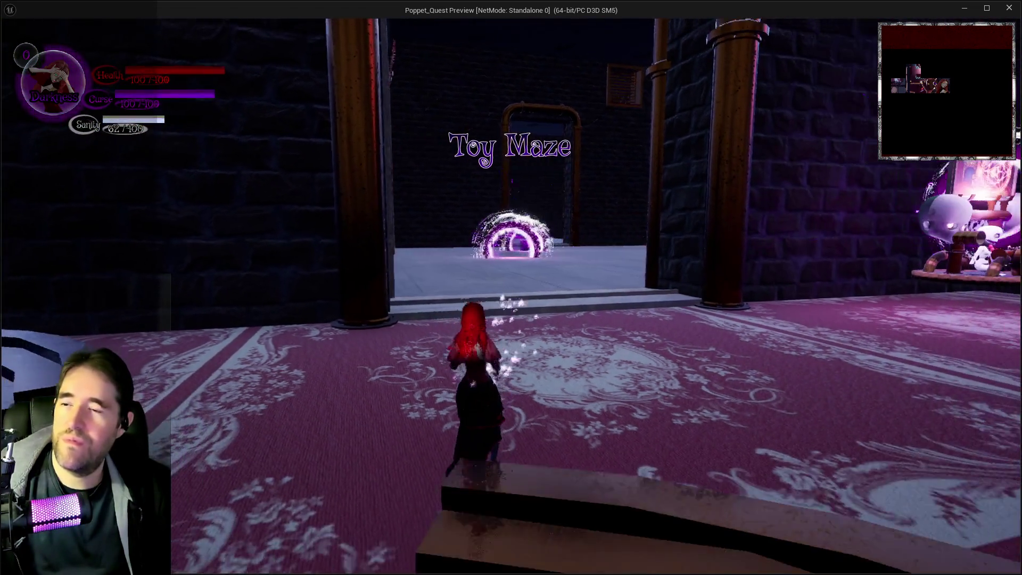
pyautogui.press('w')
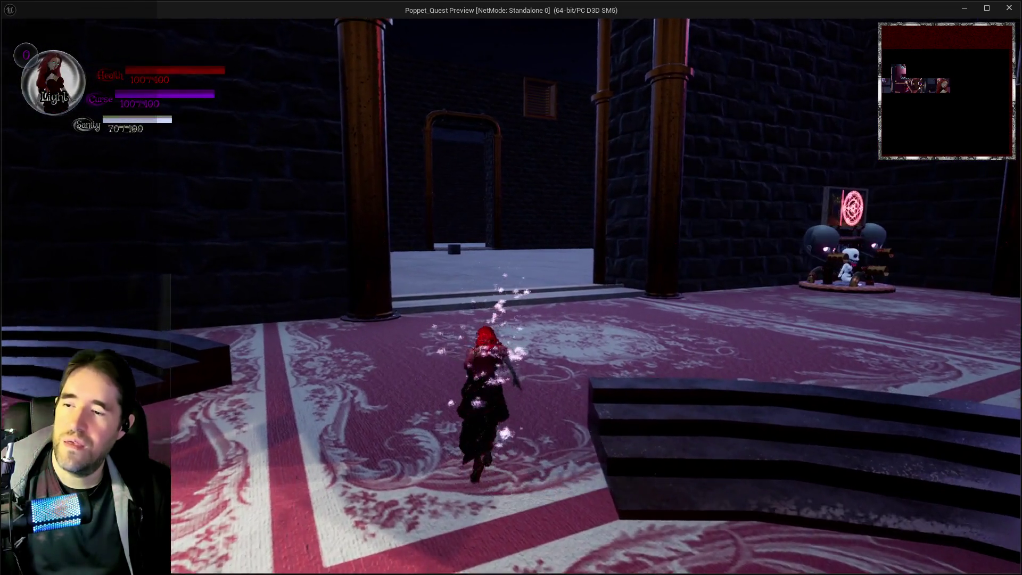
pyautogui.press('q')
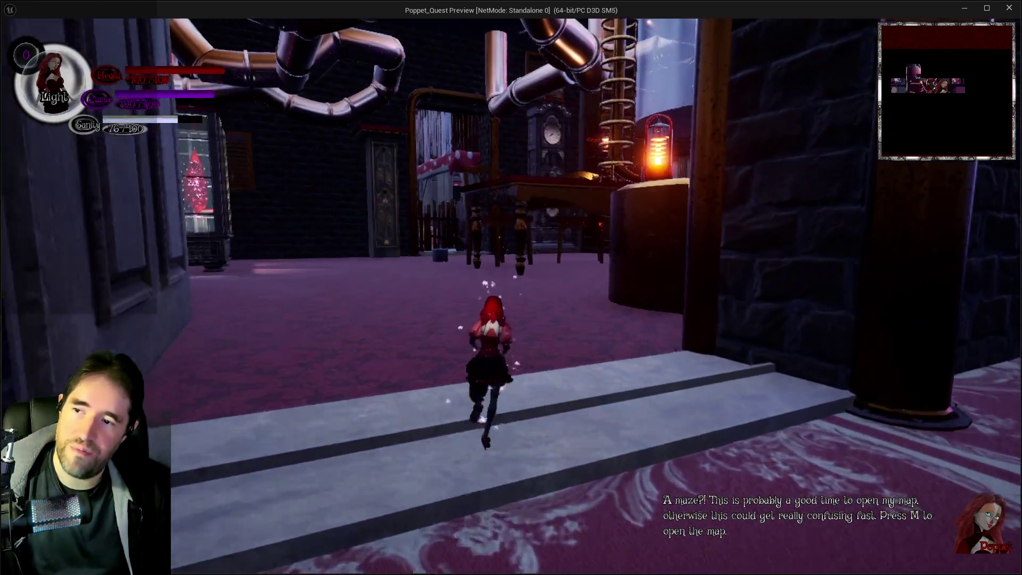
pyautogui.press('w')
pyautogui.press('w')
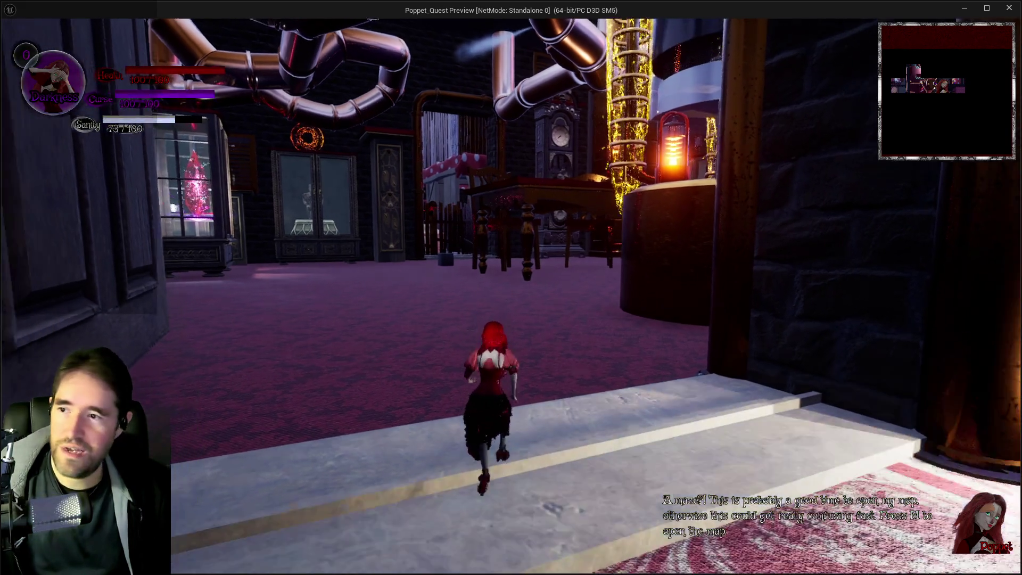
pyautogui.press('w')
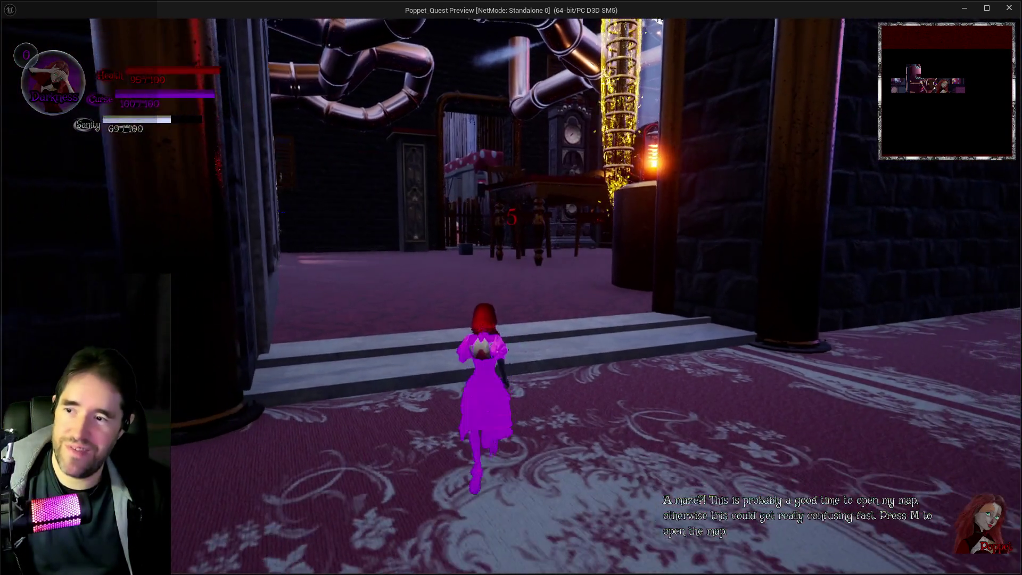
pyautogui.press('q')
pyautogui.press('w')
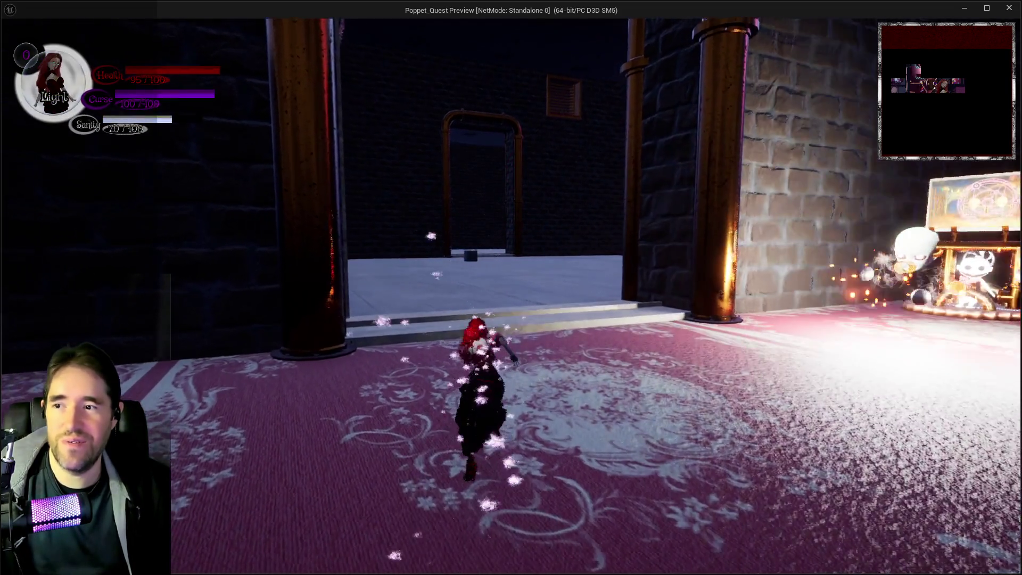
pyautogui.hotkey('alt', 'Tab')
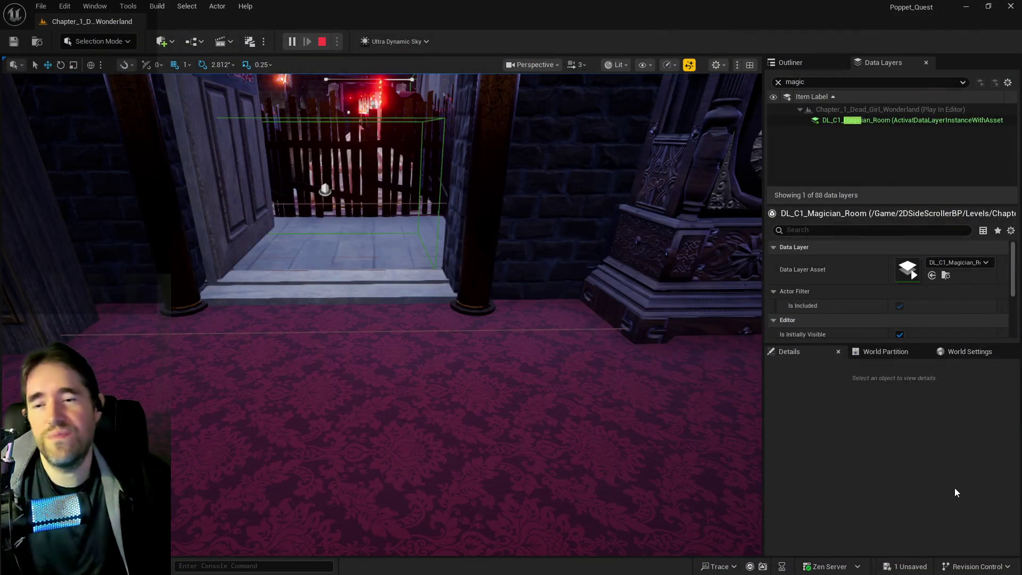
# Stop the play session and fly the camera through the Magician Room toward the Toy Maze doorway.
pyautogui.press('Escape')
pyautogui.press('w')
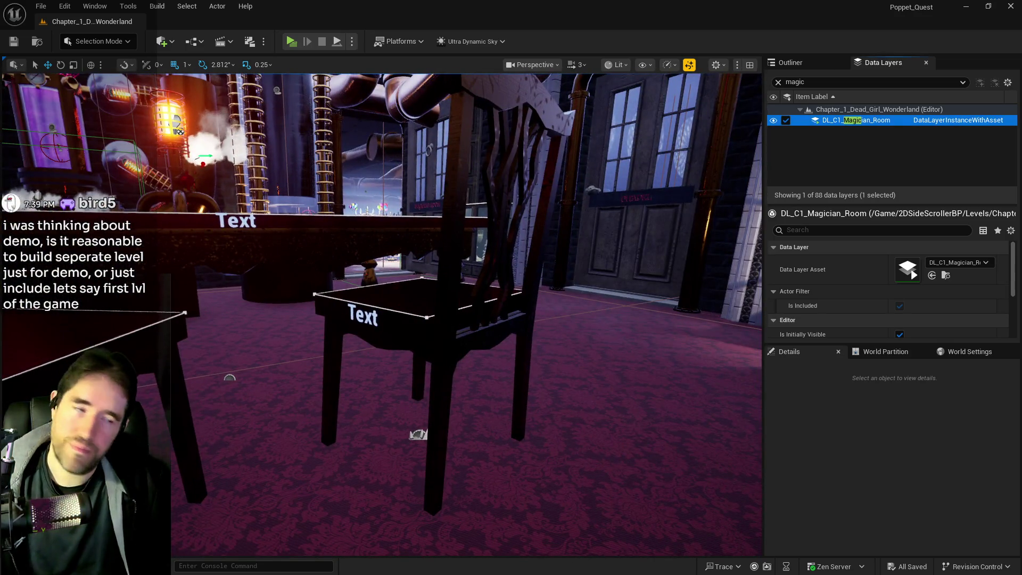
pyautogui.press('w')
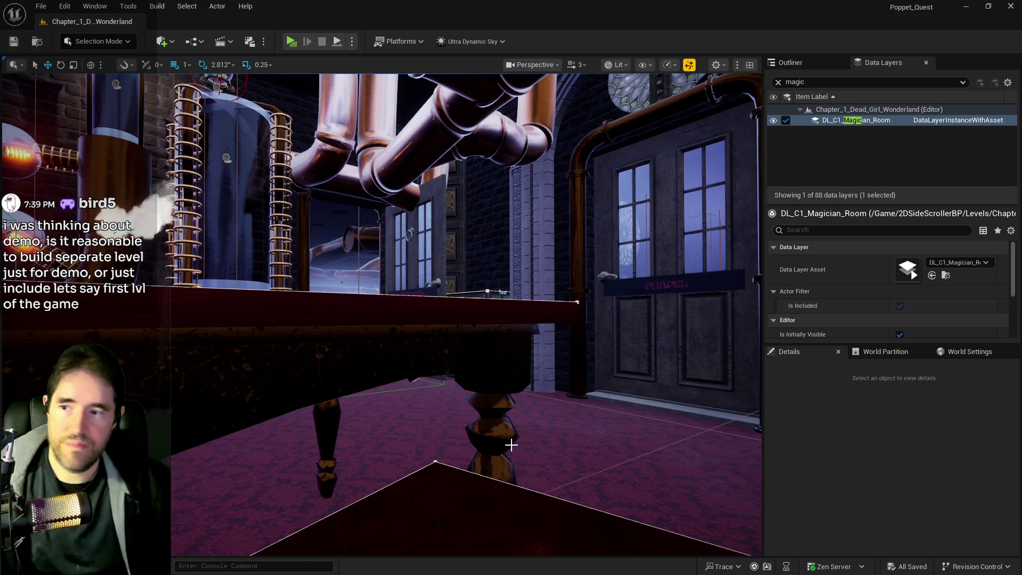
pyautogui.press('w')
pyautogui.press('w')
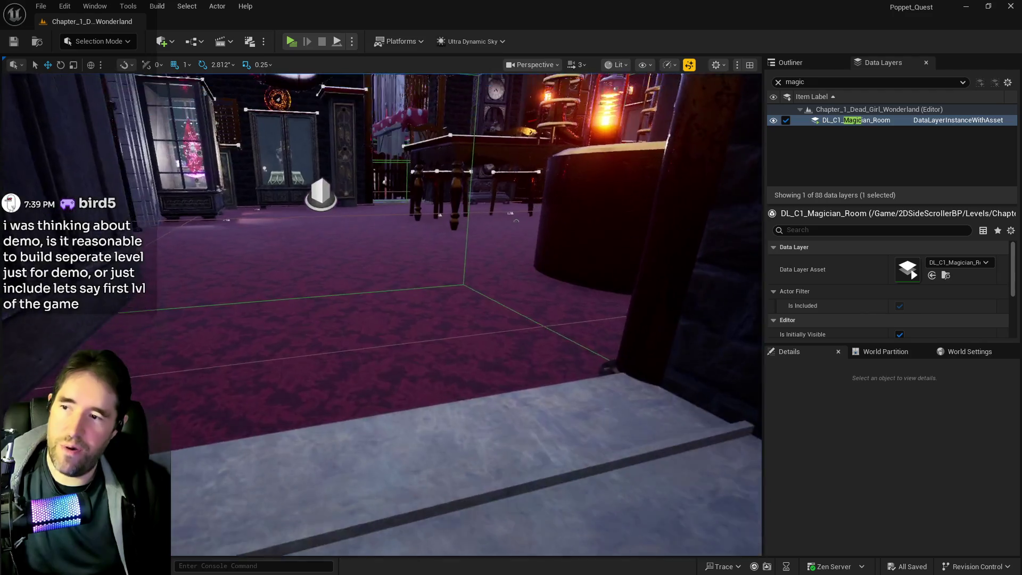
pyautogui.press('s')
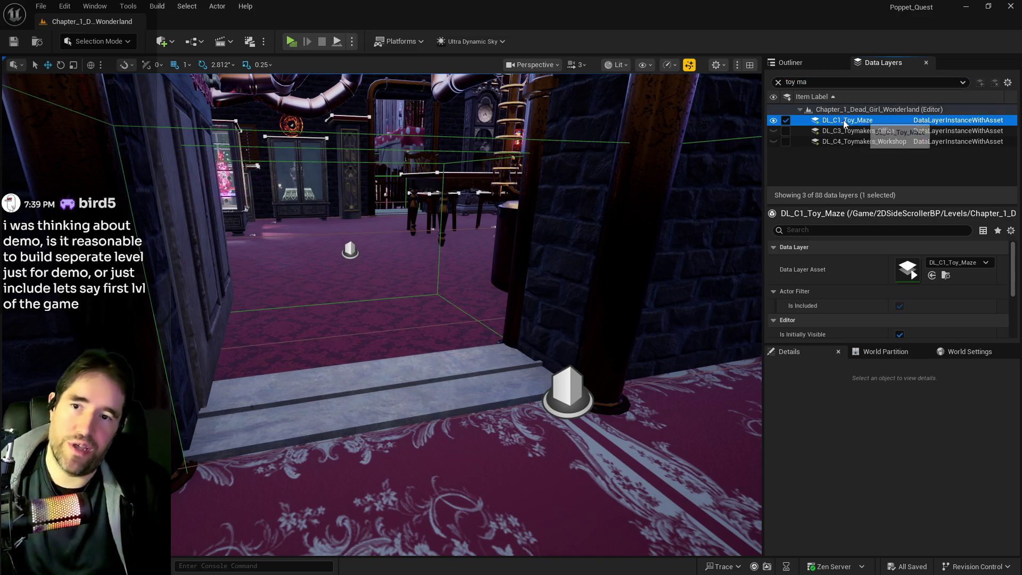
# Select the dark furnace beside the entrance, then add the table and pedestal.
pyautogui.press('w')
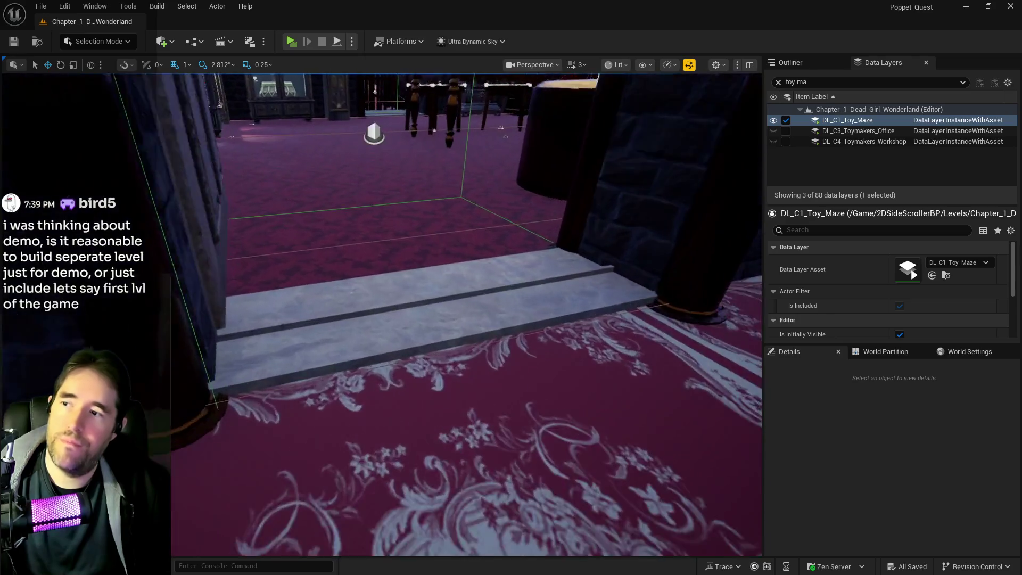
pyautogui.press('s')
pyautogui.click(479, 161)
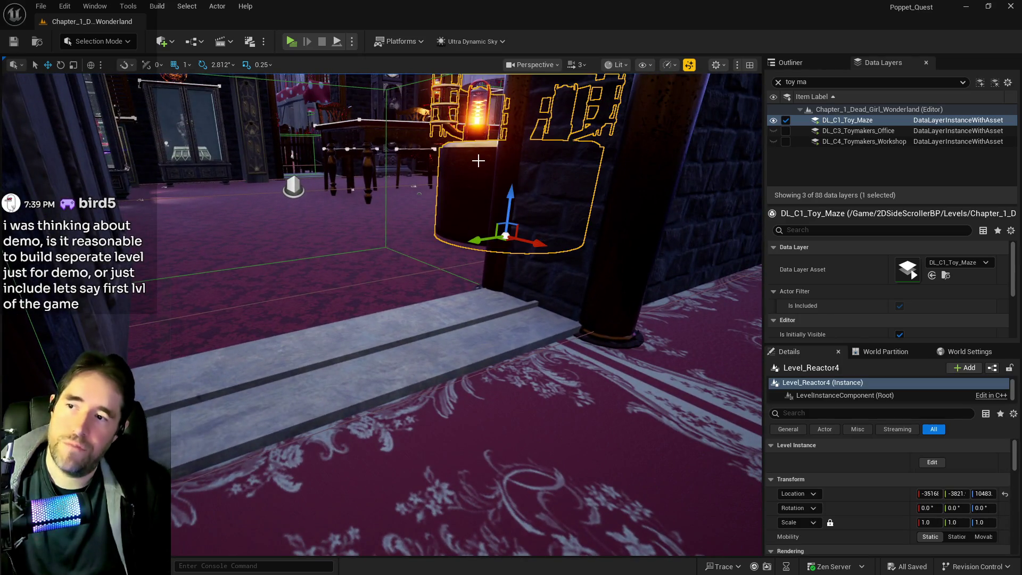
pyautogui.scroll(-5, 474, 159)
pyautogui.keyDown('ctrl'); pyautogui.click(400, 191); pyautogui.keyUp('ctrl')
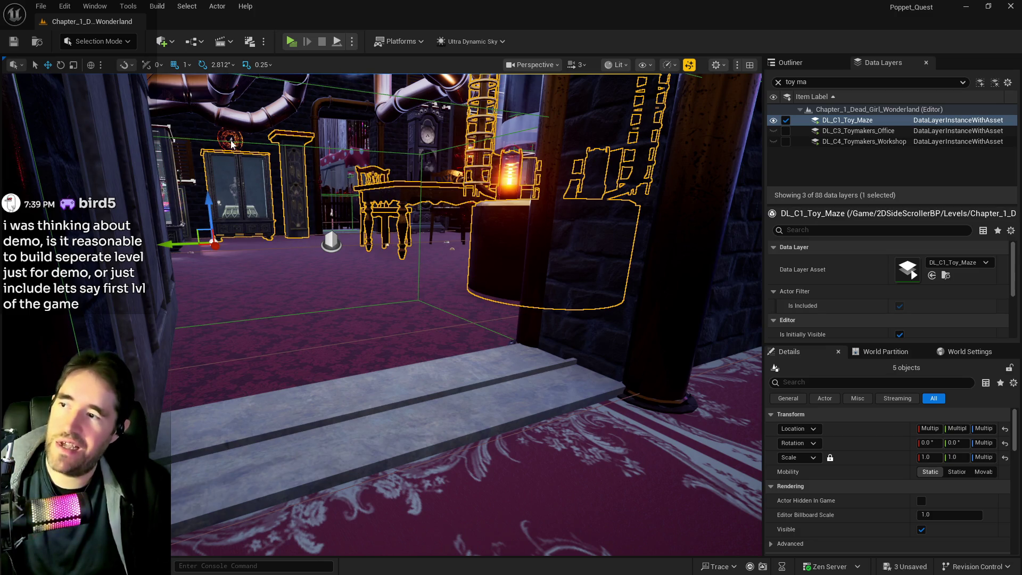
pyautogui.press('w')
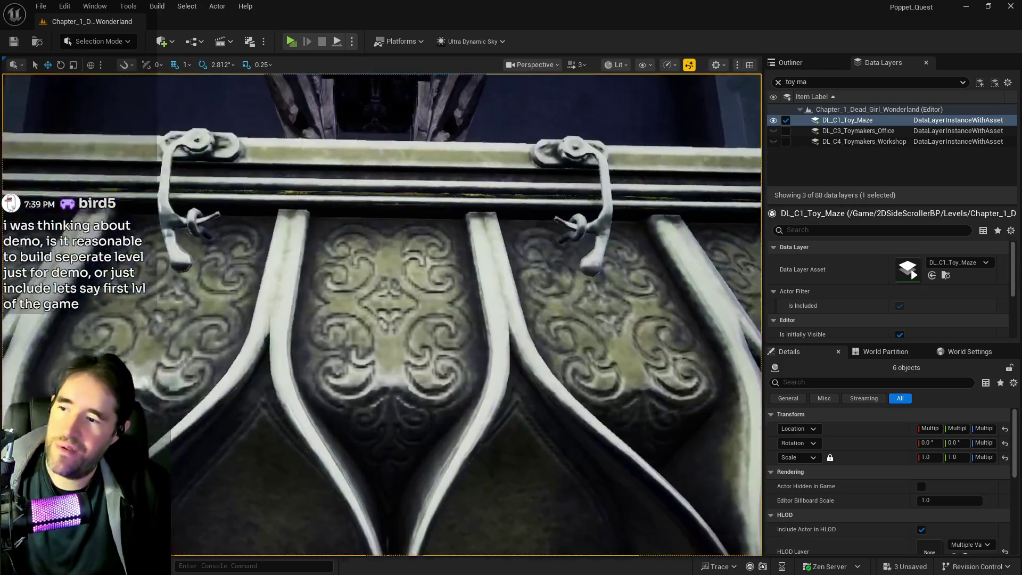
pyautogui.moveTo(254, 209); pyautogui.dragTo(254, 209)
pyautogui.moveTo(276, 258); pyautogui.dragTo(395, 281)
pyautogui.keyDown('ctrl'); pyautogui.click(449, 317); pyautogui.keyUp('ctrl')
# Extend the selection across the red crystal, pipes, cabinets and clock to 20 actors.
pyautogui.moveTo(449, 318); pyautogui.dragTo(448, 318)
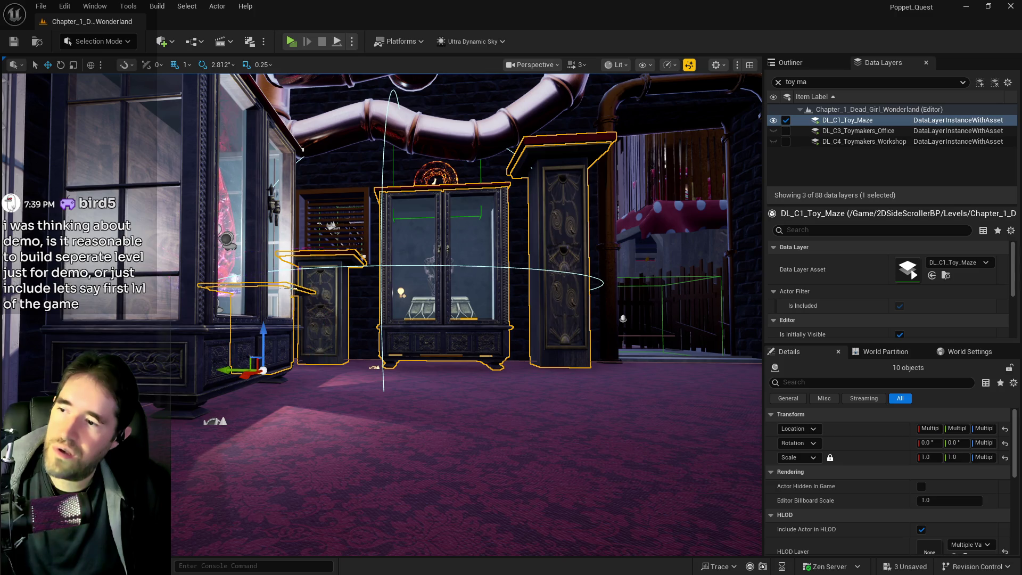
pyautogui.moveTo(222, 292); pyautogui.dragTo(222, 292)
pyautogui.moveTo(334, 158); pyautogui.dragTo(334, 158)
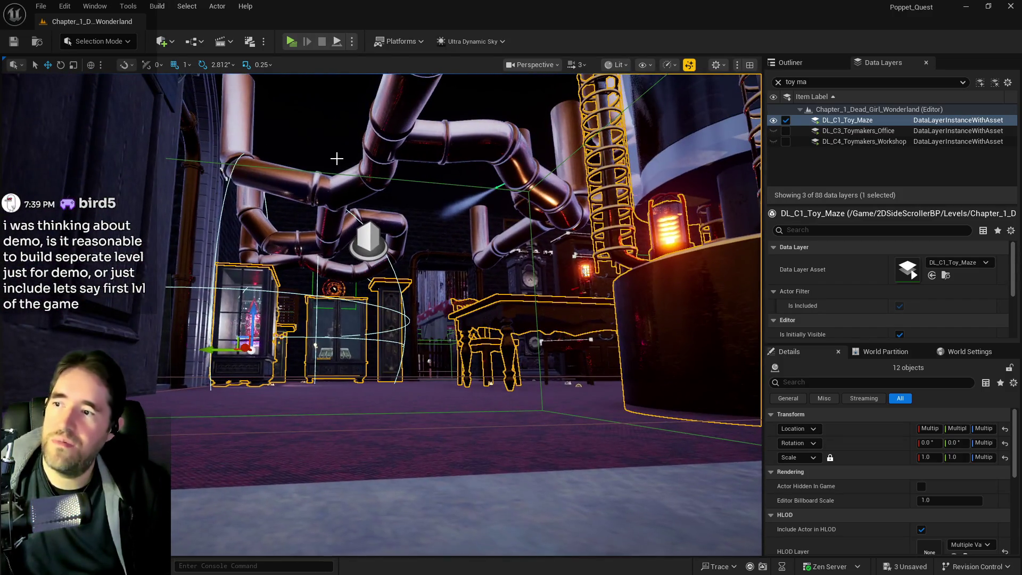
pyautogui.moveTo(346, 224); pyautogui.dragTo(345, 224)
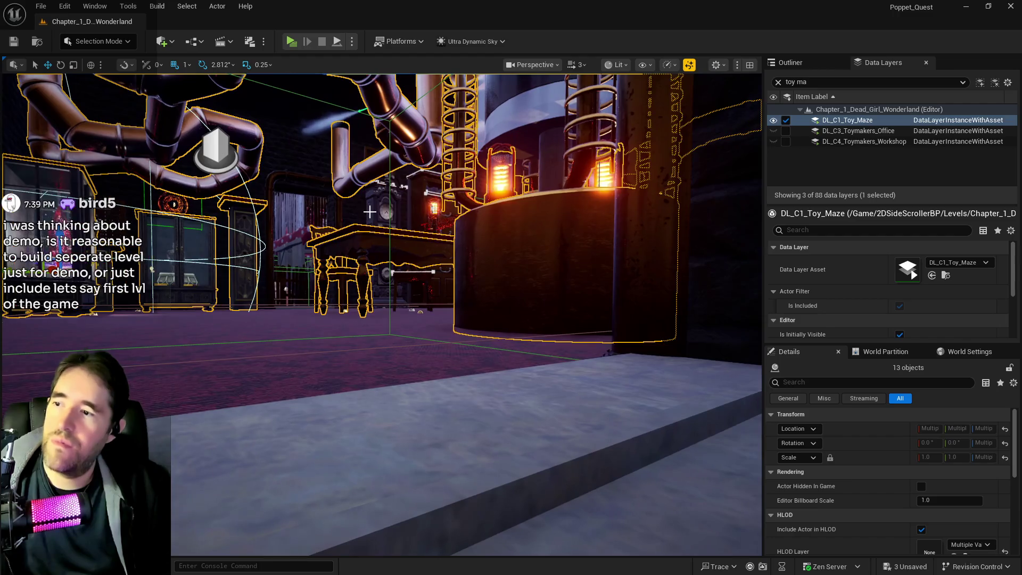
pyautogui.moveTo(427, 252); pyautogui.dragTo(426, 252)
pyautogui.moveTo(435, 201); pyautogui.dragTo(386, 197)
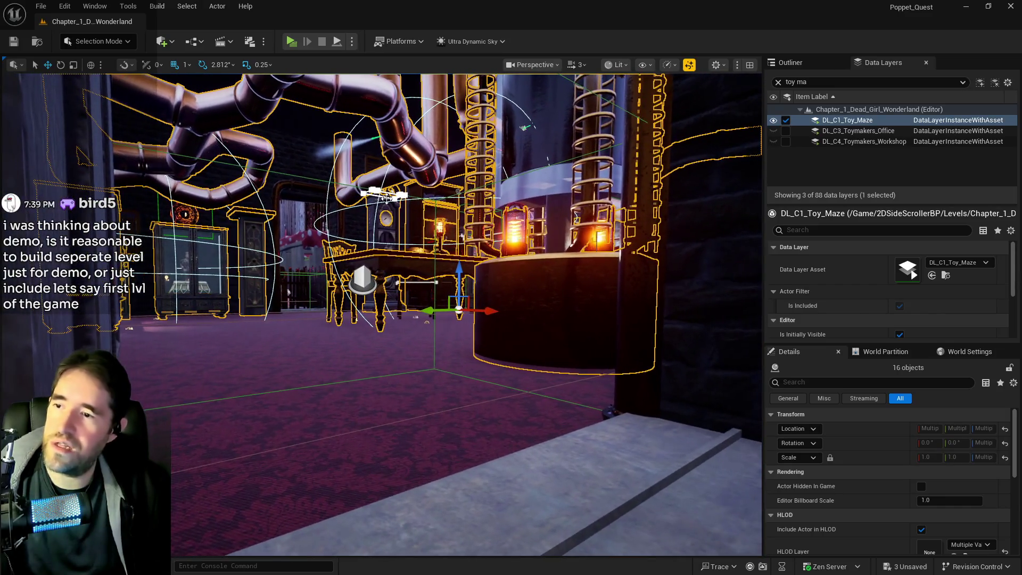
pyautogui.moveTo(457, 258)
pyautogui.mouseDown()
pyautogui.moveTo(415, 318)
pyautogui.moveTo(395, 294)
pyautogui.mouseUp()
pyautogui.rightClick(831, 124)
# Add the 20 selected props to DL_C1_Toy_Maze, save all, and launch a game preview.
pyautogui.click(862, 218)
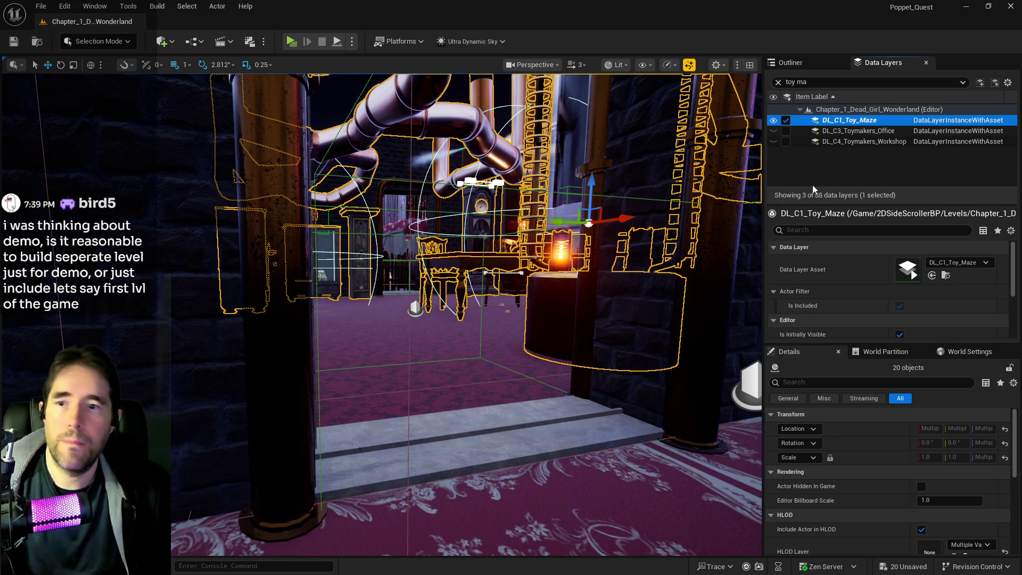
pyautogui.hotkey('ctrl', 's')
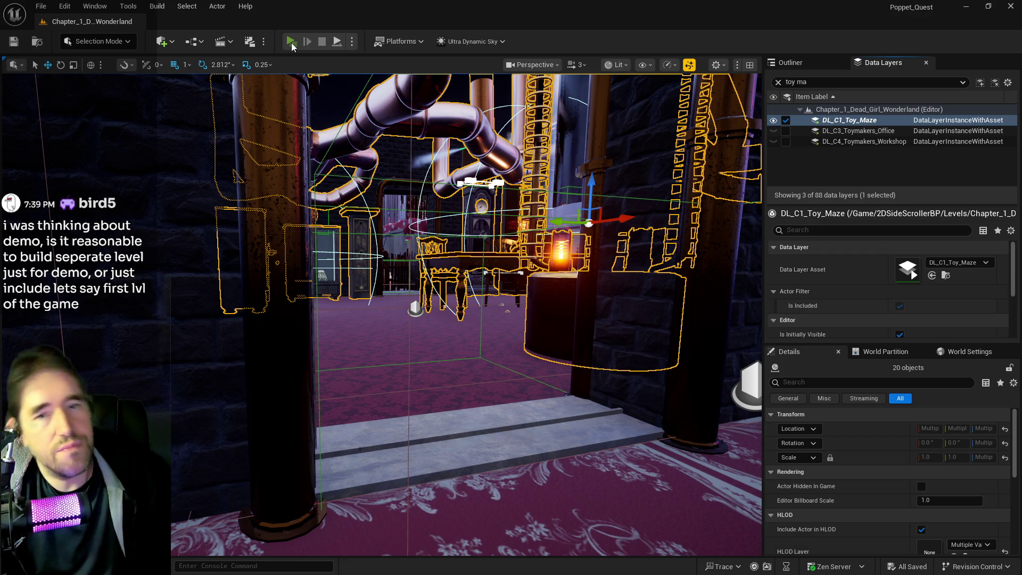
pyautogui.click(291, 43)
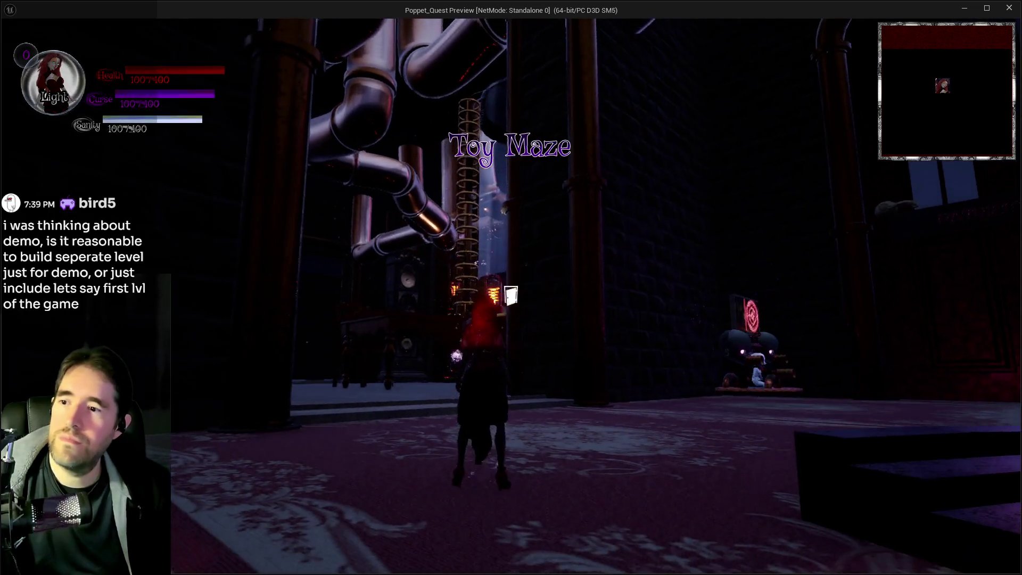
# Run the character through the Toy Maze entrance and up the steps into the Magician Room, then return to the editor.
pyautogui.press('w')
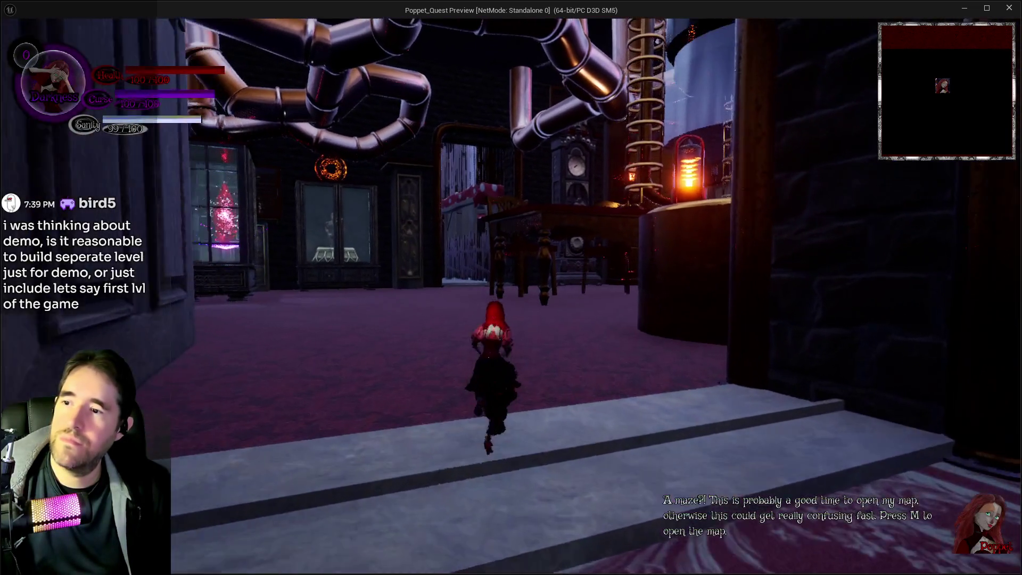
pyautogui.press('w')
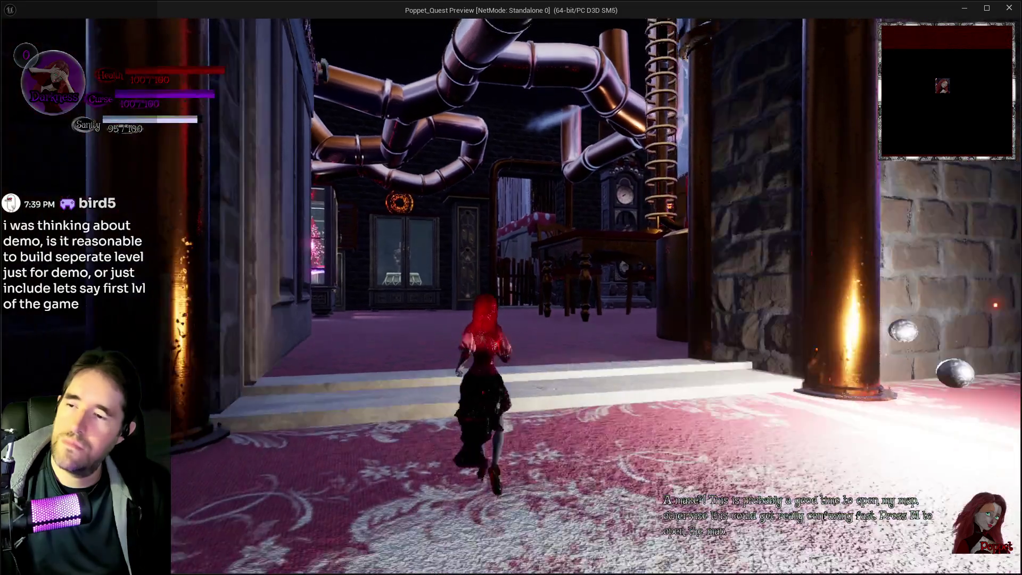
pyautogui.press('w')
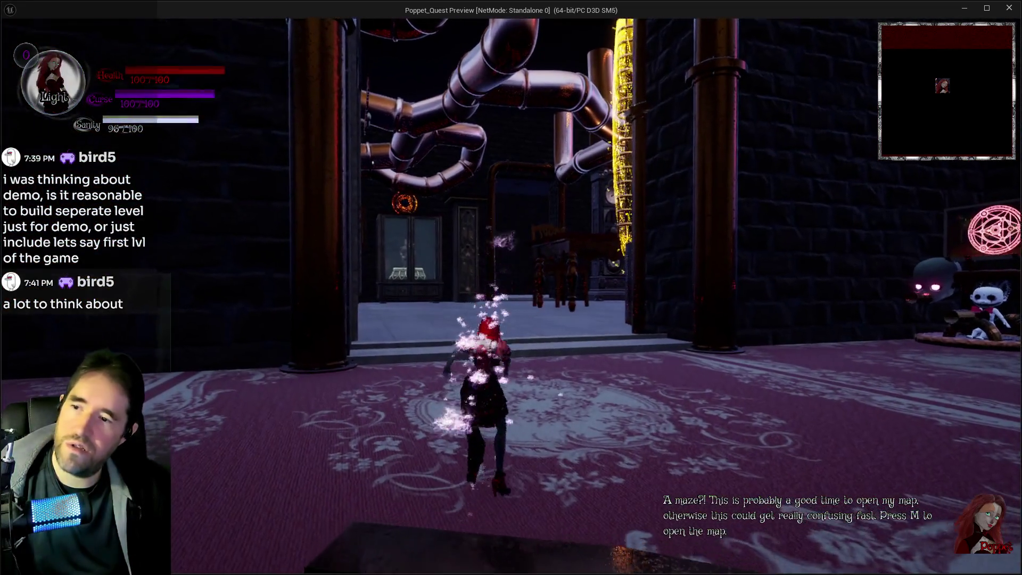
pyautogui.press('w')
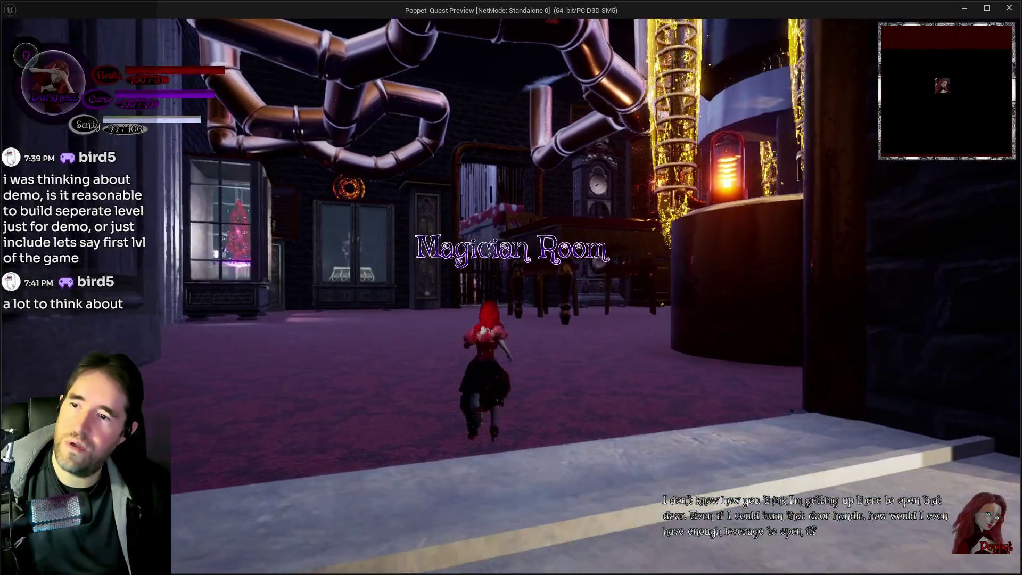
pyautogui.press('s')
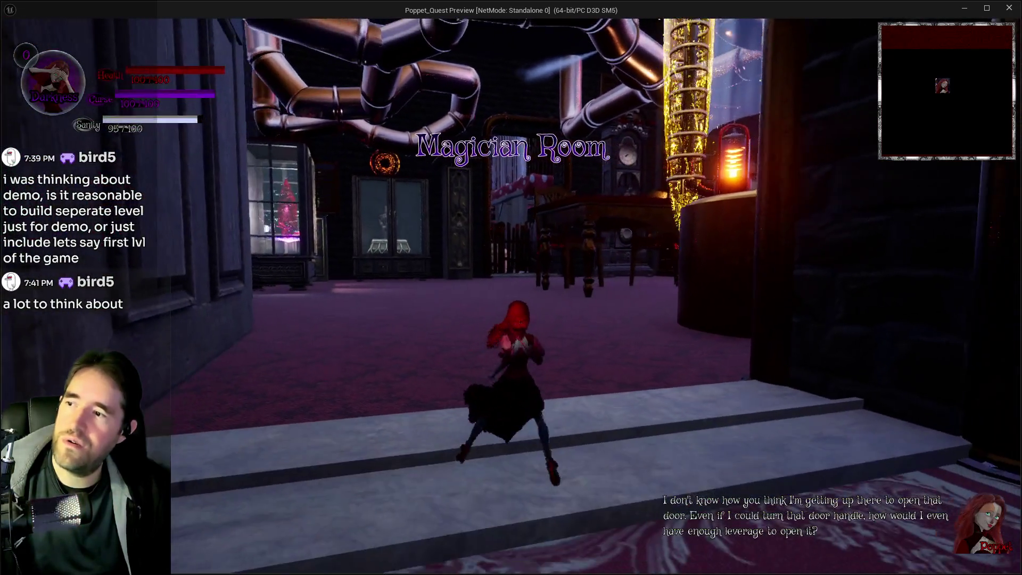
pyautogui.press('w')
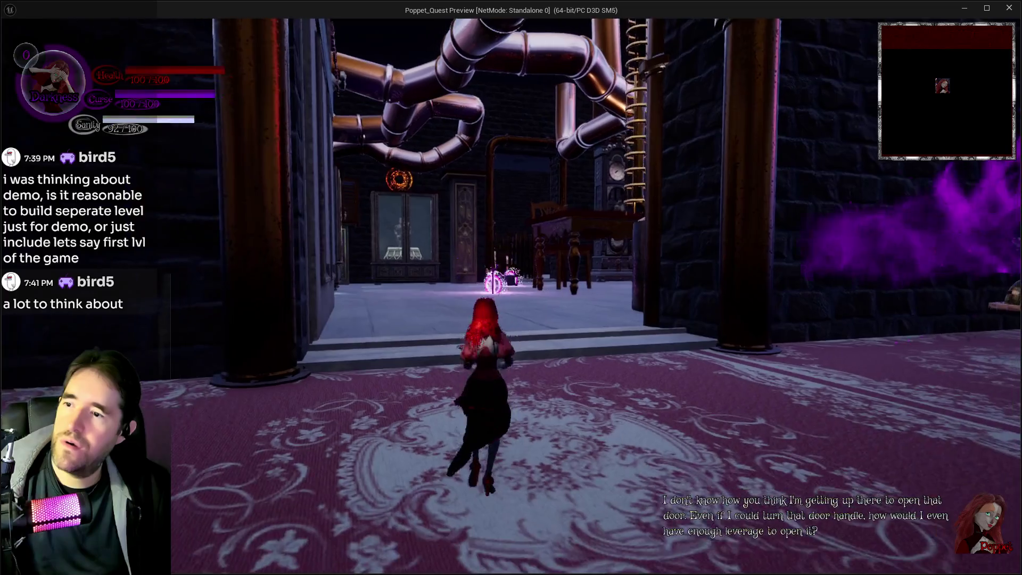
pyautogui.press('a')
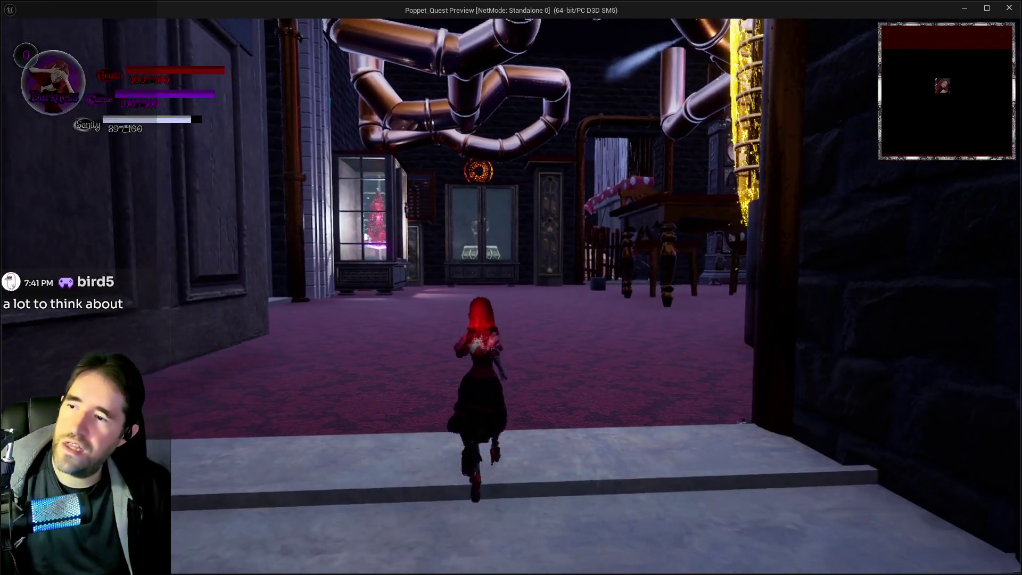
pyautogui.press('s')
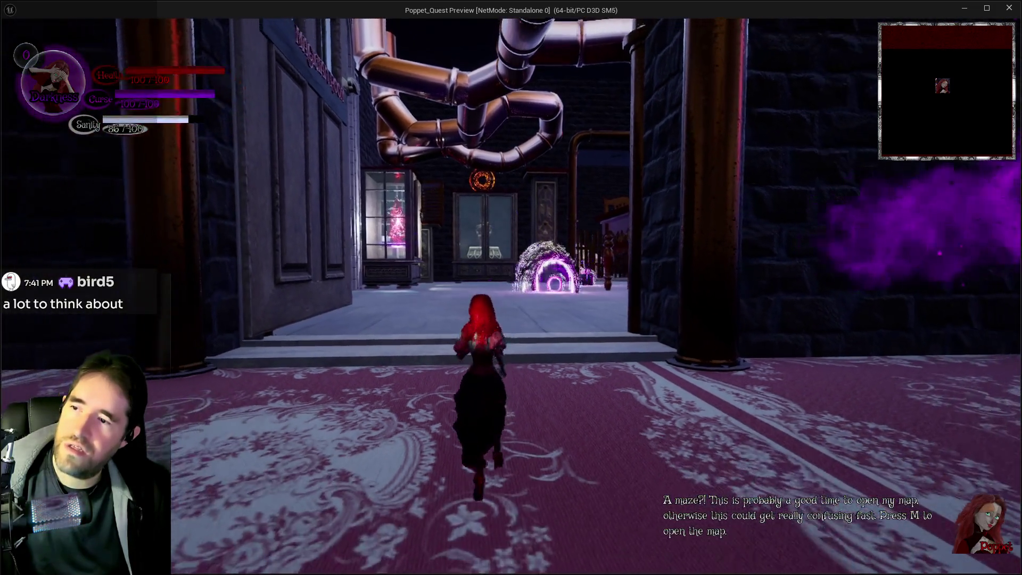
pyautogui.press('w')
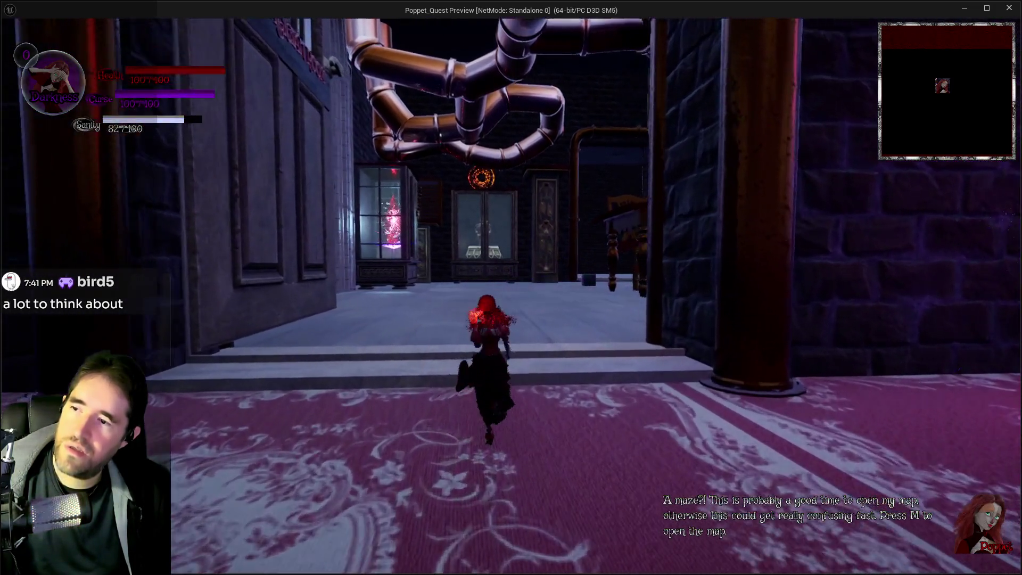
pyautogui.hotkey('alt', 'Tab')
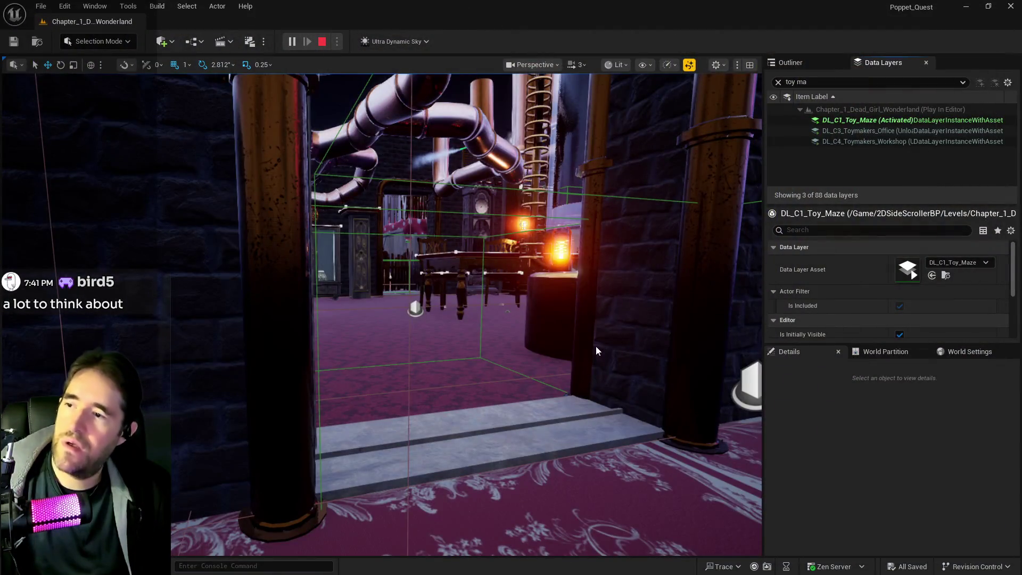
# Stop the preview, frame the props, select the red crystal and show all actors in the Outliner.
pyautogui.press('Escape')
pyautogui.press('f')
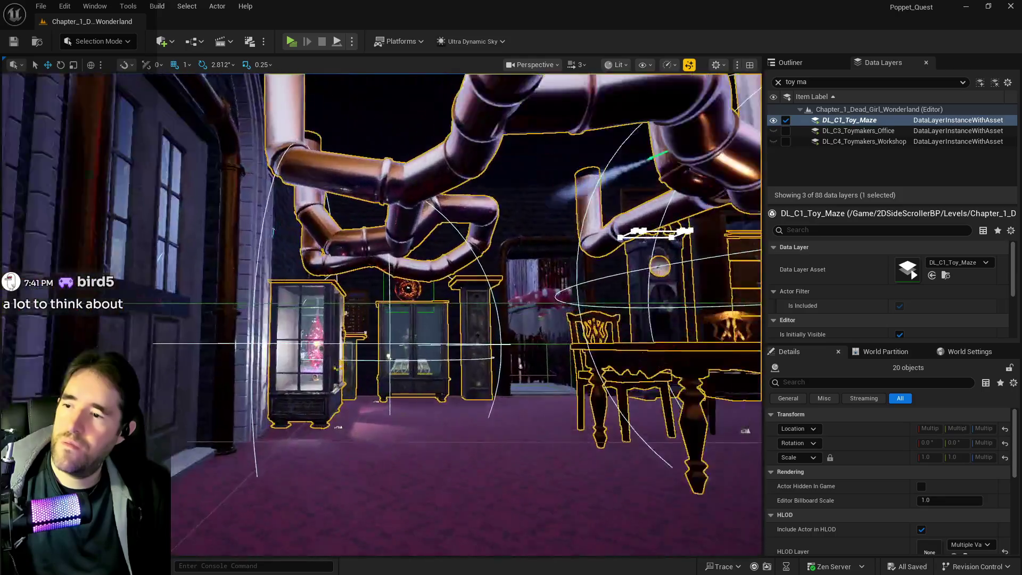
pyautogui.scroll(3, 474, 314)
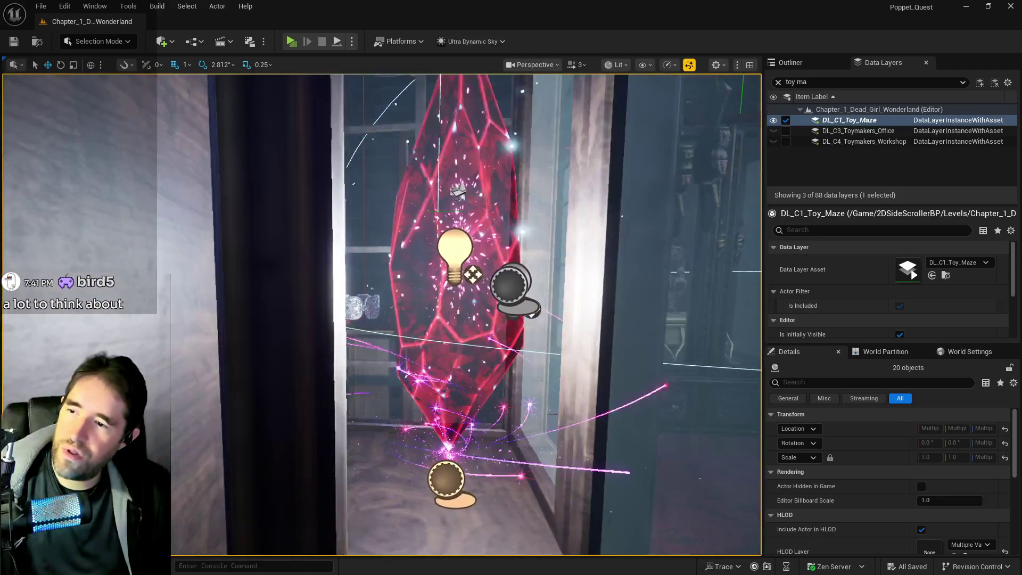
pyautogui.scroll(5, 663, 305)
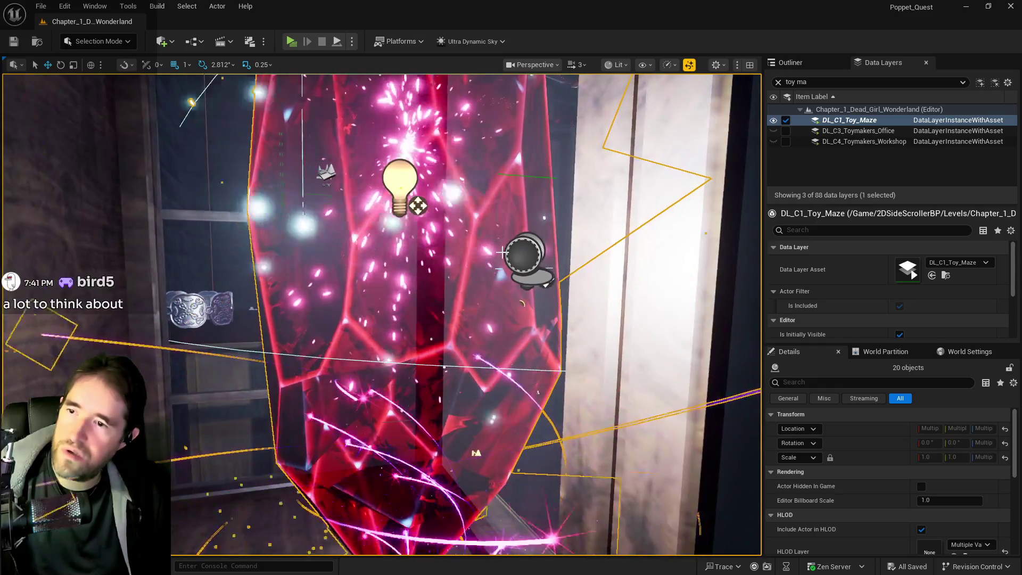
pyautogui.click(391, 181)
pyautogui.scroll(-4, 505, 130)
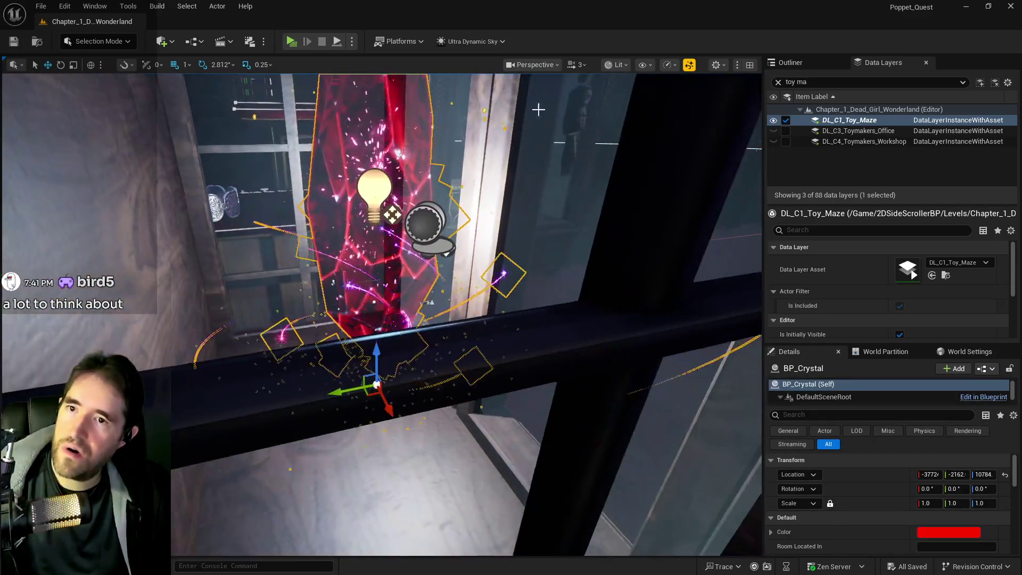
pyautogui.click(776, 65)
pyautogui.scroll(6, 404, 378)
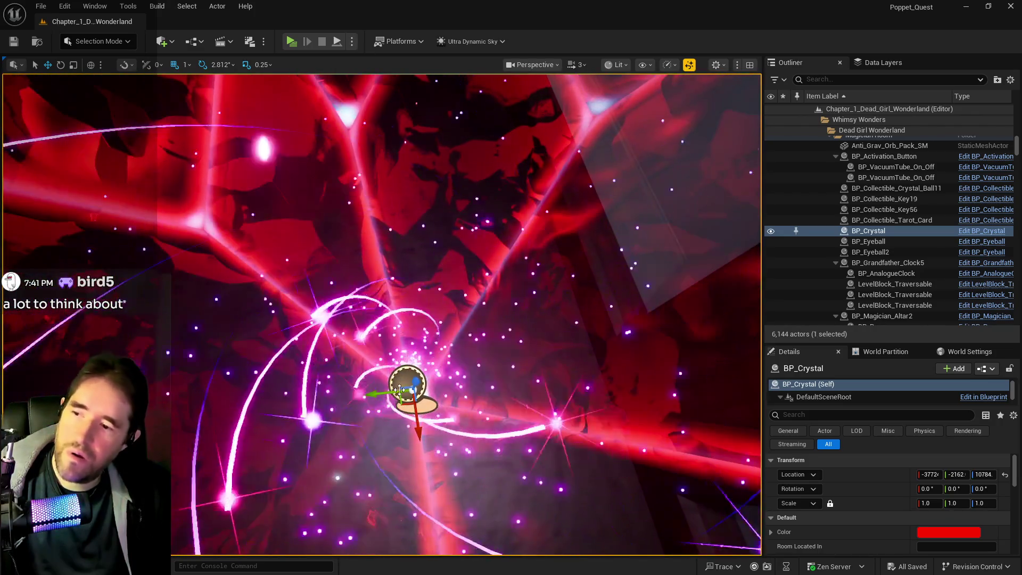
pyautogui.scroll(-5, 399, 390)
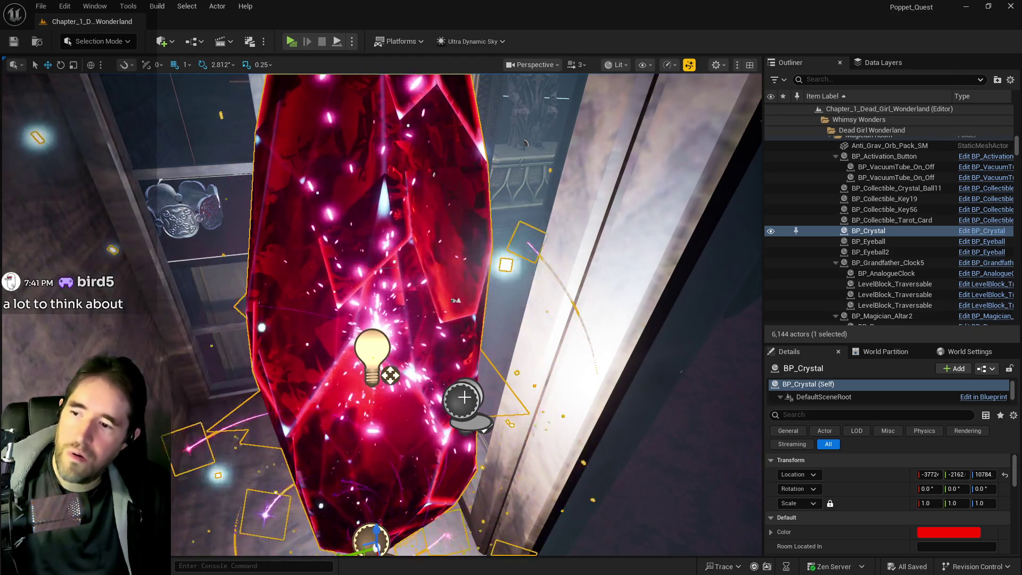
# Undo the accidental crystal move so it sits back in the vitrine, then select the vitrine.
pyautogui.moveTo(456, 300)
pyautogui.mouseDown()
pyautogui.moveTo(346, 269)
pyautogui.moveTo(678, 410)
pyautogui.mouseUp()
pyautogui.moveTo(616, 358)
pyautogui.mouseDown()
pyautogui.moveTo(582, 164)
pyautogui.moveTo(426, 320)
pyautogui.moveTo(335, 452)
pyautogui.moveTo(291, 426)
pyautogui.moveTo(298, 372)
pyautogui.moveTo(319, 345)
pyautogui.mouseUp()
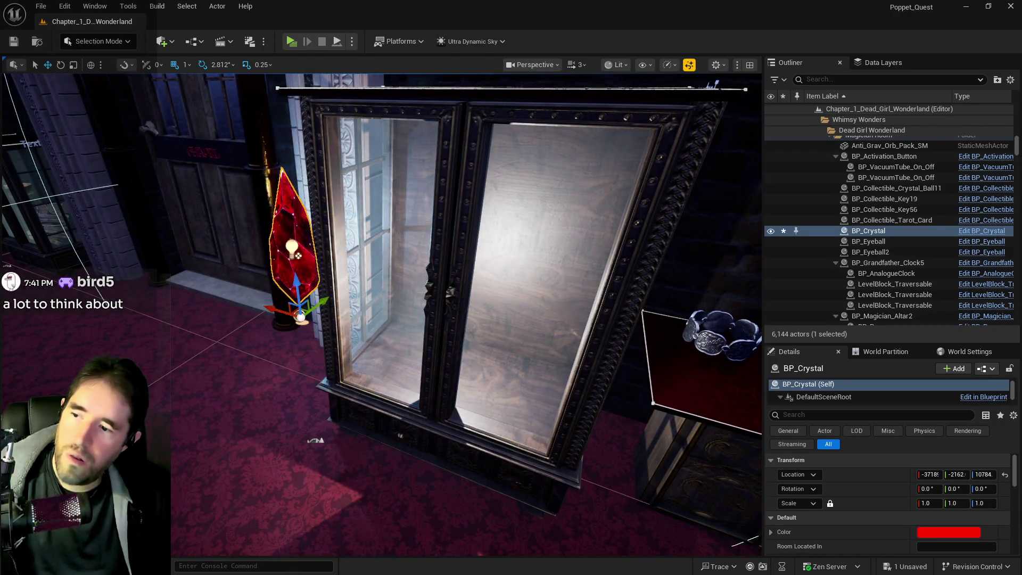
pyautogui.moveTo(316, 440); pyautogui.dragTo(578, 356)
pyautogui.hotkey('ctrl', 'z')
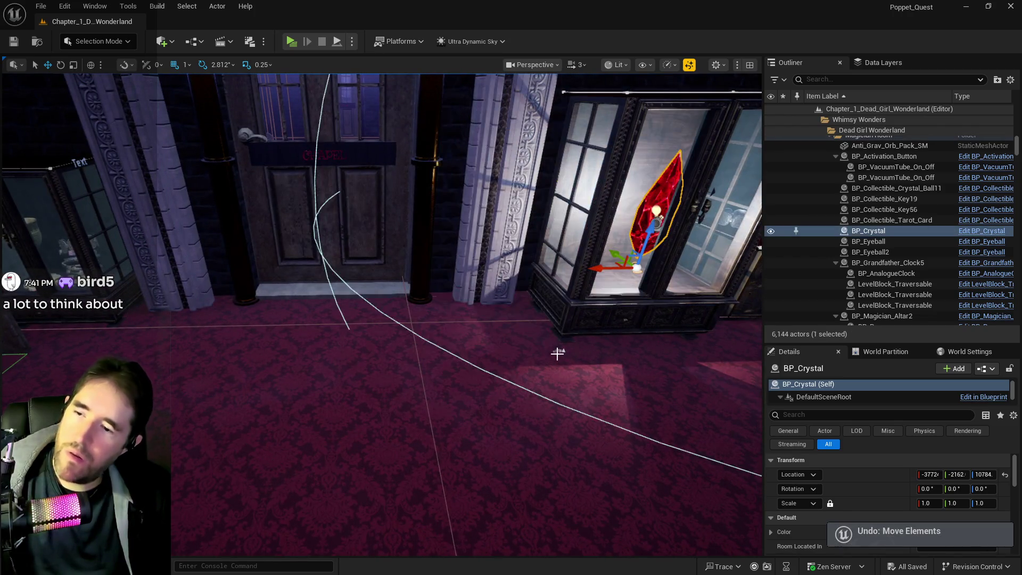
pyautogui.click(559, 350)
pyautogui.moveTo(560, 351); pyautogui.dragTo(749, 490)
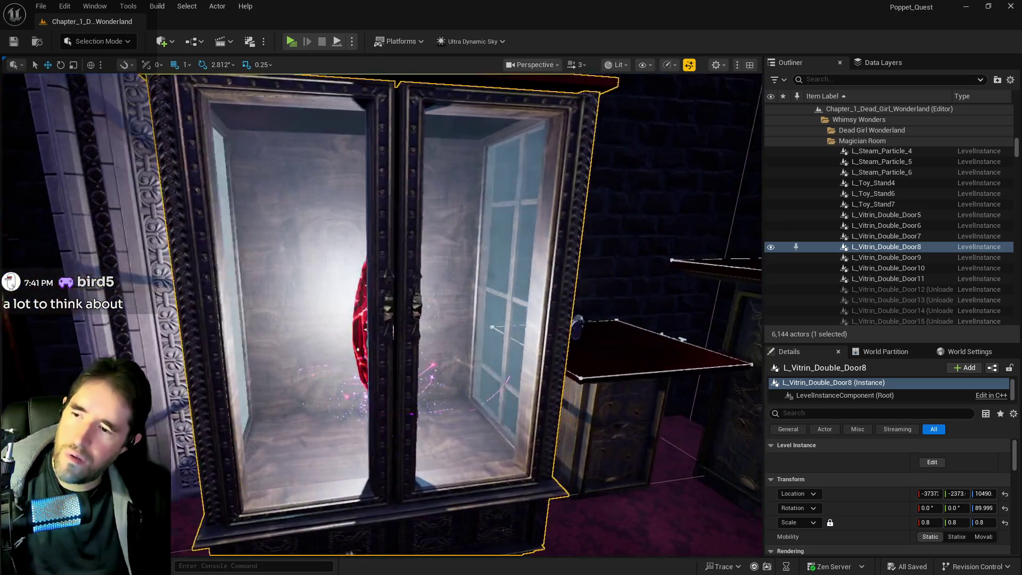
# Add the magician room's carpet floor and left chair (Level_Chair4) to the DL_C1_Toy_Maze data layer.
pyautogui.moveTo(543, 360)
pyautogui.mouseDown()
pyautogui.moveTo(543, 341)
pyautogui.moveTo(539, 363)
pyautogui.mouseUp()
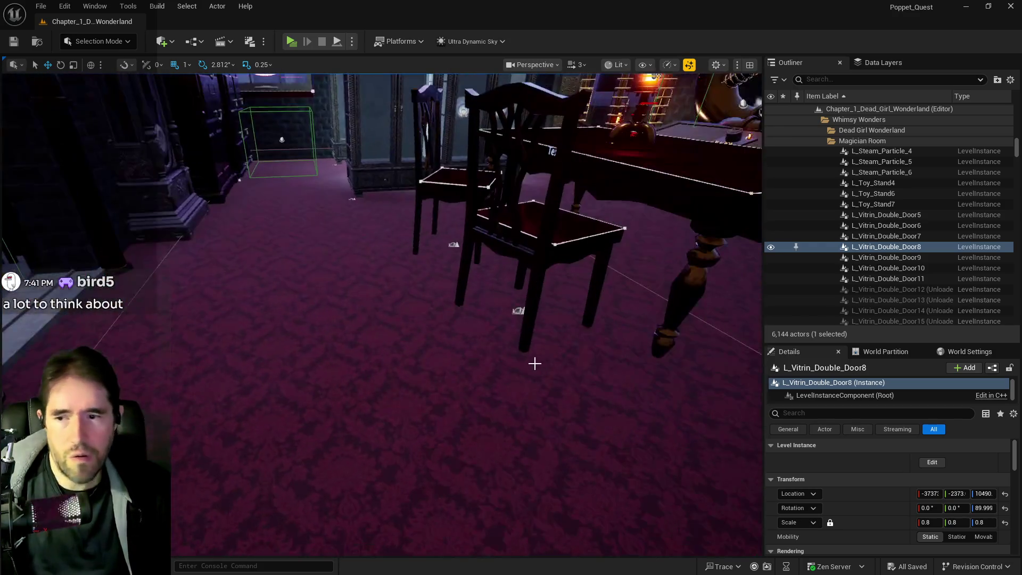
pyautogui.click(480, 402)
pyautogui.moveTo(480, 401); pyautogui.dragTo(386, 318)
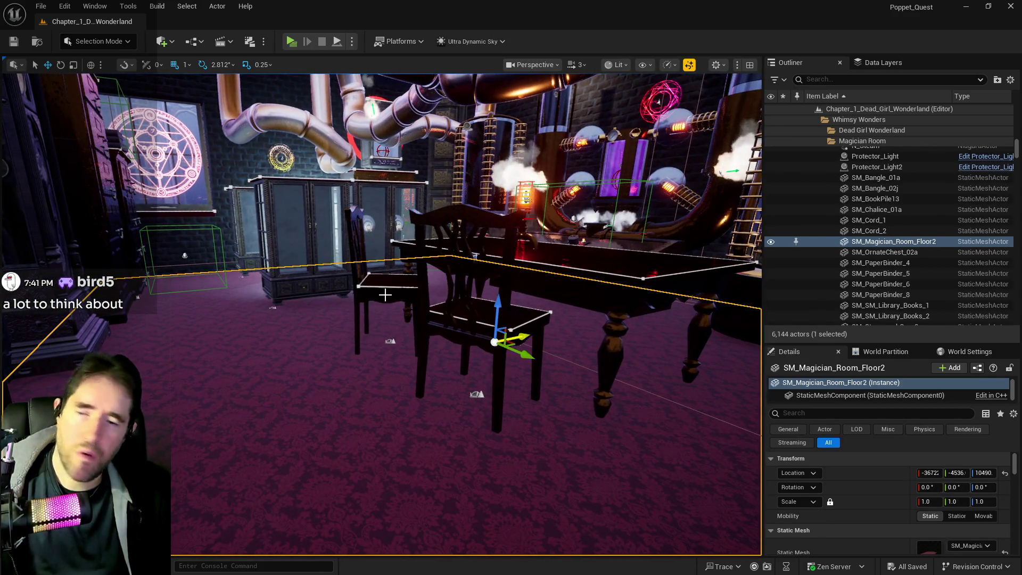
pyautogui.keyDown('ctrl'); pyautogui.click(385, 296); pyautogui.keyUp('ctrl')
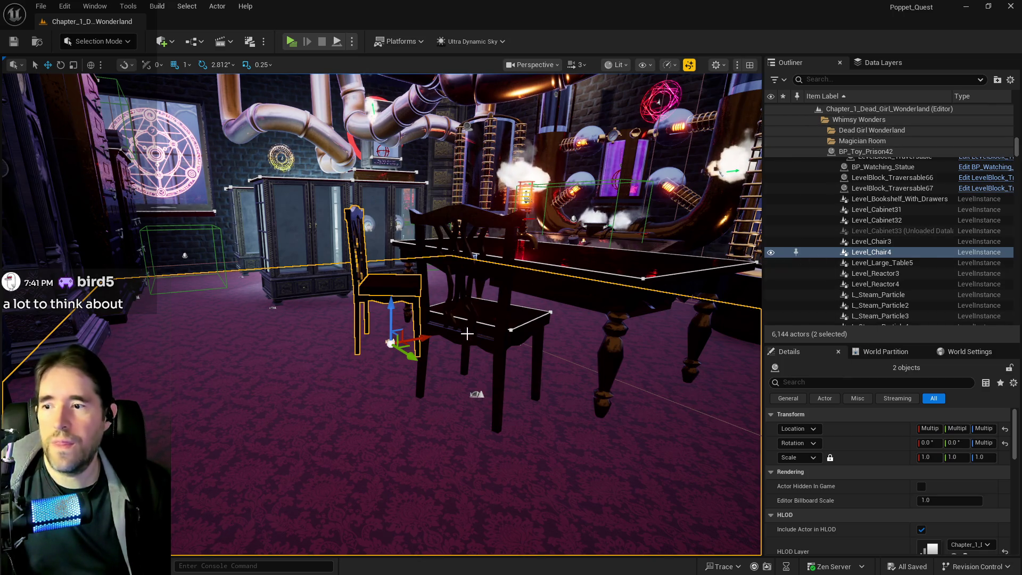
pyautogui.click(883, 63)
pyautogui.rightClick(852, 125)
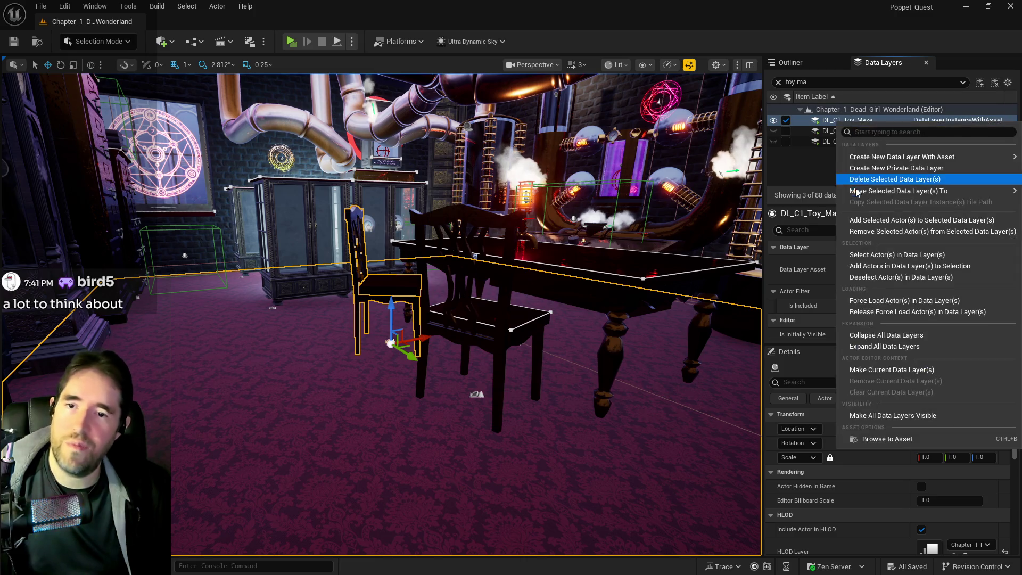
pyautogui.click(900, 193)
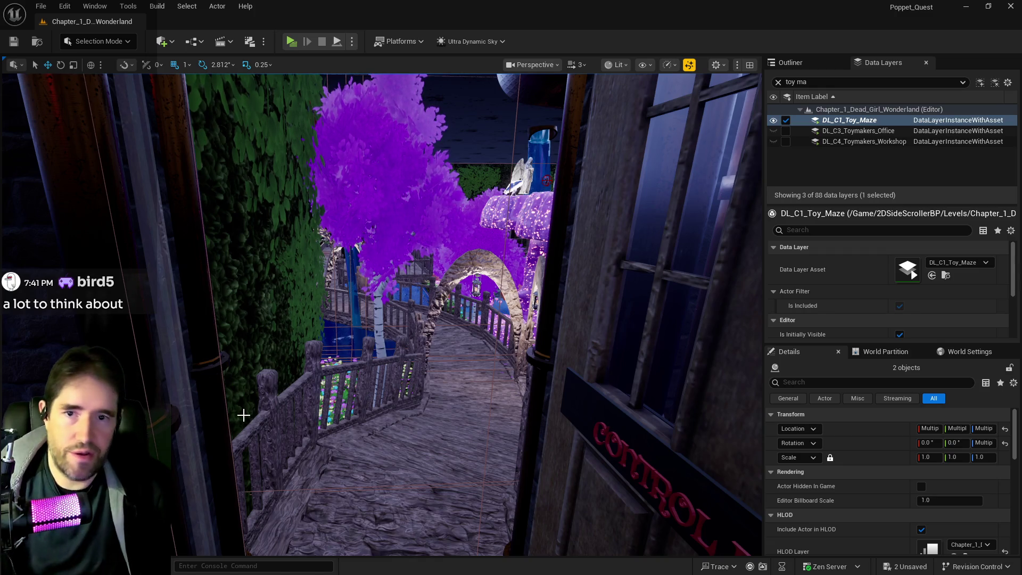
# Save the level and filter Data Layers by 'patr' to select DL_C1_Patricks_Room.
pyautogui.press('f')
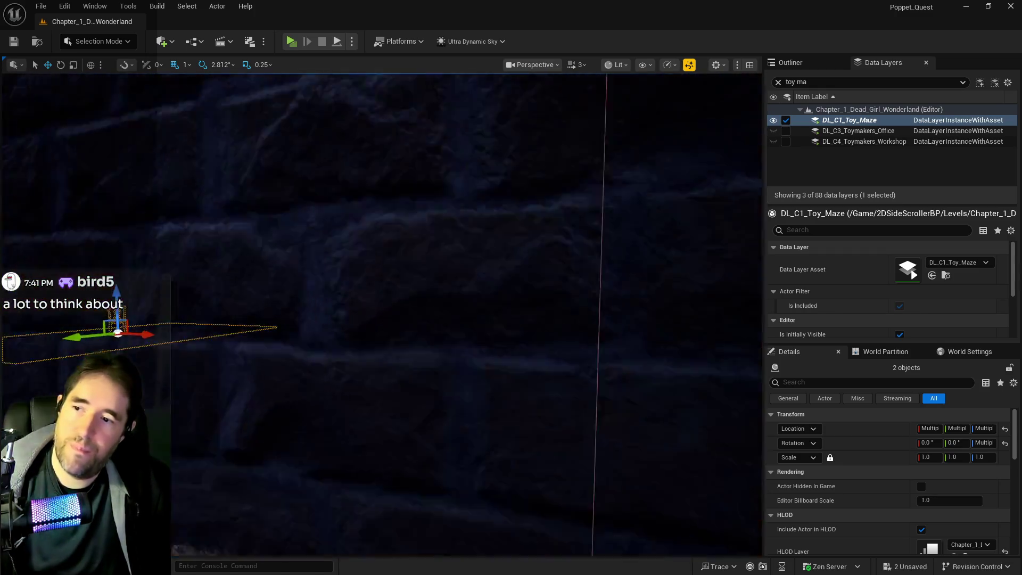
pyautogui.hotkey('ctrl', 'z')
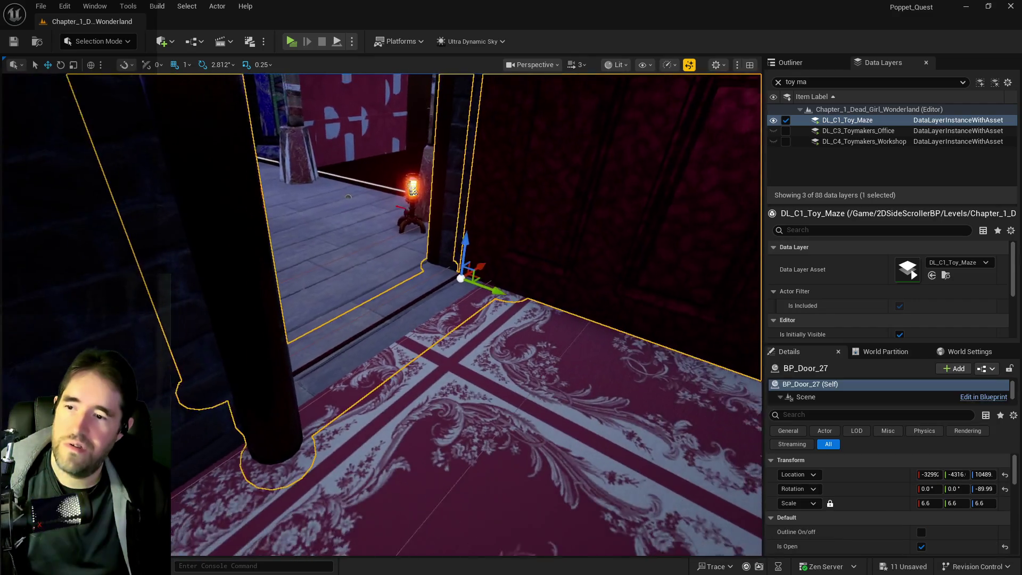
pyautogui.hotkey('ctrl', 's')
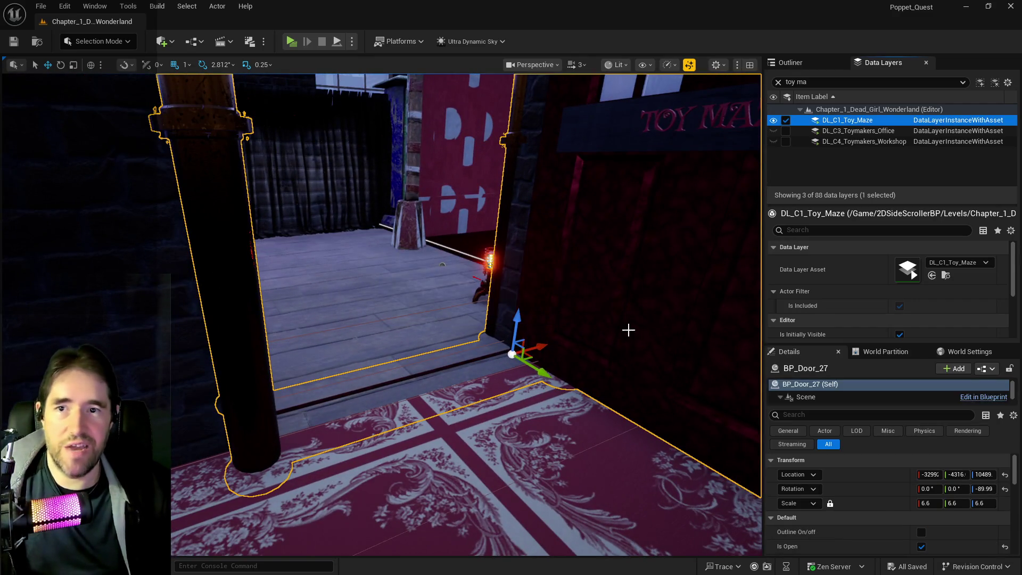
pyautogui.click(815, 85)
pyautogui.write('p')
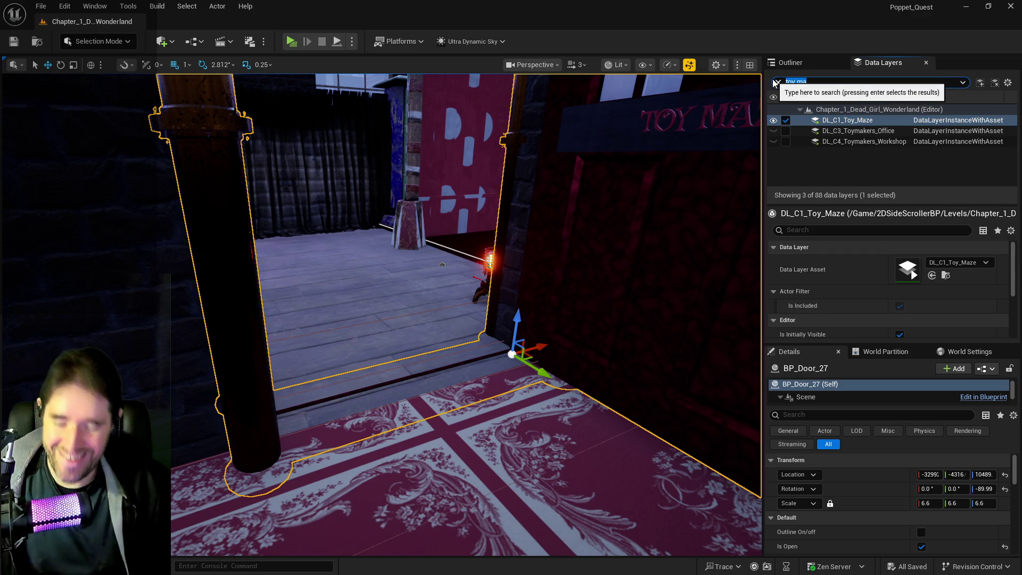
pyautogui.write('atr')
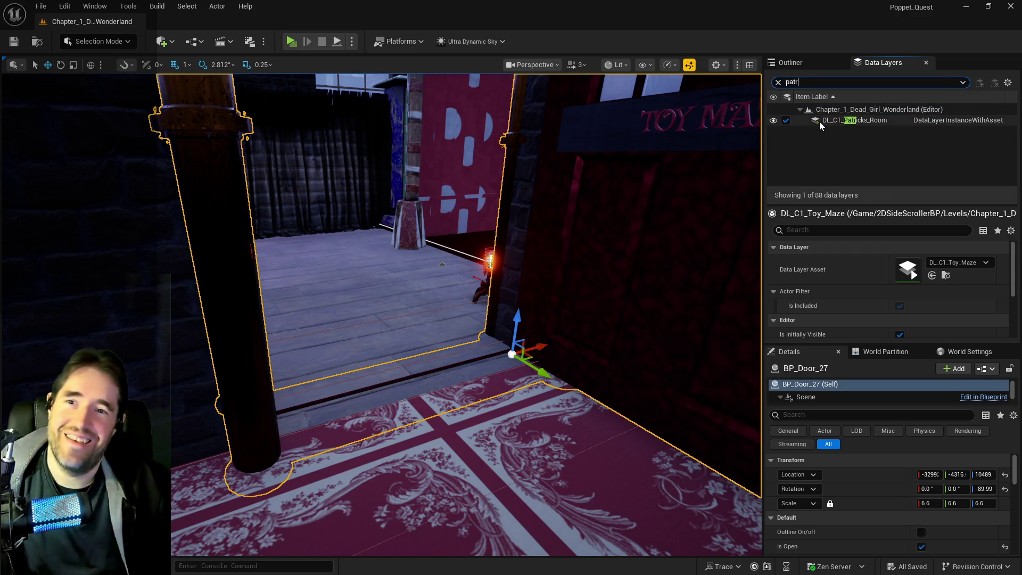
pyautogui.click(818, 122)
# Select the Toy Maze entrance pillars, pumpkin posts, lamp and walls, 15 objects in all.
pyautogui.press('w')
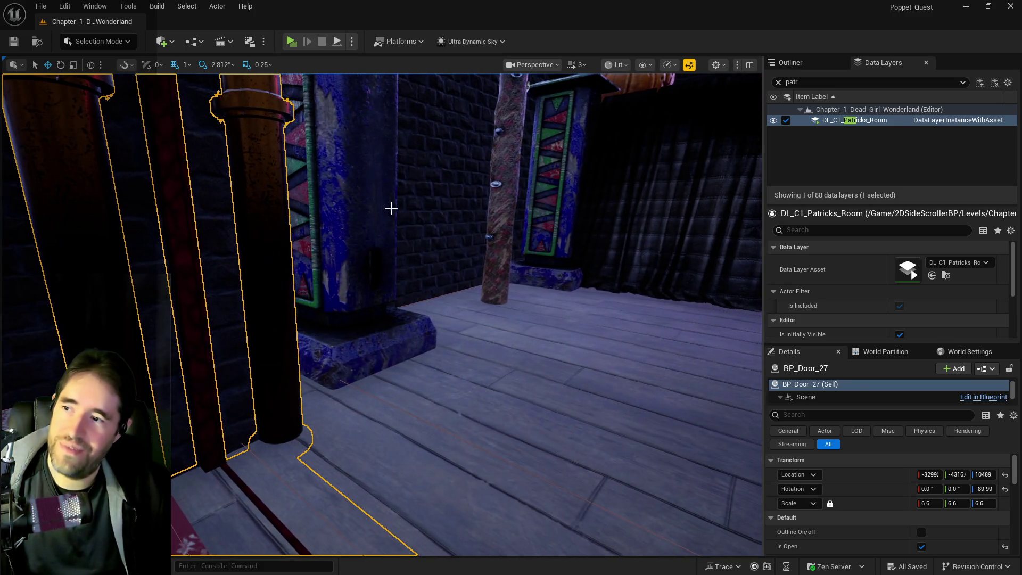
pyautogui.click(390, 208)
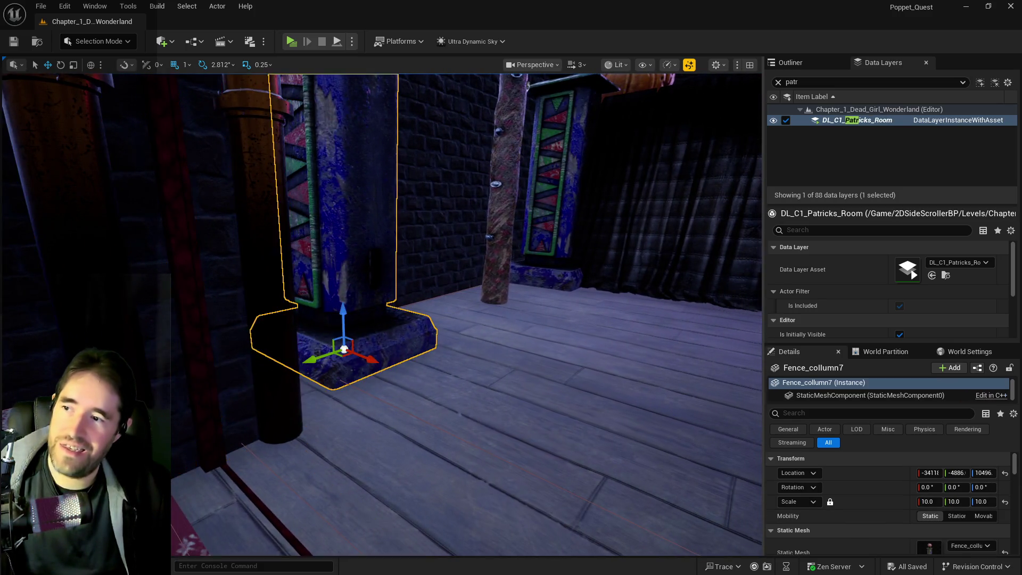
pyautogui.keyDown('ctrl'); pyautogui.click(424, 271); pyautogui.keyUp('ctrl')
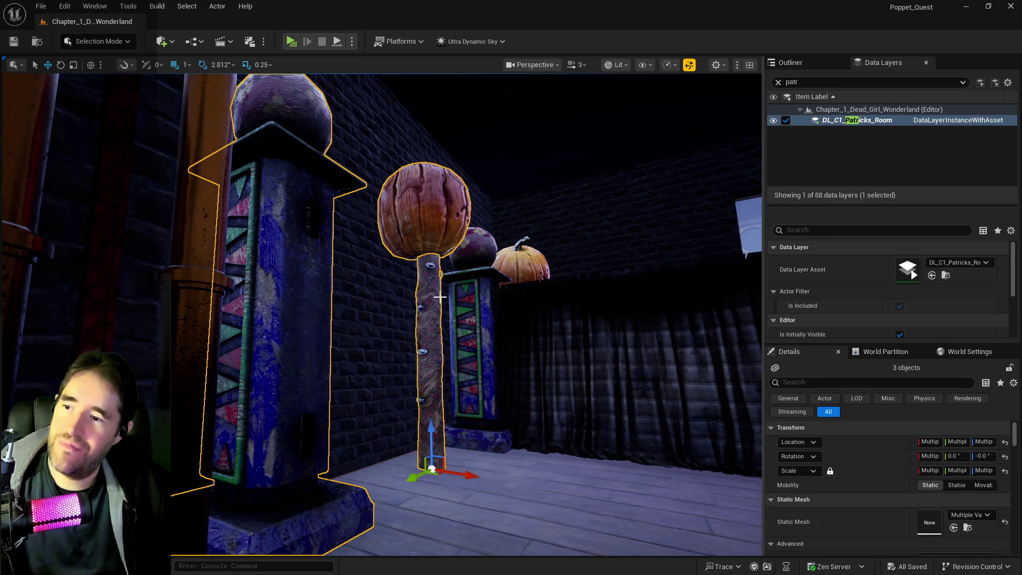
pyautogui.moveTo(530, 280); pyautogui.dragTo(497, 280)
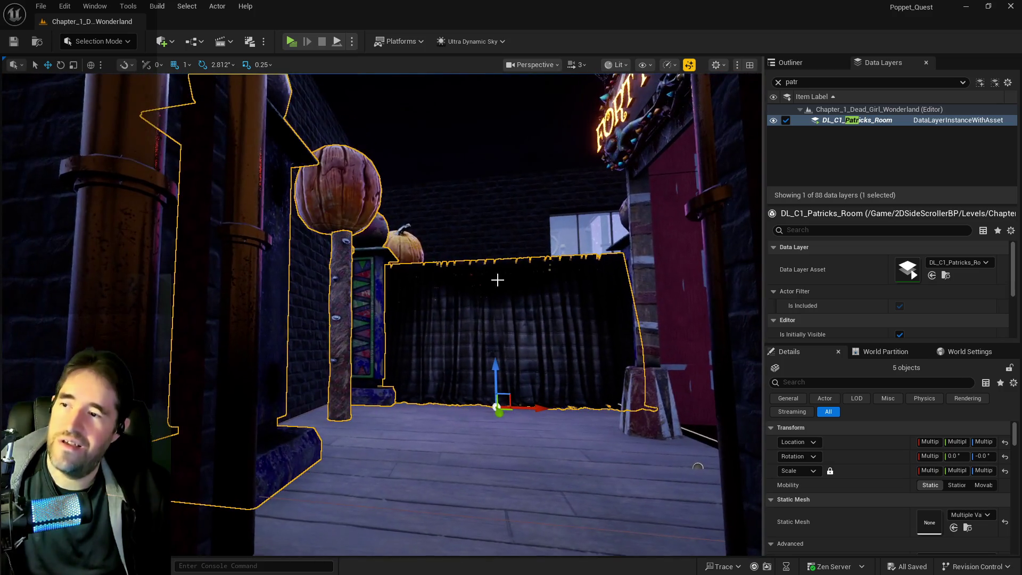
pyautogui.moveTo(407, 247); pyautogui.dragTo(442, 247)
pyautogui.keyDown('ctrl'); pyautogui.click(456, 463); pyautogui.keyUp('ctrl')
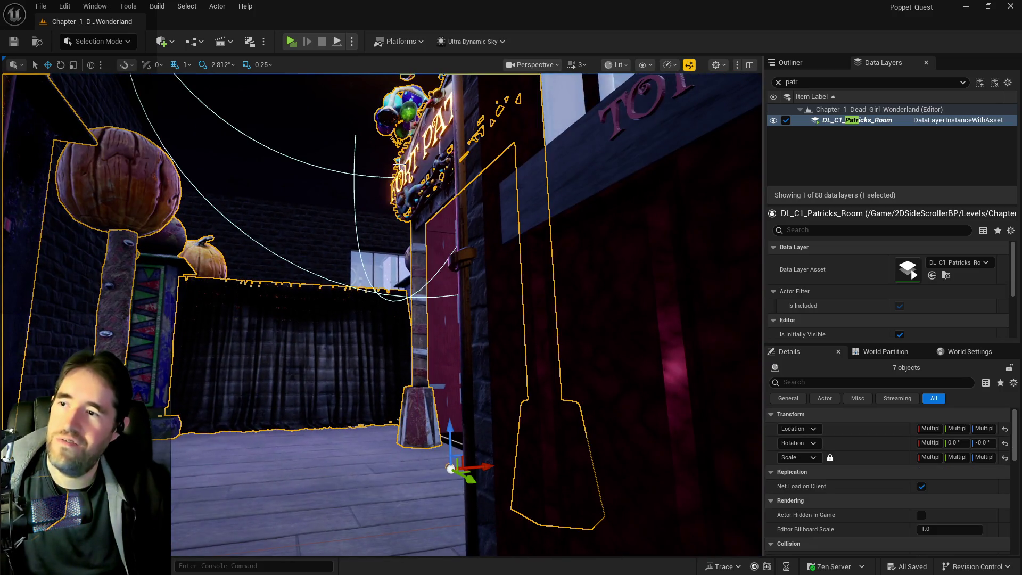
pyautogui.moveTo(456, 463); pyautogui.dragTo(468, 463)
pyautogui.moveTo(346, 242); pyautogui.dragTo(364, 242)
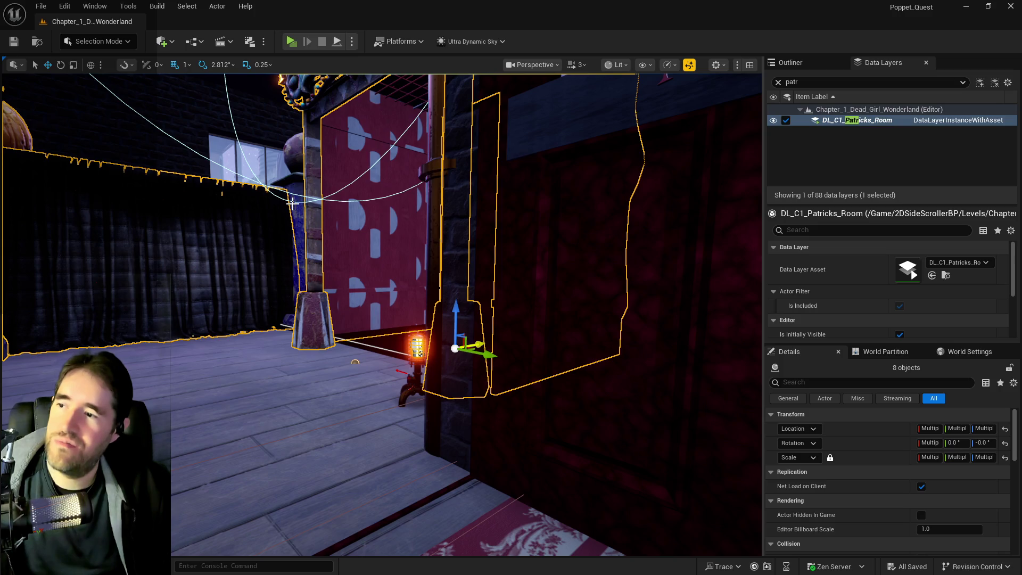
pyautogui.moveTo(314, 197); pyautogui.dragTo(314, 173)
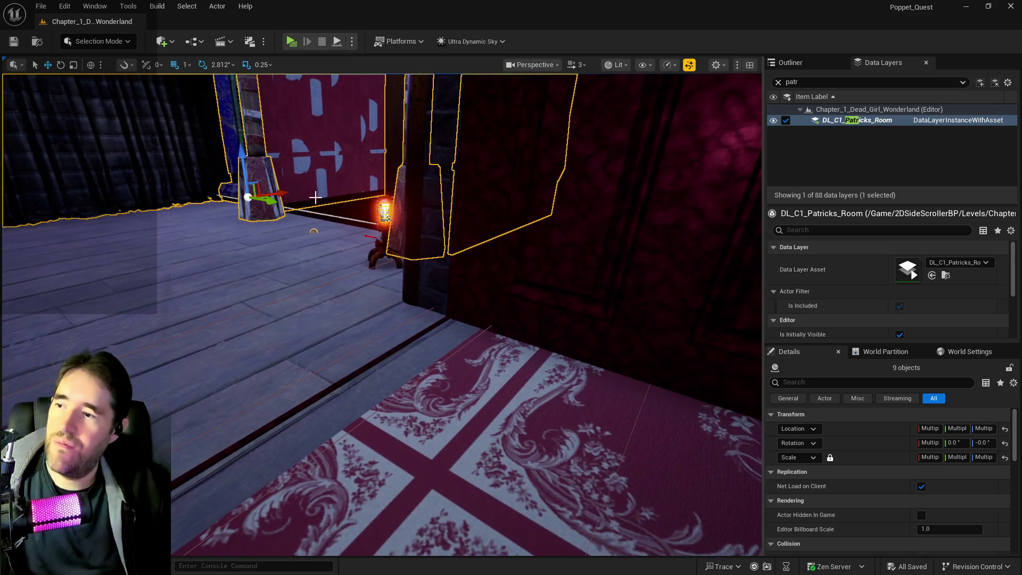
pyautogui.moveTo(383, 215)
pyautogui.mouseDown()
pyautogui.moveTo(383, 240)
pyautogui.moveTo(384, 223)
pyautogui.moveTo(426, 218)
pyautogui.moveTo(415, 209)
pyautogui.mouseUp()
pyautogui.moveTo(427, 164); pyautogui.dragTo(426, 164)
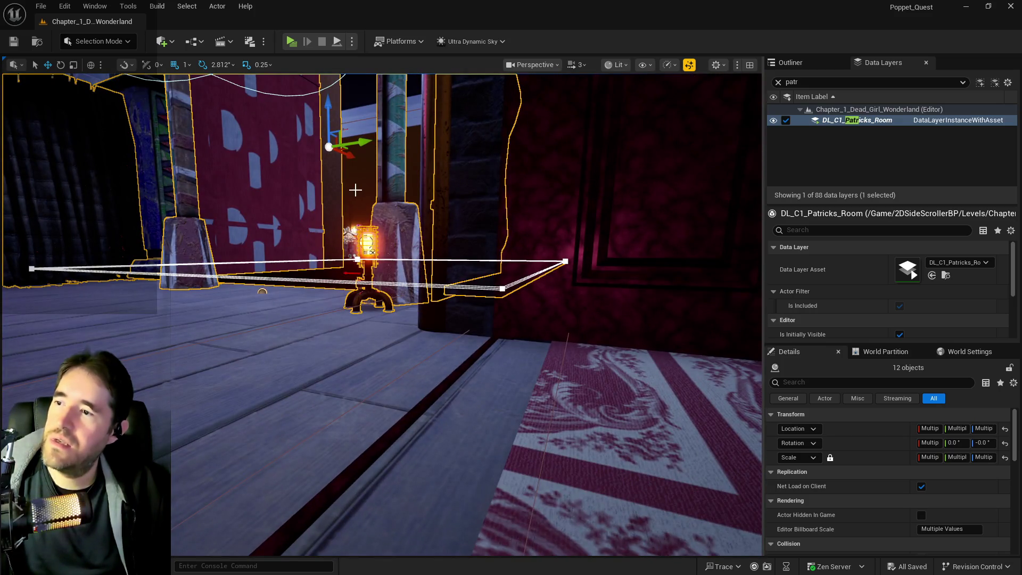
pyautogui.moveTo(359, 115); pyautogui.dragTo(343, 91)
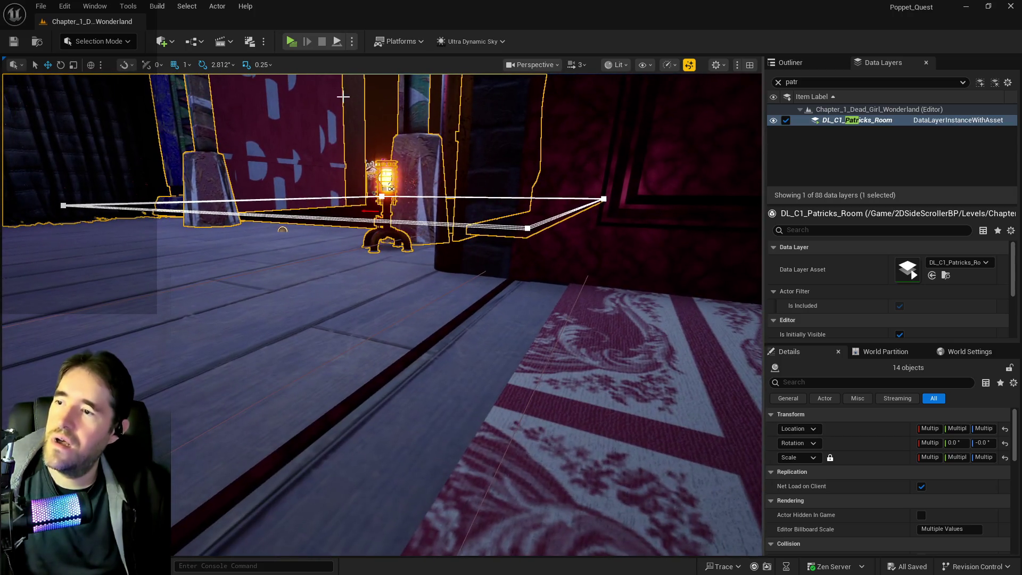
pyautogui.moveTo(370, 166); pyautogui.dragTo(369, 166)
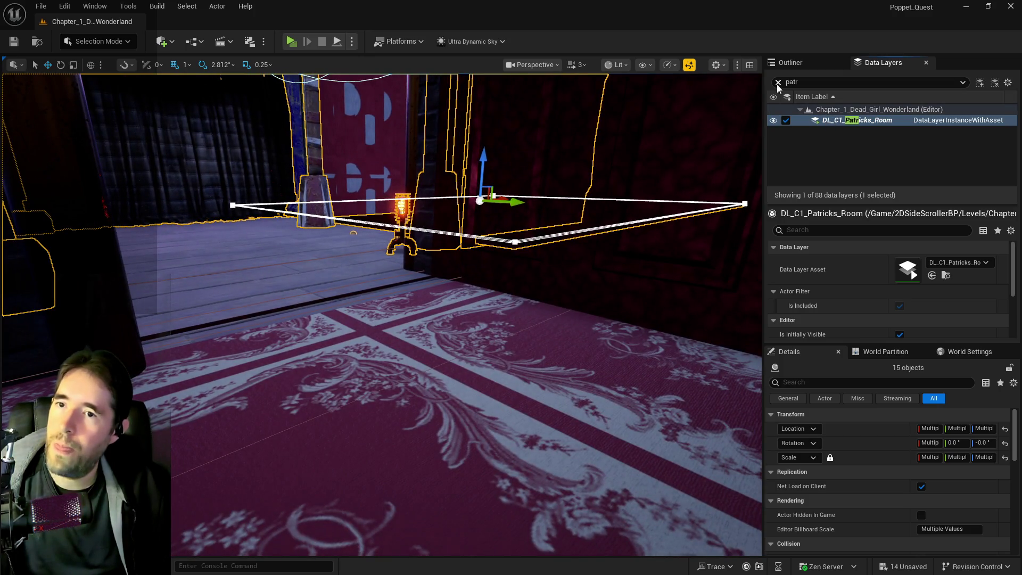
pyautogui.click(777, 82)
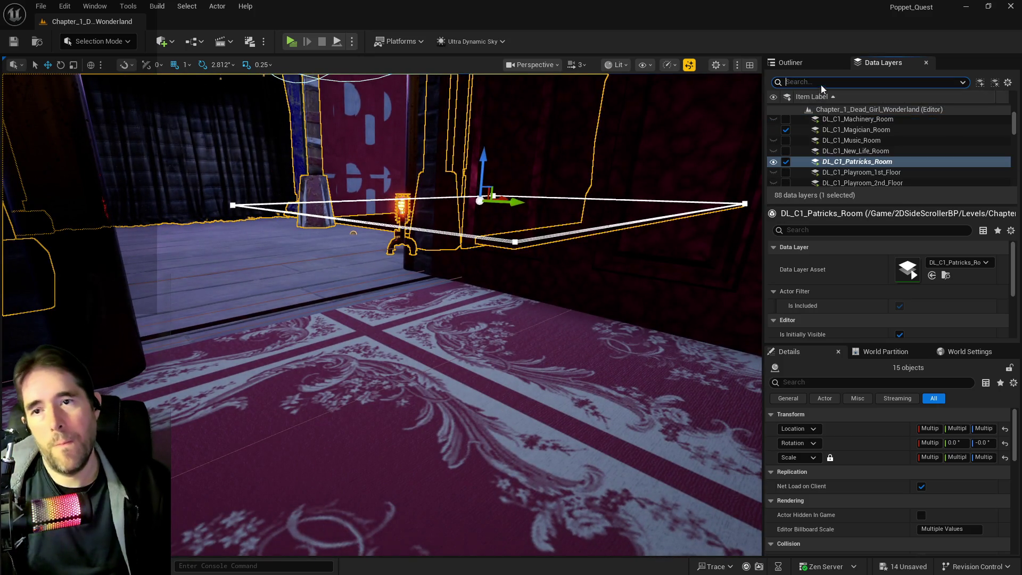
# Filter layers by 'to', add the 15 selected entrance objects to DL_C1_Toy_Maze, and save.
pyautogui.write('toy')
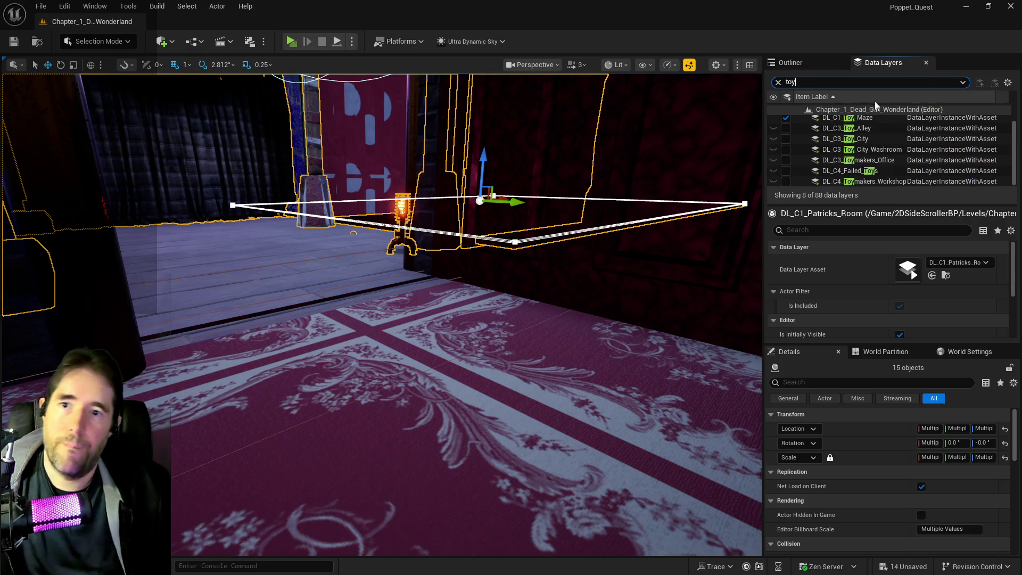
pyautogui.click(853, 116)
pyautogui.rightClick(840, 131)
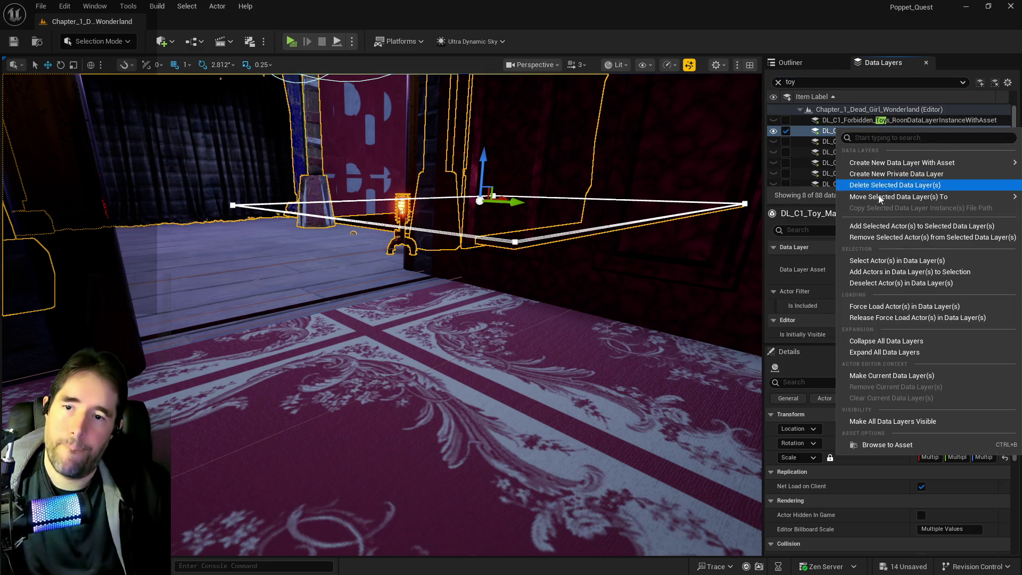
pyautogui.click(873, 225)
pyautogui.hotkey('ctrl', 's')
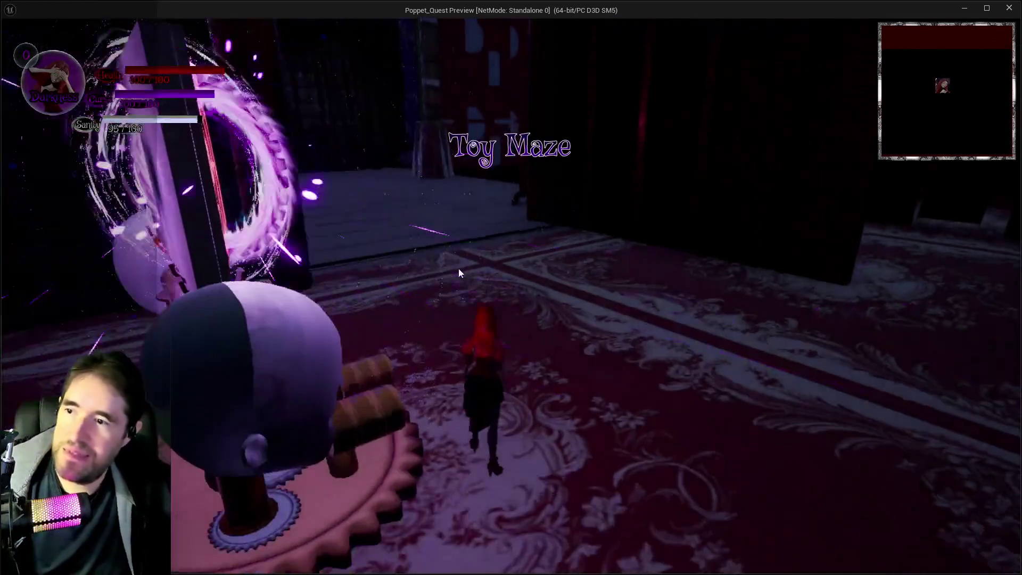
# Run the character through Patrick's Room, along the corridor and through the purple portal.
pyautogui.press('w')
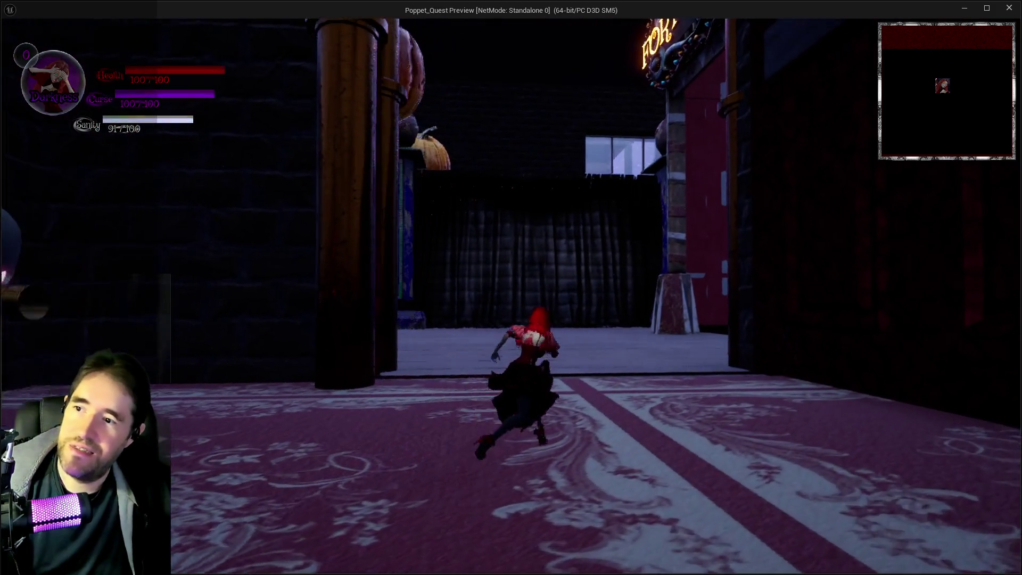
pyautogui.press('d')
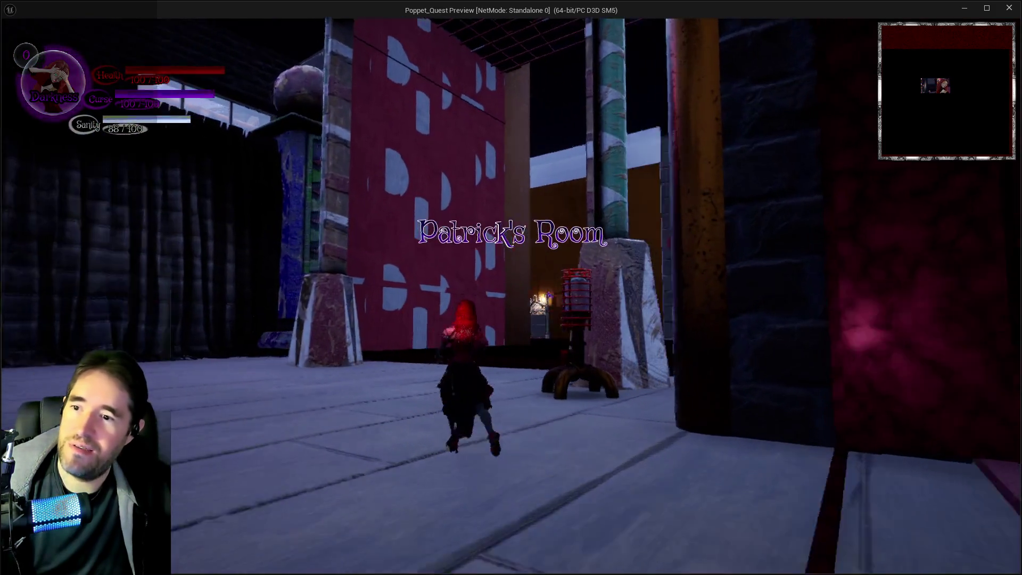
pyautogui.press('w')
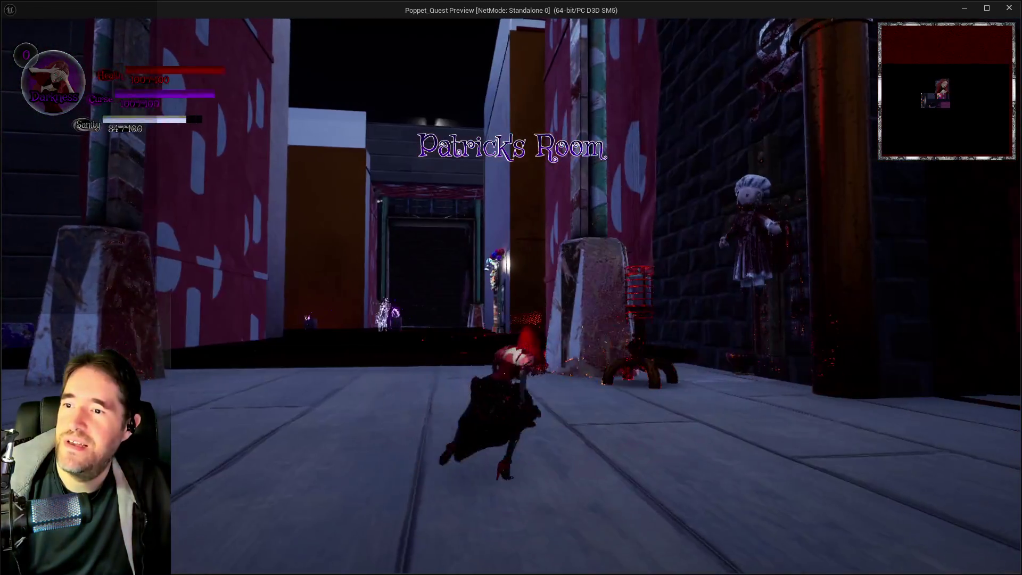
pyautogui.press('w')
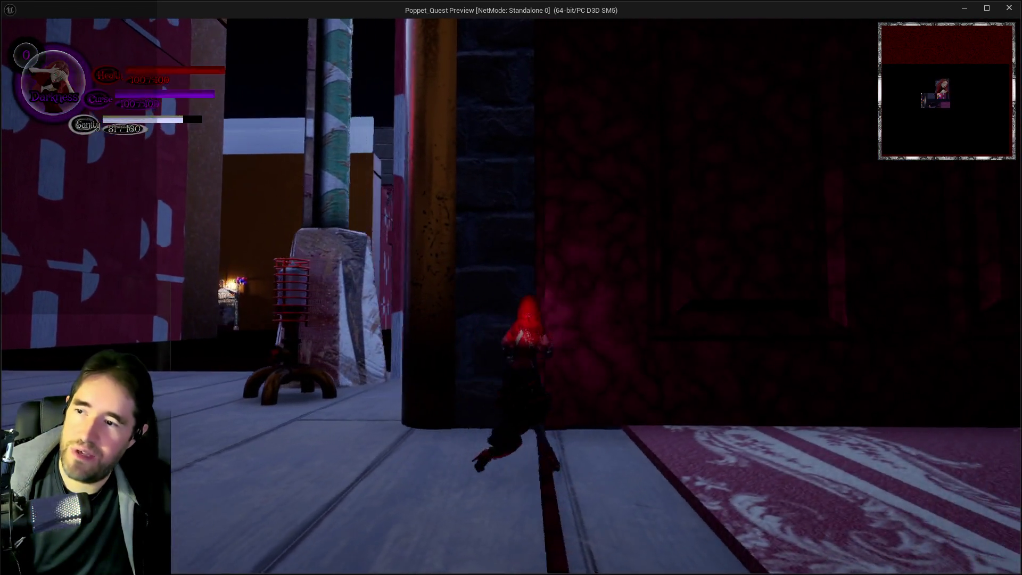
pyautogui.press('a')
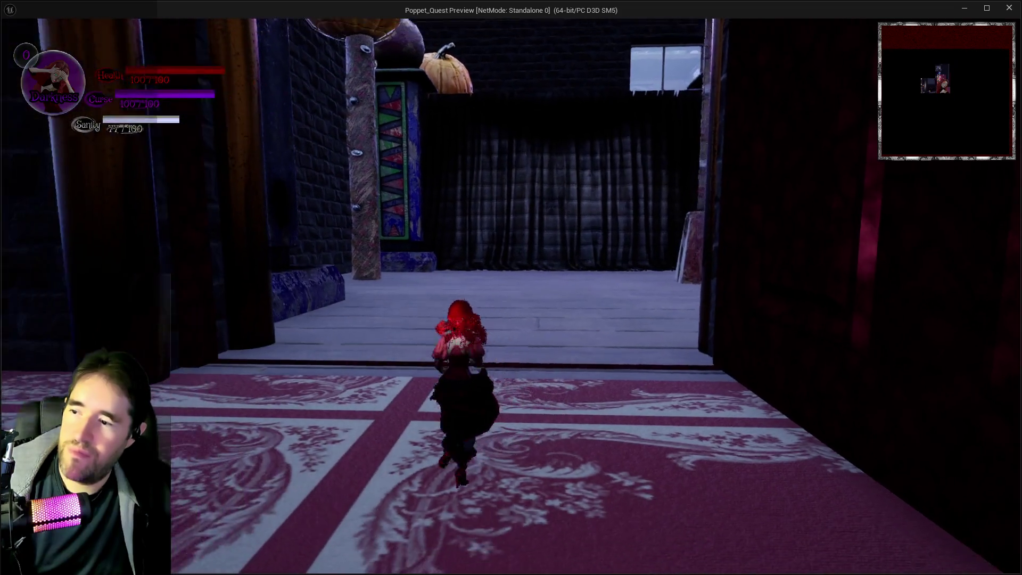
pyautogui.press('w')
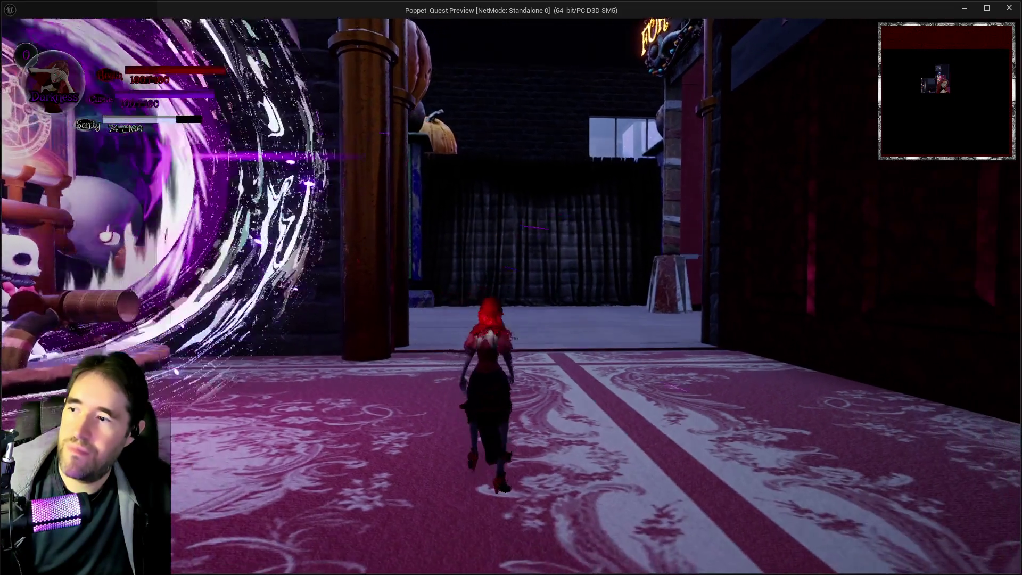
pyautogui.press('a')
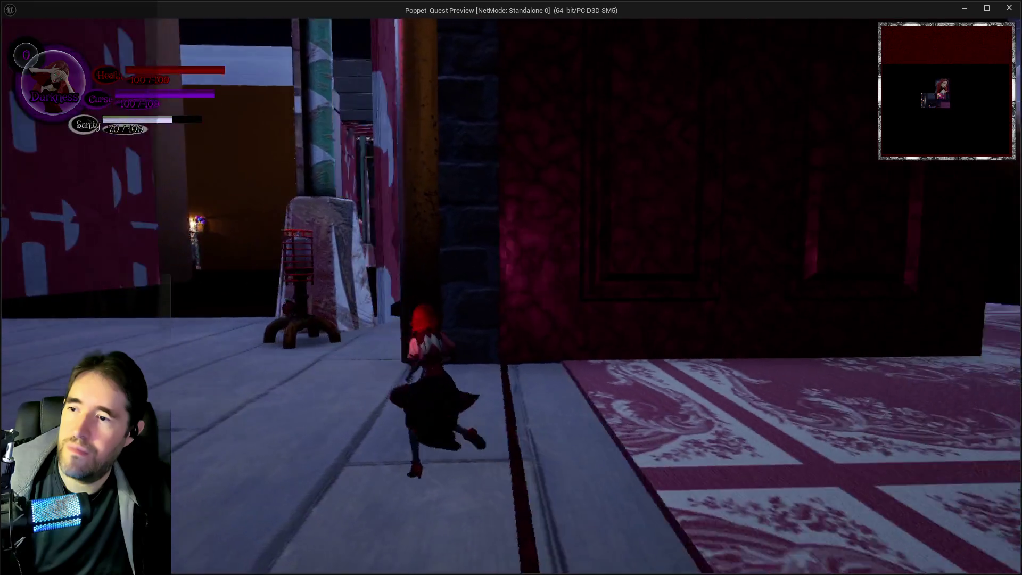
pyautogui.press('a')
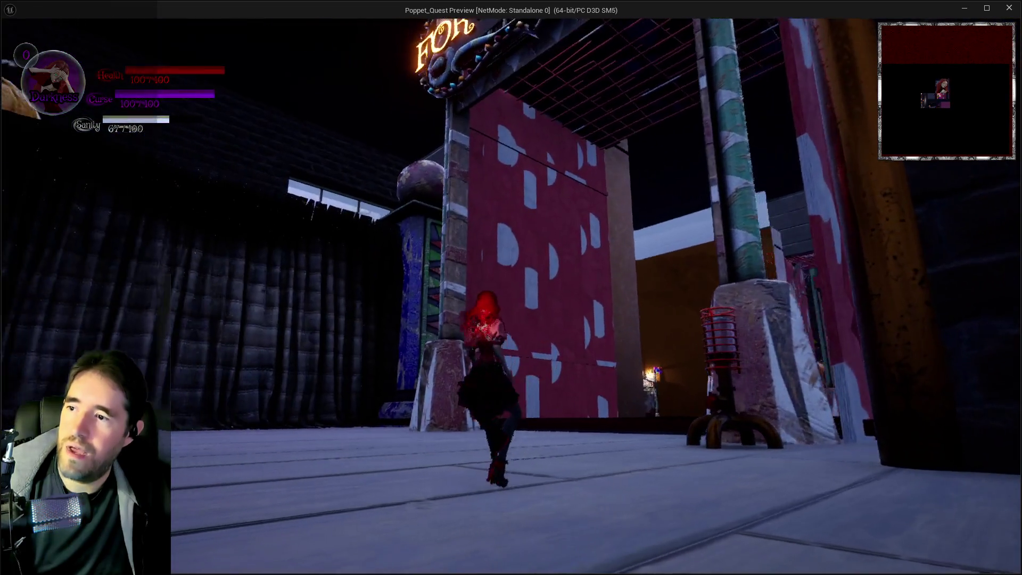
pyautogui.press('w')
pyautogui.press('e')
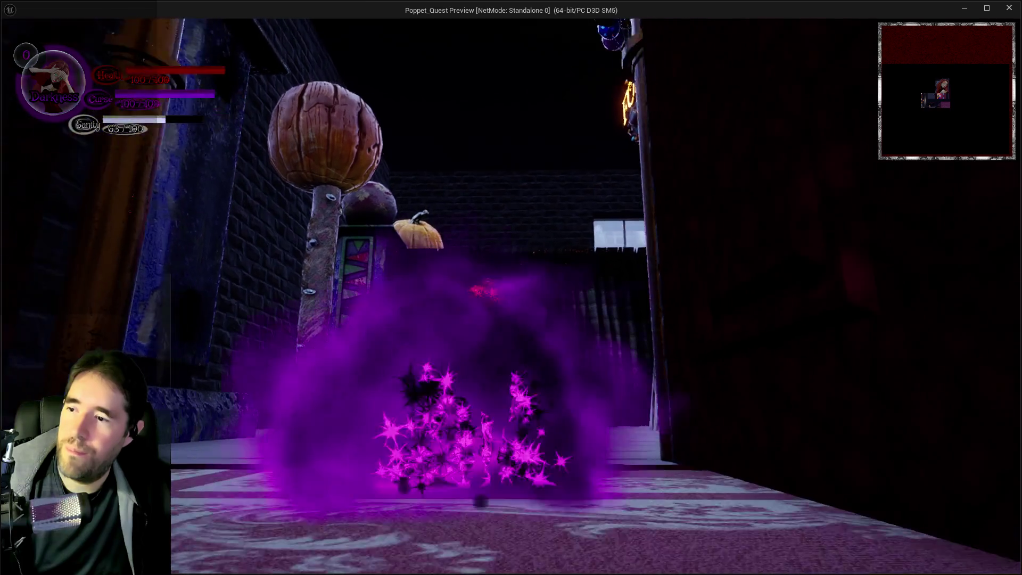
pyautogui.press('s')
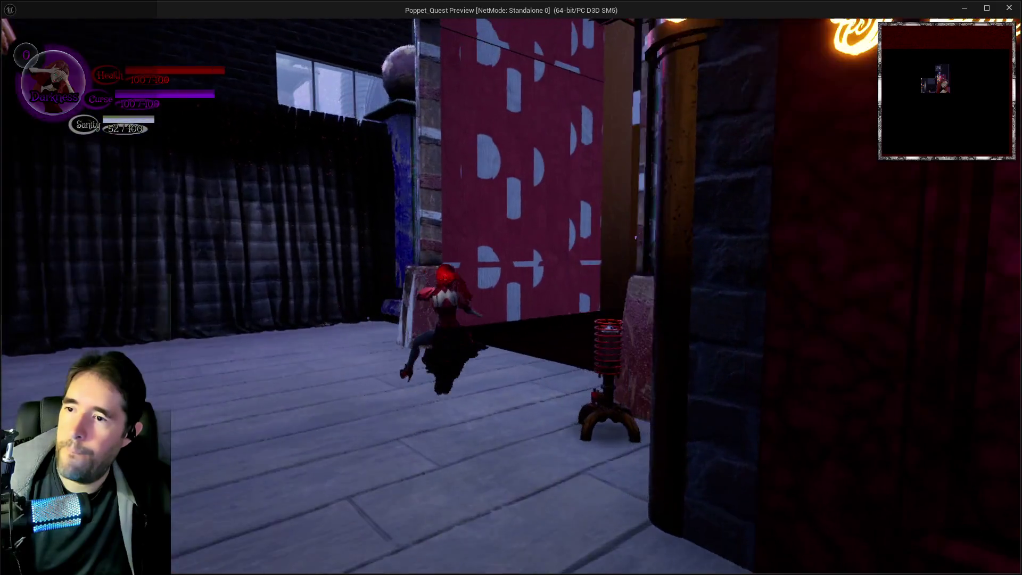
pyautogui.press('w')
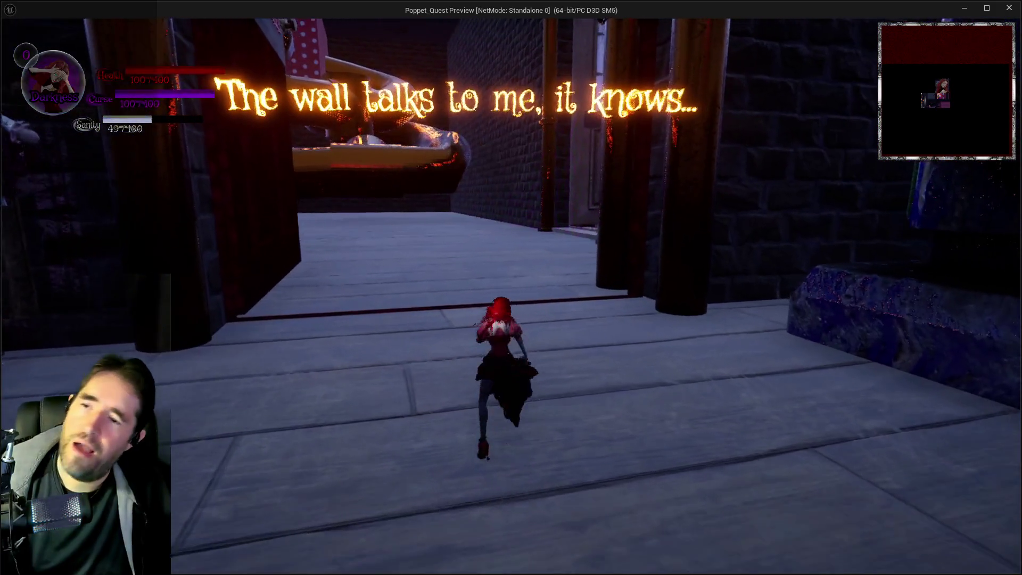
pyautogui.press('w')
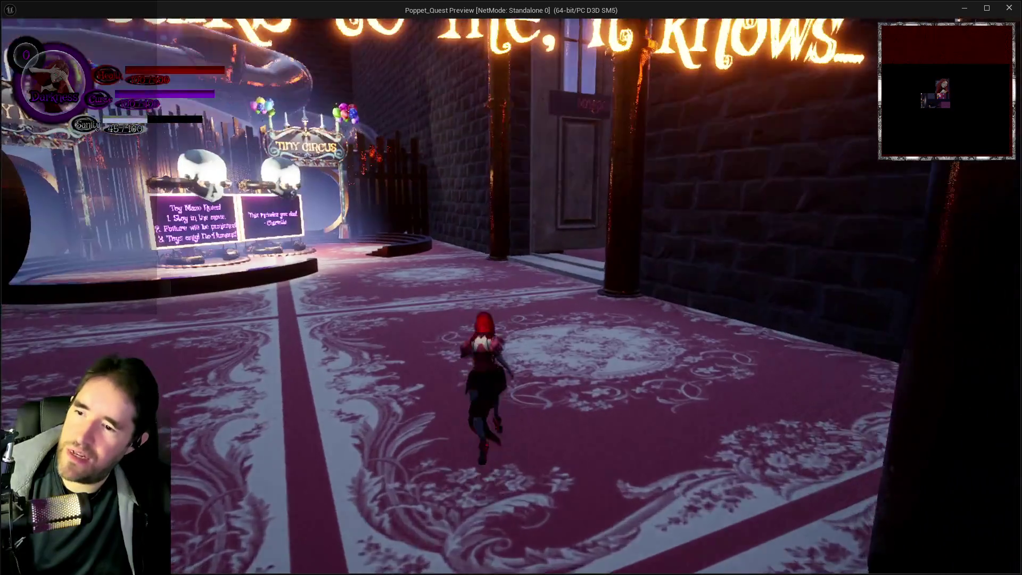
pyautogui.press('w')
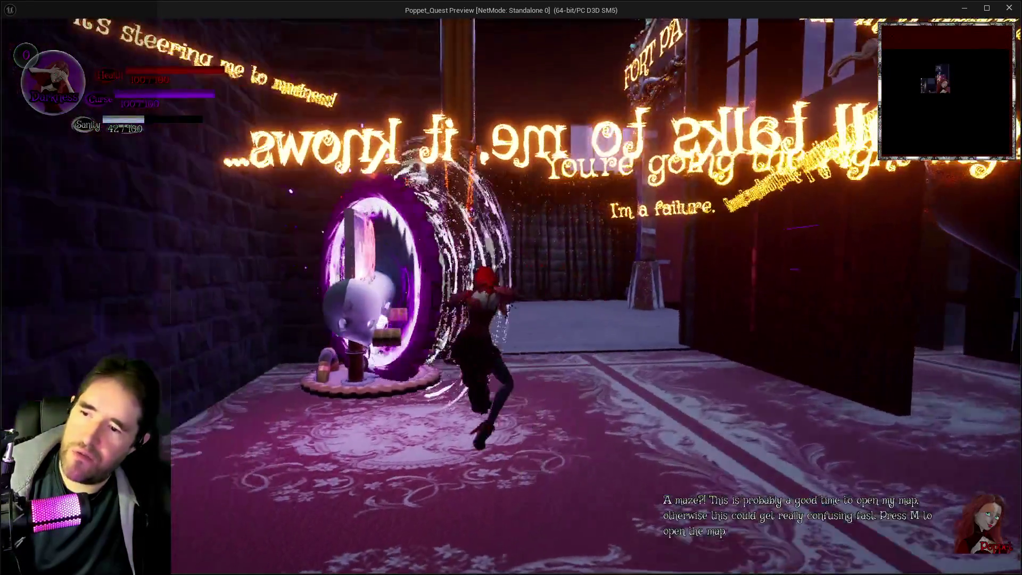
pyautogui.press('w')
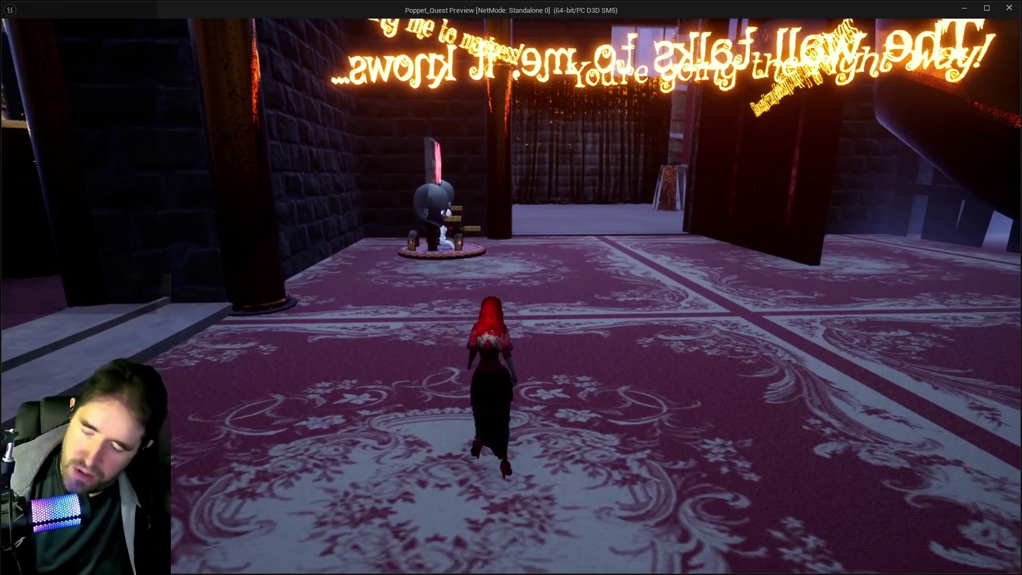
pyautogui.press('w')
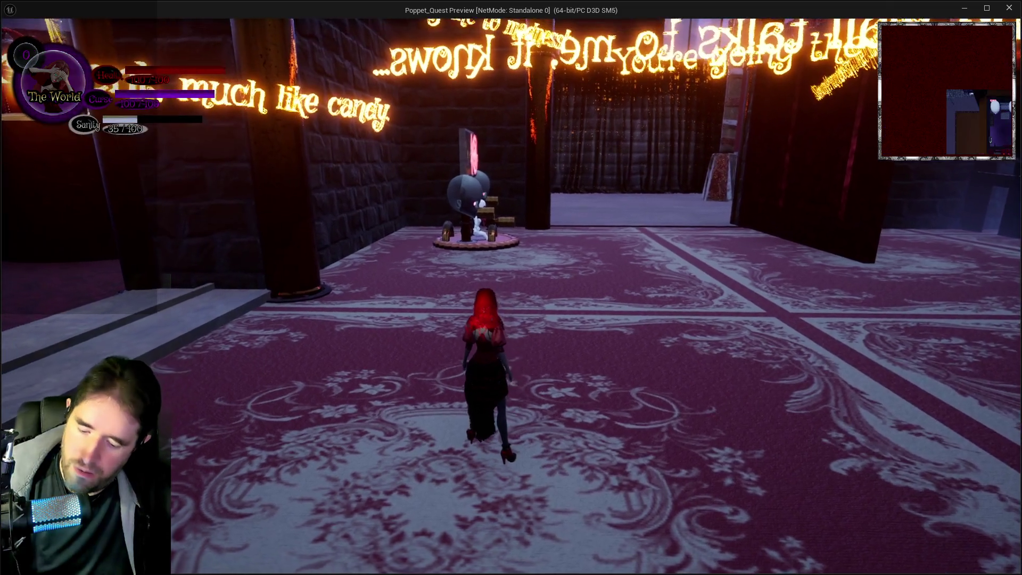
# Check the tarot screen from pause, swing the mallet, and run back to the Toy Maze entrance.
pyautogui.press('Escape')
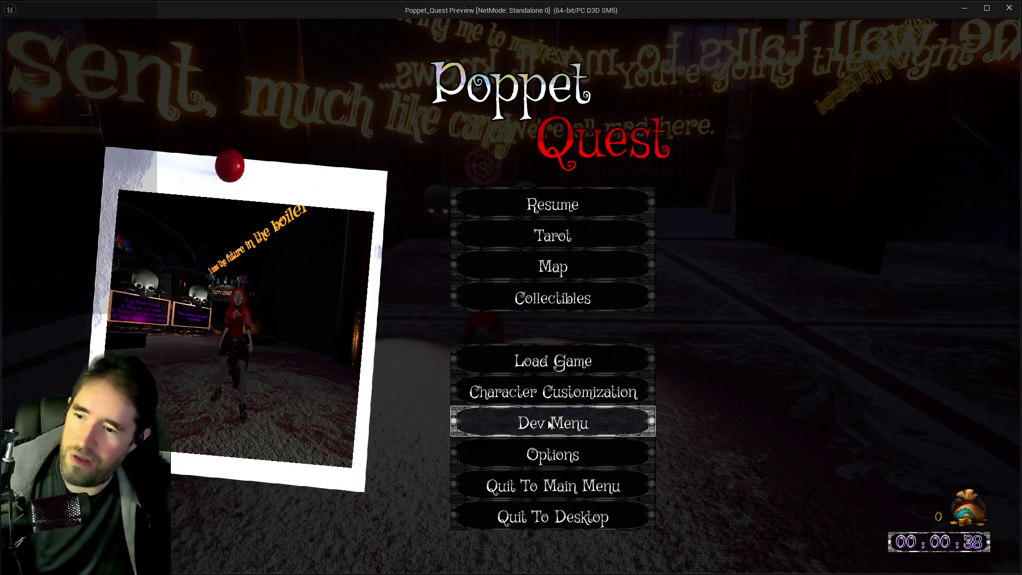
pyautogui.click(552, 358)
pyautogui.press('Escape')
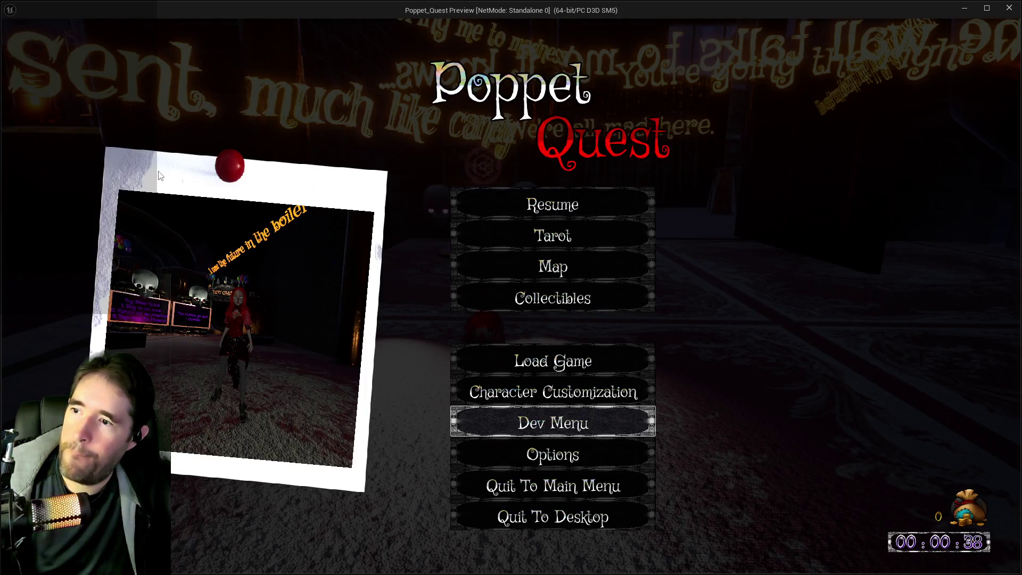
pyautogui.click(569, 212)
pyautogui.press('w')
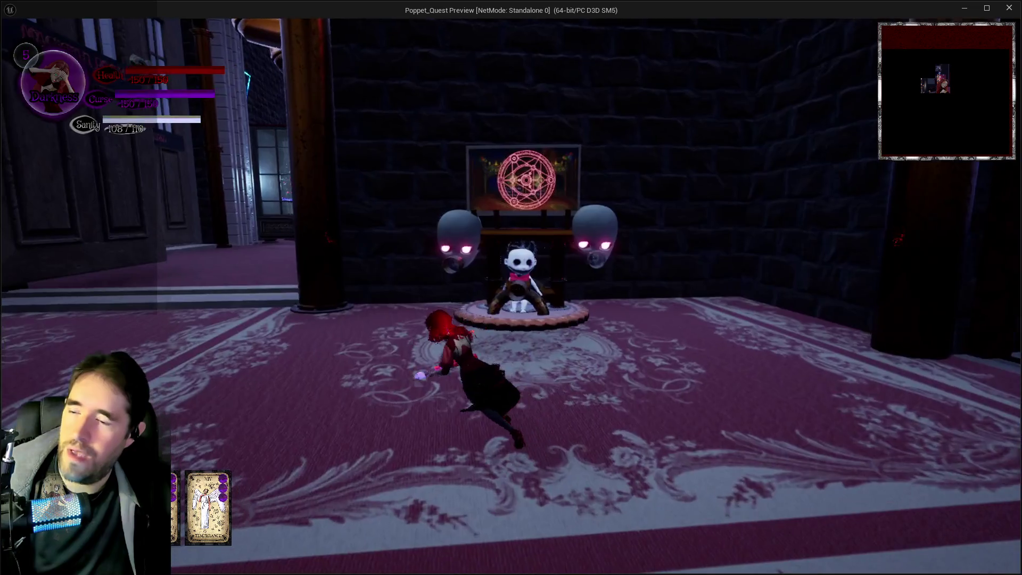
pyautogui.click(511, 287)
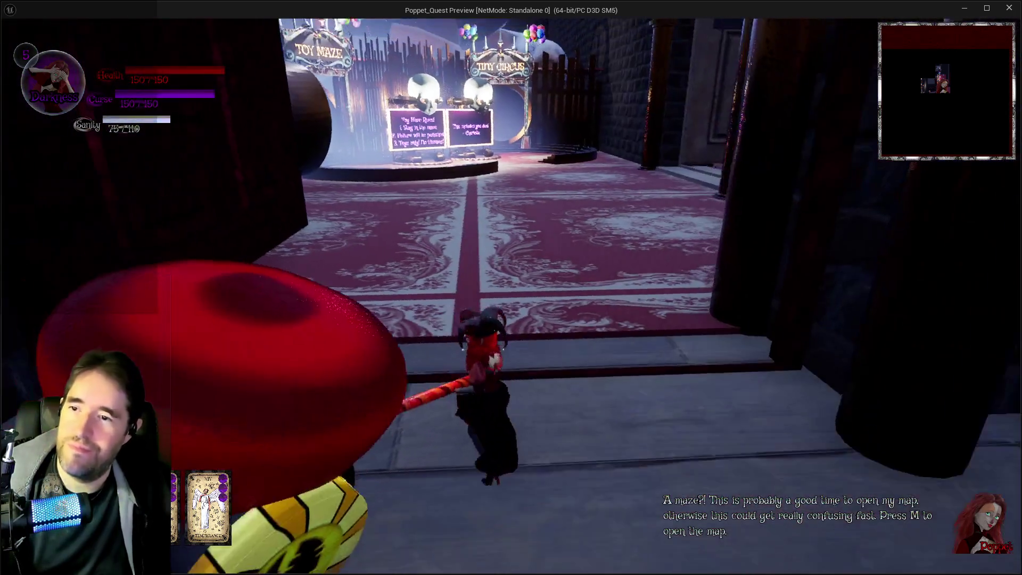
pyautogui.press('w')
pyautogui.press('w')
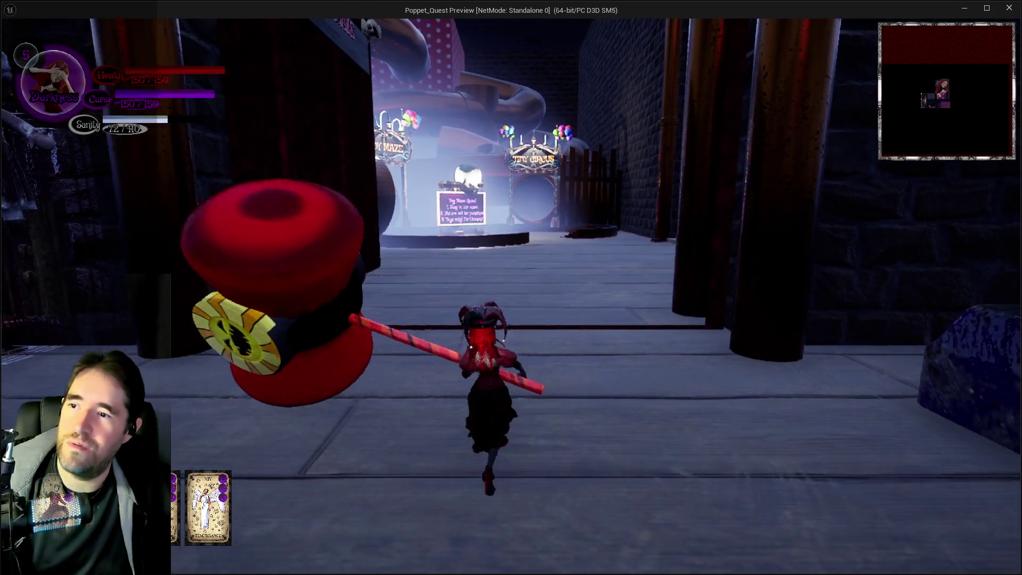
pyautogui.press('w')
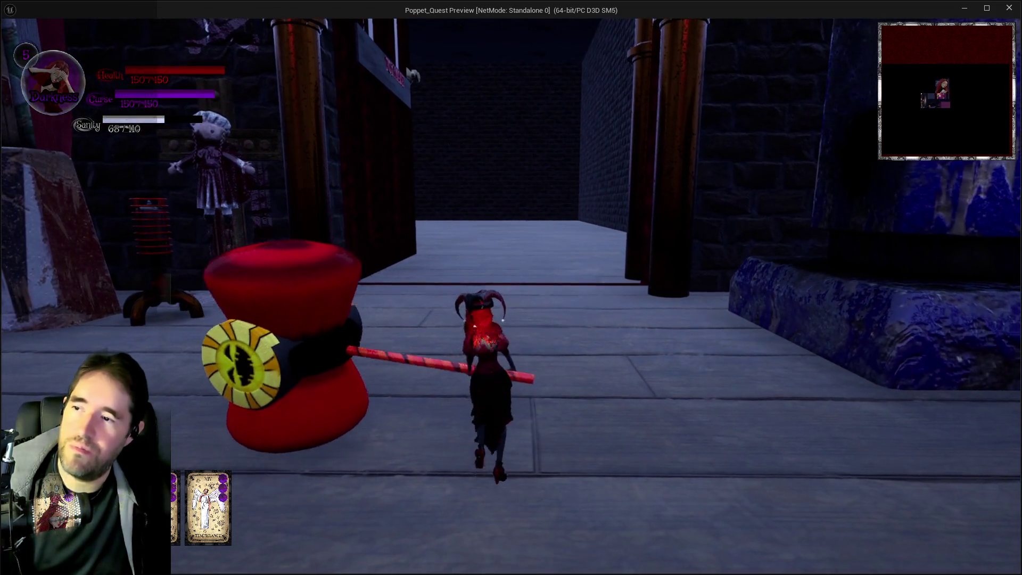
pyautogui.press('w')
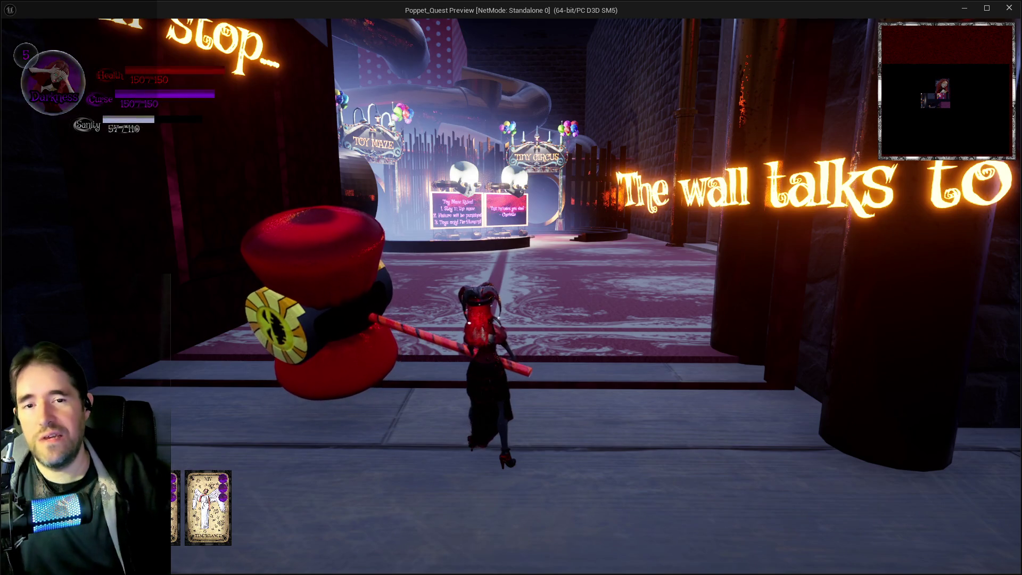
pyautogui.hotkey('alt', 'Tab')
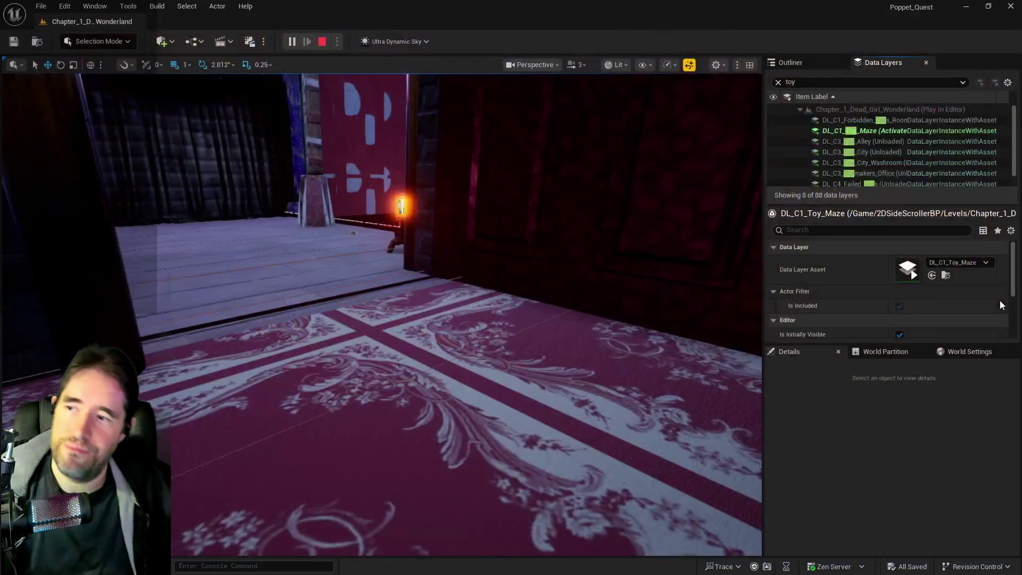
# Stop play and select the Charlotte text stand and the Toy Maze stage pieces.
pyautogui.press('Escape')
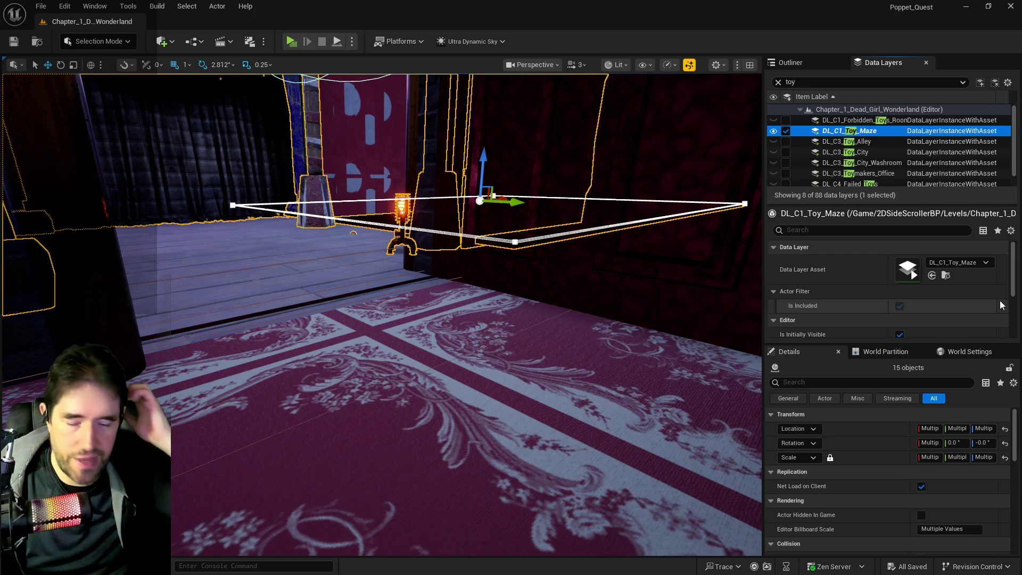
pyautogui.moveTo(533, 349); pyautogui.dragTo(469, 319)
pyautogui.moveTo(260, 250)
pyautogui.mouseDown()
pyautogui.moveTo(421, 252)
pyautogui.moveTo(282, 297)
pyautogui.mouseUp()
pyautogui.click(420, 253)
pyautogui.keyDown('ctrl'); pyautogui.click(283, 298); pyautogui.keyUp('ctrl')
pyautogui.keyDown('ctrl'); pyautogui.click(275, 309); pyautogui.keyUp('ctrl')
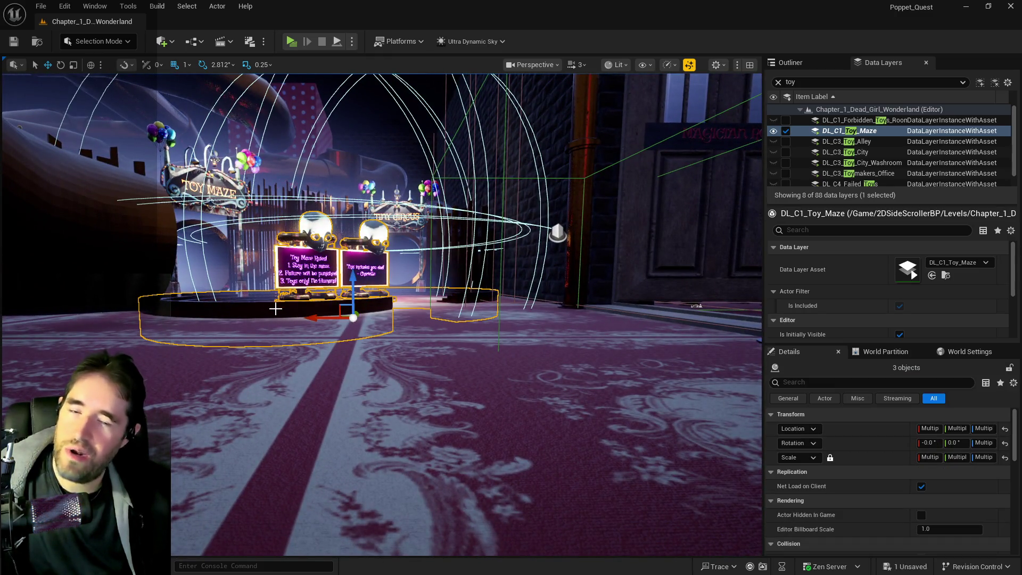
pyautogui.moveTo(275, 308); pyautogui.dragTo(281, 272)
# Add the fences, Tiny Circus and Toy Maze signs, and dome props, reaching 14 selected actors.
pyautogui.keyDown('ctrl'); pyautogui.click(322, 224); pyautogui.keyUp('ctrl')
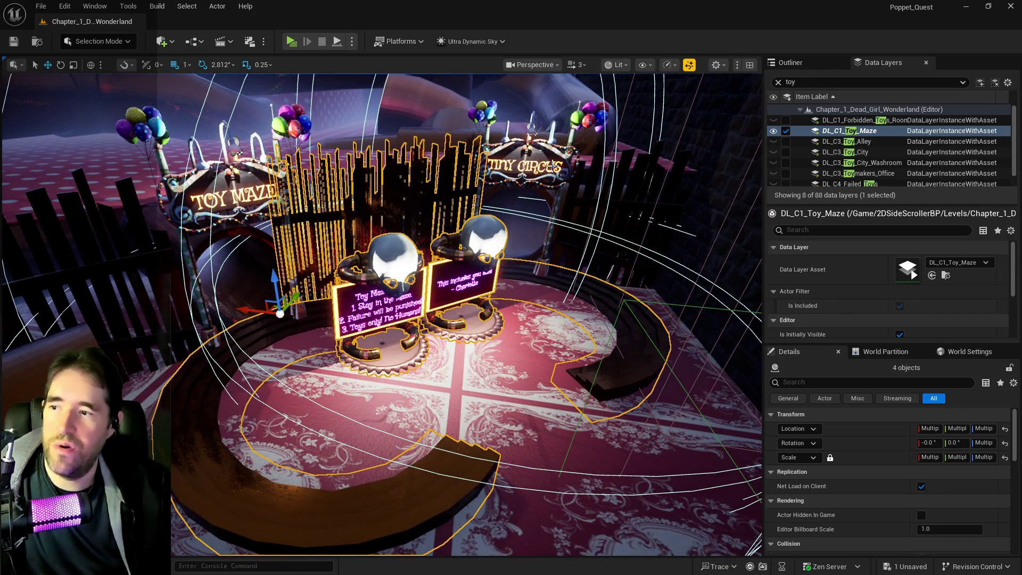
pyautogui.keyDown('ctrl'); pyautogui.click(538, 170); pyautogui.keyUp('ctrl')
pyautogui.keyDown('ctrl'); pyautogui.click(588, 181); pyautogui.keyUp('ctrl')
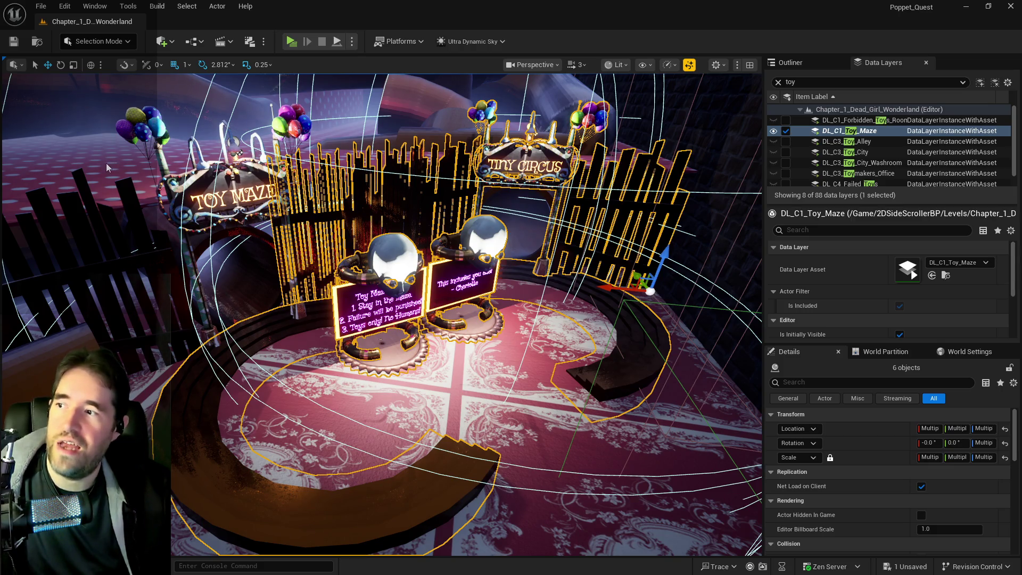
pyautogui.keyDown('ctrl'); pyautogui.click(119, 183); pyautogui.keyUp('ctrl')
pyautogui.keyDown('ctrl'); pyautogui.click(176, 189); pyautogui.keyUp('ctrl')
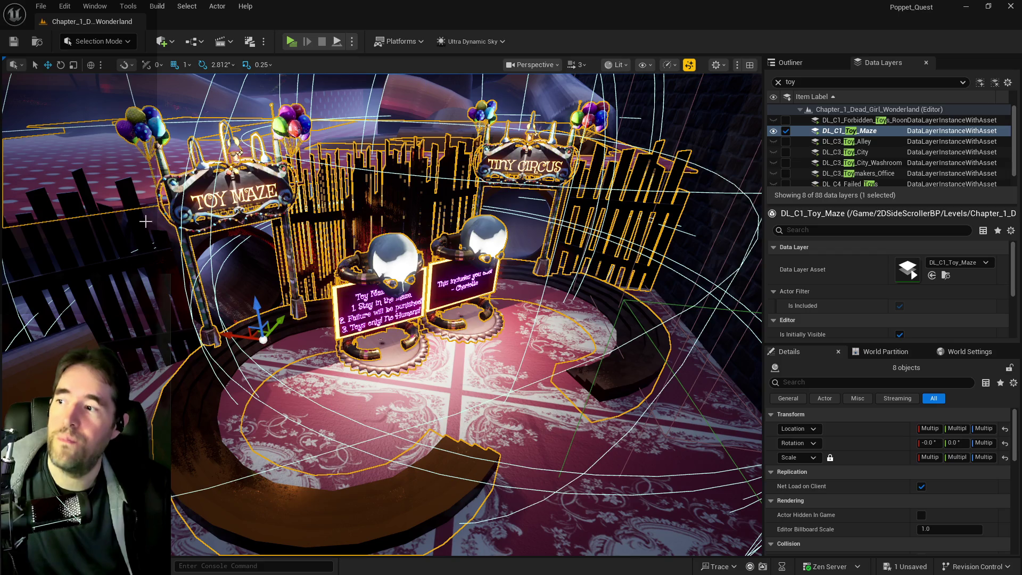
pyautogui.keyDown('ctrl'); pyautogui.click(144, 235); pyautogui.keyUp('ctrl')
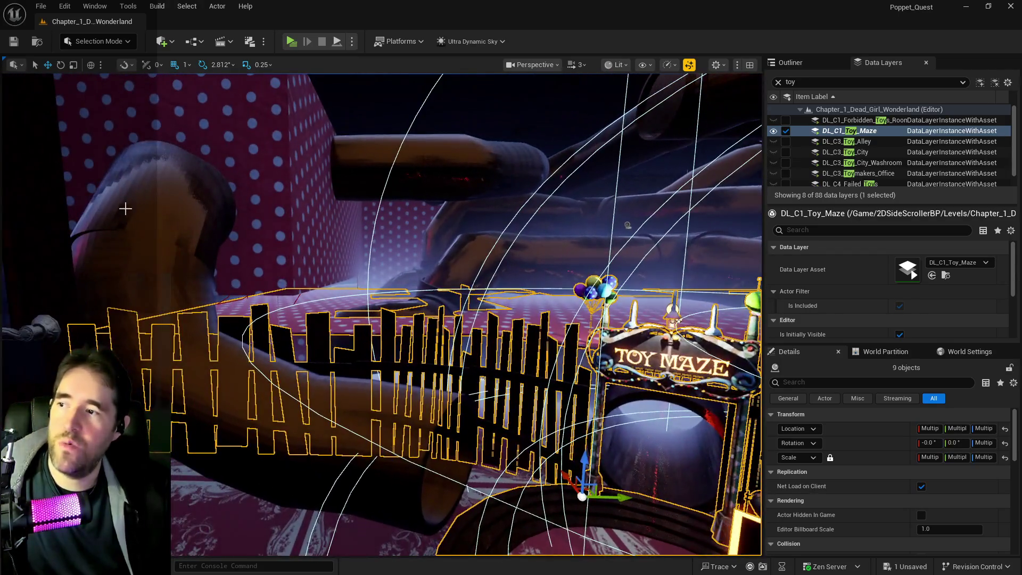
pyautogui.keyDown('ctrl'); pyautogui.click(113, 195); pyautogui.keyUp('ctrl')
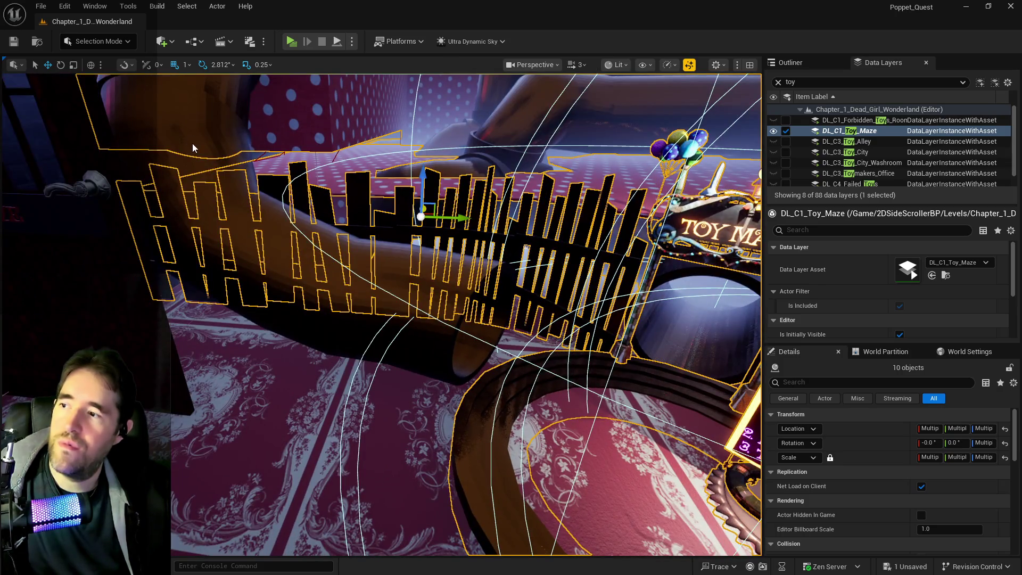
pyautogui.keyDown('ctrl'); pyautogui.click(195, 149); pyautogui.keyUp('ctrl')
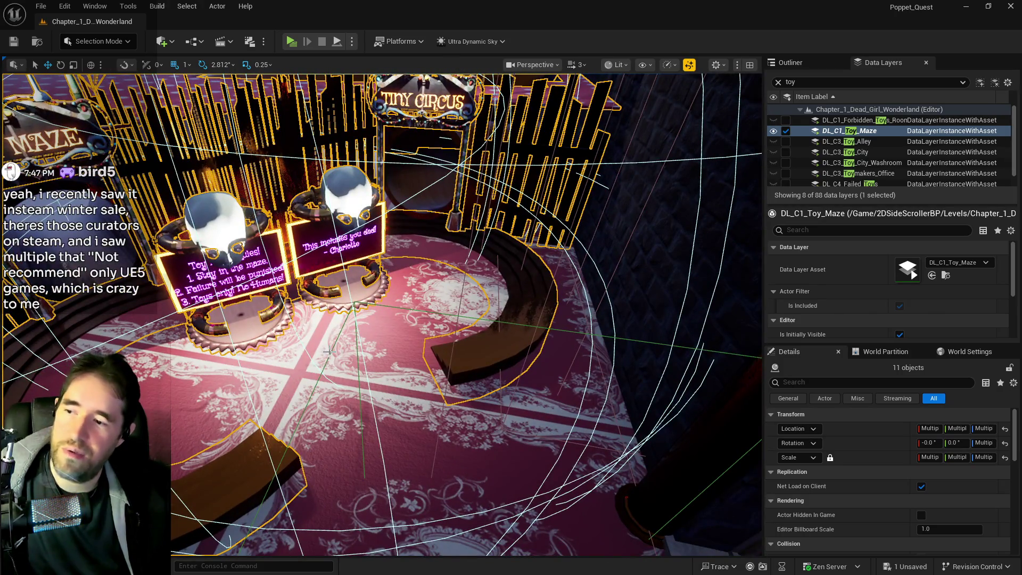
pyautogui.keyDown('ctrl'); pyautogui.click(327, 351); pyautogui.keyUp('ctrl')
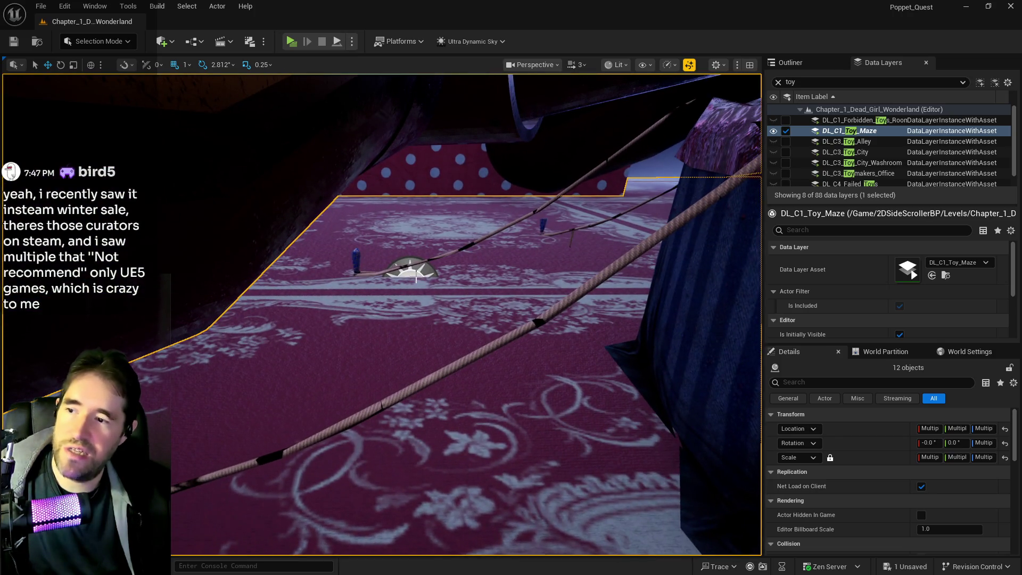
pyautogui.keyDown('ctrl'); pyautogui.click(419, 276); pyautogui.keyUp('ctrl')
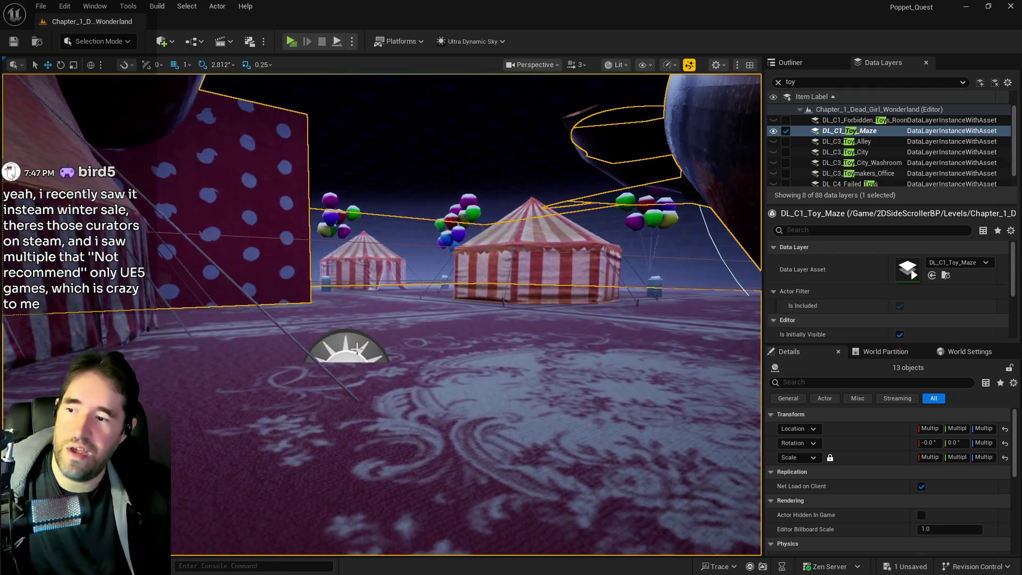
pyautogui.keyDown('ctrl'); pyautogui.click(354, 348); pyautogui.keyUp('ctrl')
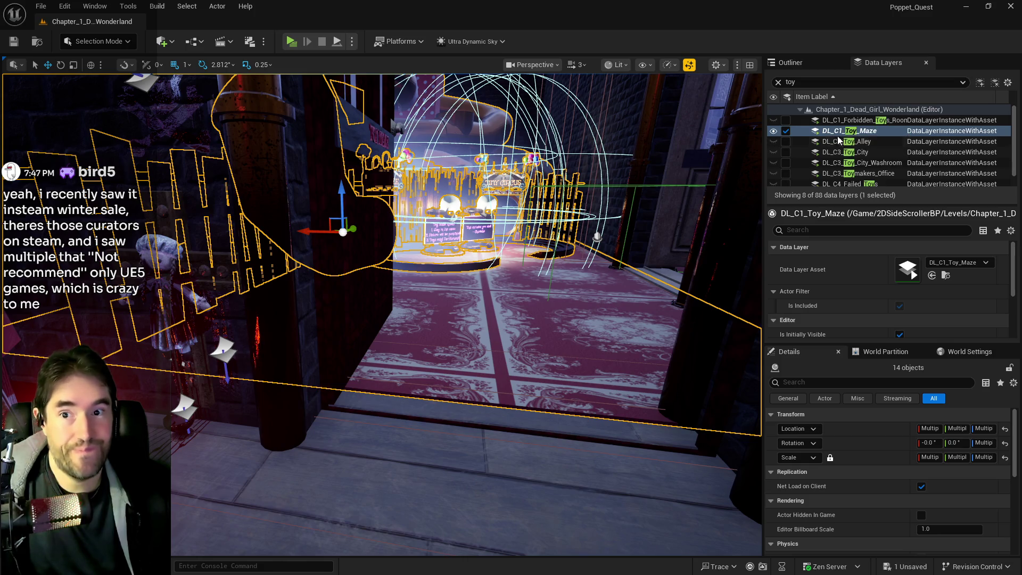
# Filter Data Layers by 'patr' and add the 14 selected props to DL_C1_Patricks_Room.
pyautogui.click(798, 82)
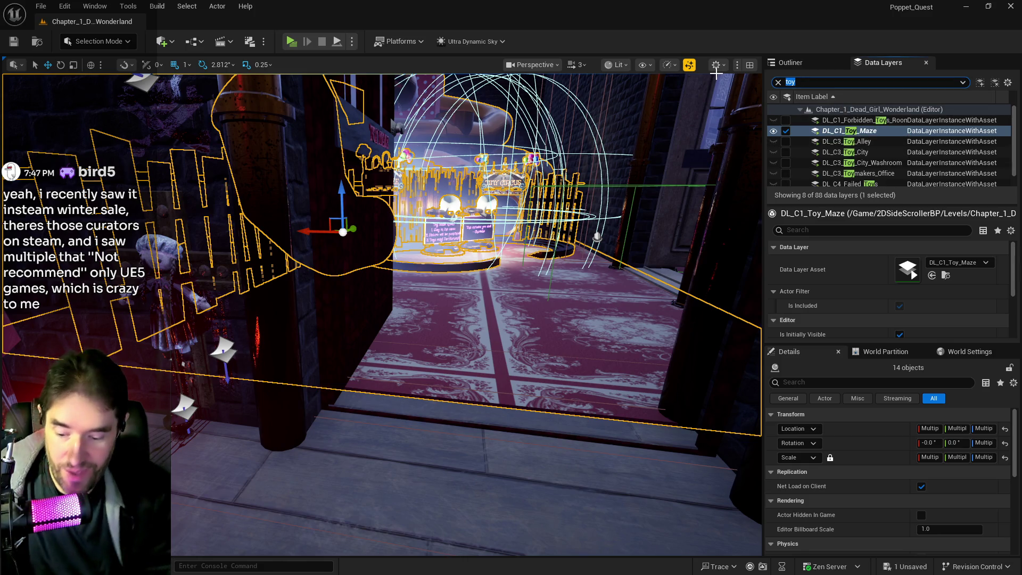
pyautogui.write('patr')
pyautogui.click(830, 120)
pyautogui.rightClick(823, 122)
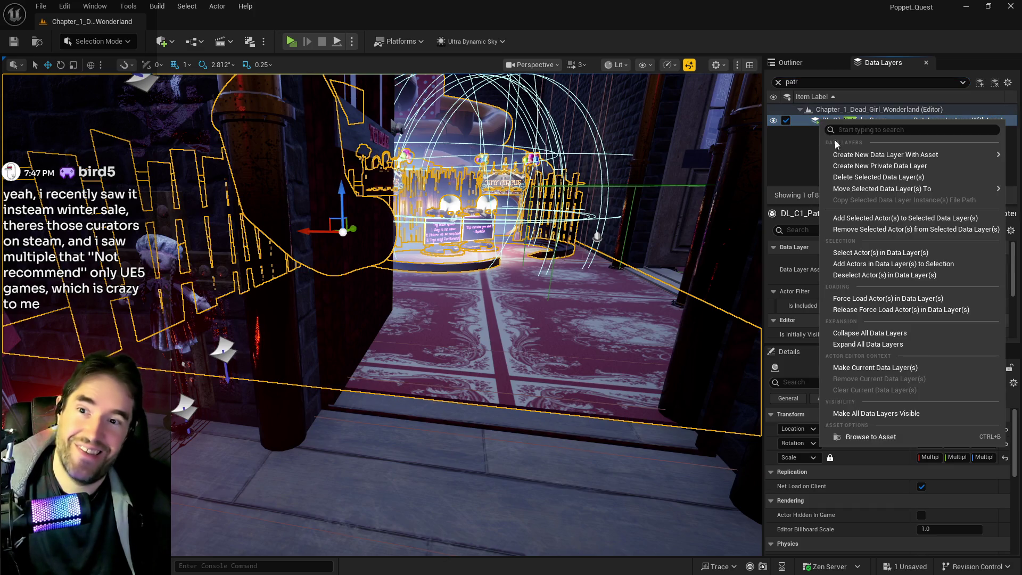
pyautogui.click(854, 214)
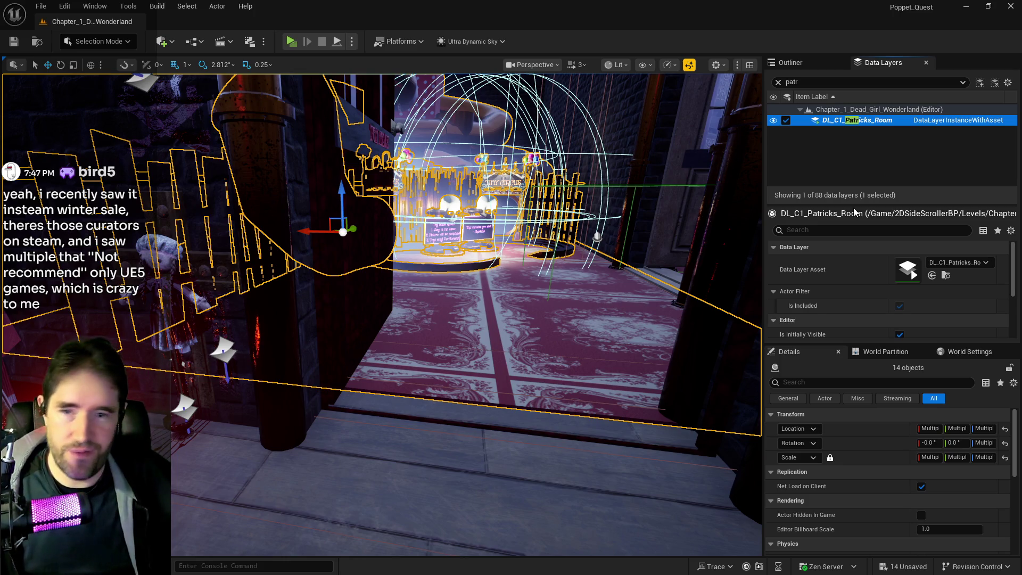
# Frame the selected props and save all 14 pending changes.
pyautogui.moveTo(753, 274); pyautogui.dragTo(753, 273)
pyautogui.moveTo(589, 319); pyautogui.dragTo(589, 319)
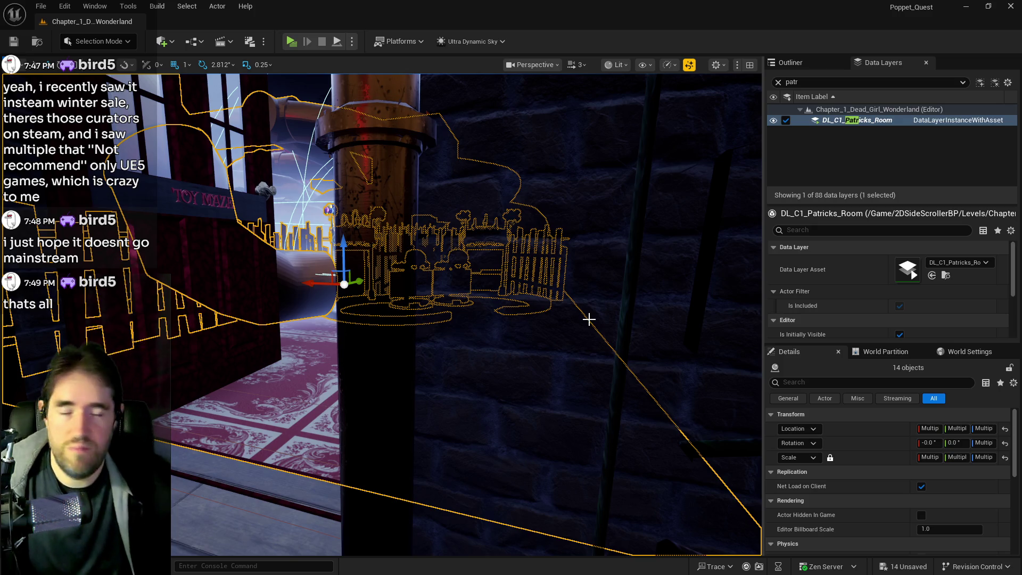
pyautogui.press('f')
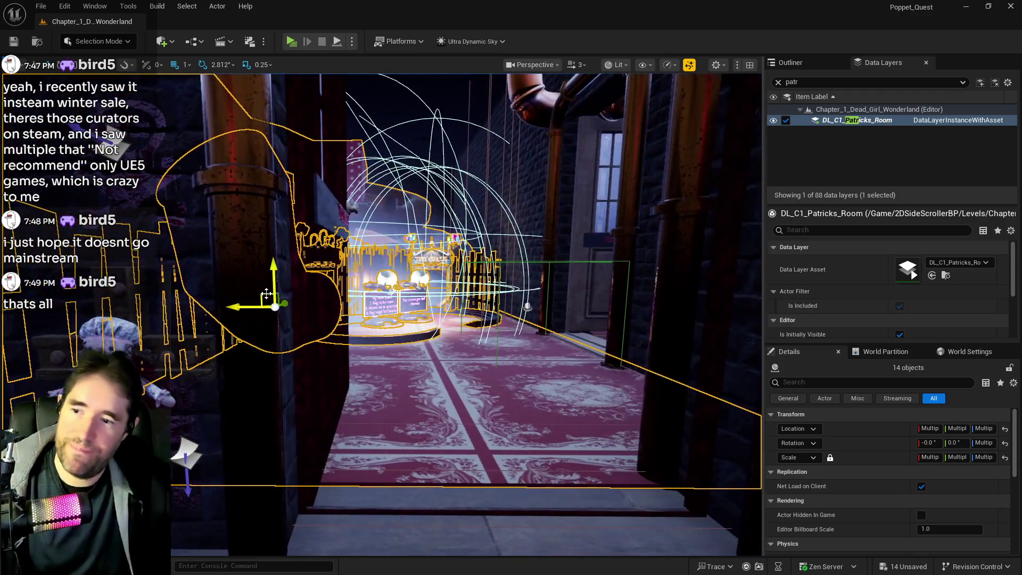
pyautogui.hotkey('ctrl', 's')
# Select the Magician pipe by the door and fly the view through the doorway.
pyautogui.moveTo(364, 385)
pyautogui.mouseDown()
pyautogui.moveTo(330, 341)
pyautogui.moveTo(490, 293)
pyautogui.moveTo(536, 238)
pyautogui.mouseUp()
pyautogui.click(531, 234)
pyautogui.press('f')
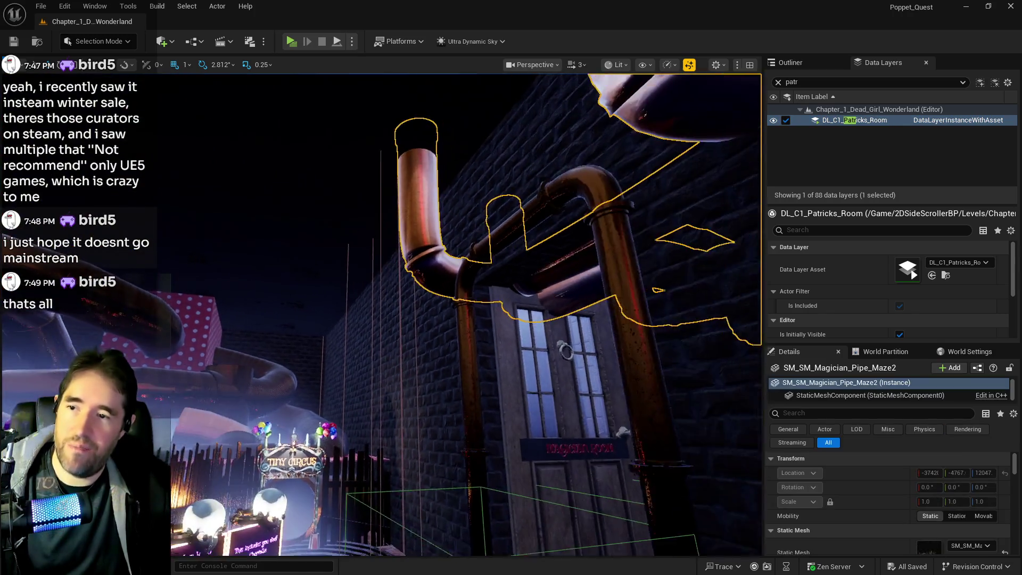
pyautogui.press('w')
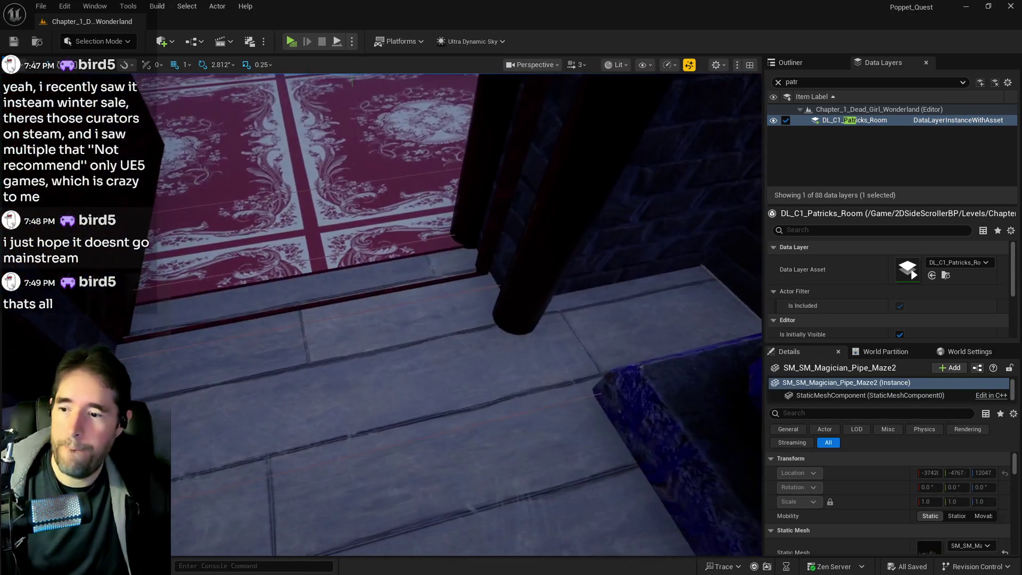
pyautogui.press('s')
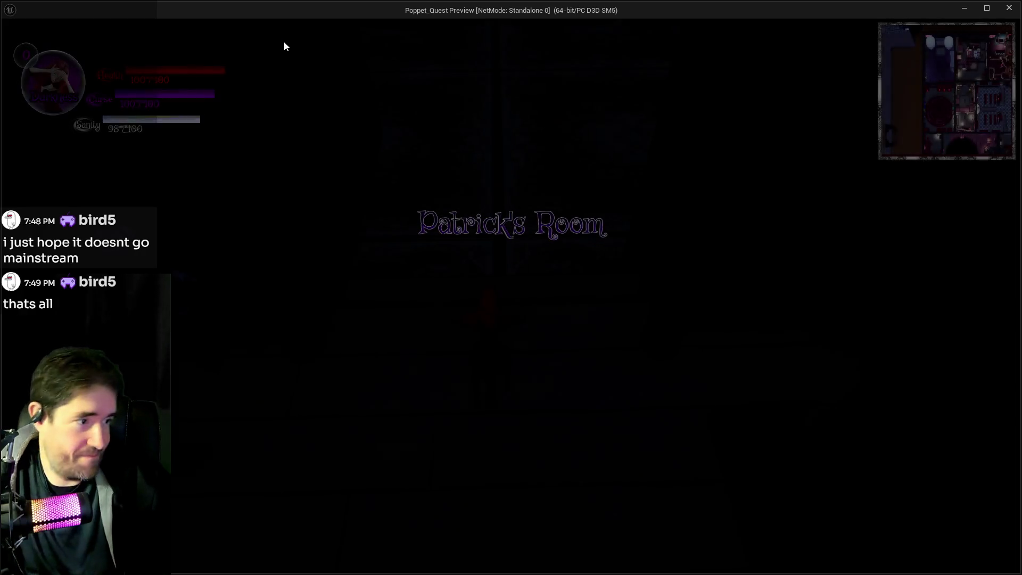
# Run the character from Patrick's Room between the pipes to the Toy Maze entrance, then stop the preview.
pyautogui.press('s')
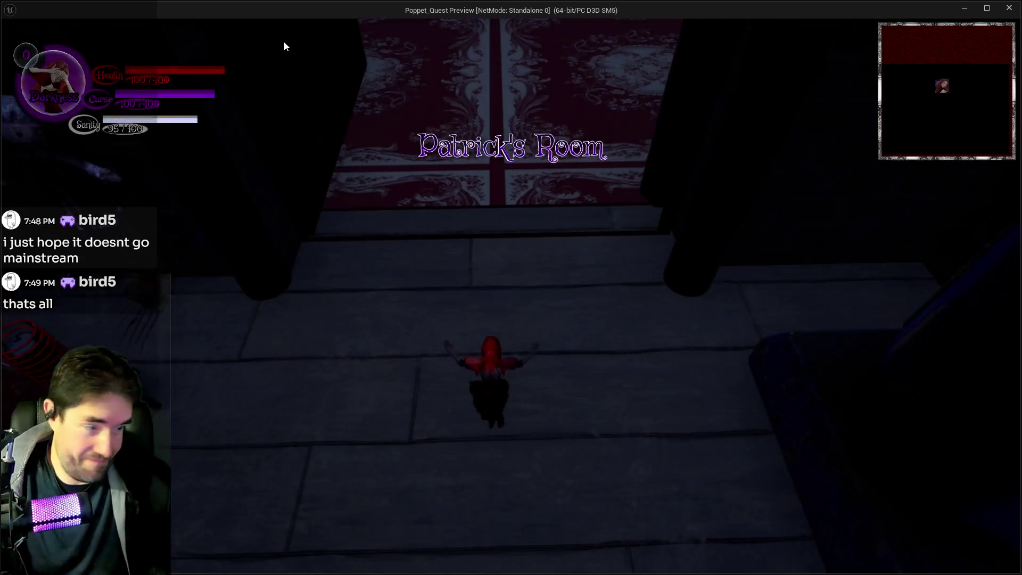
pyautogui.press('w')
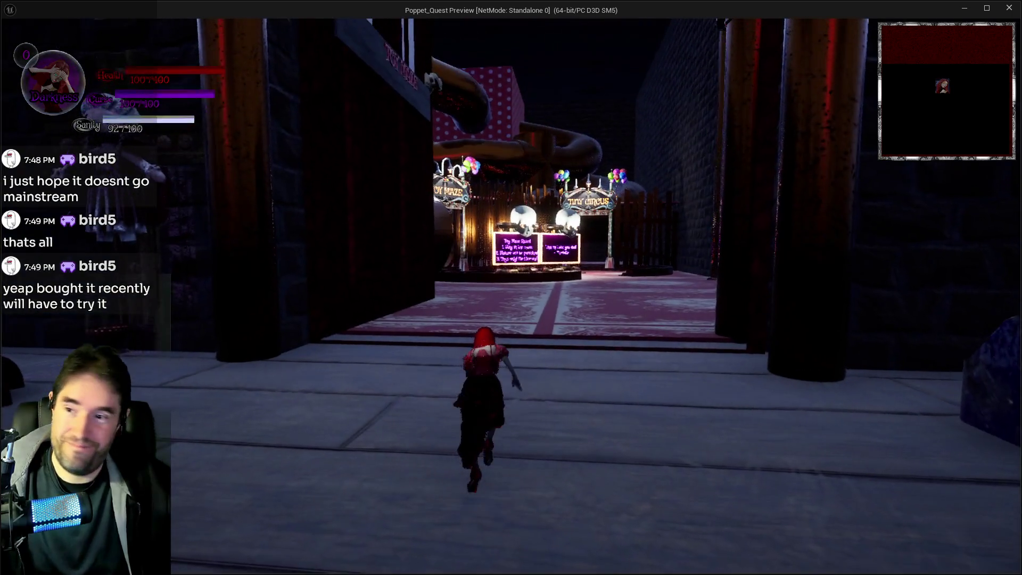
pyautogui.press('d')
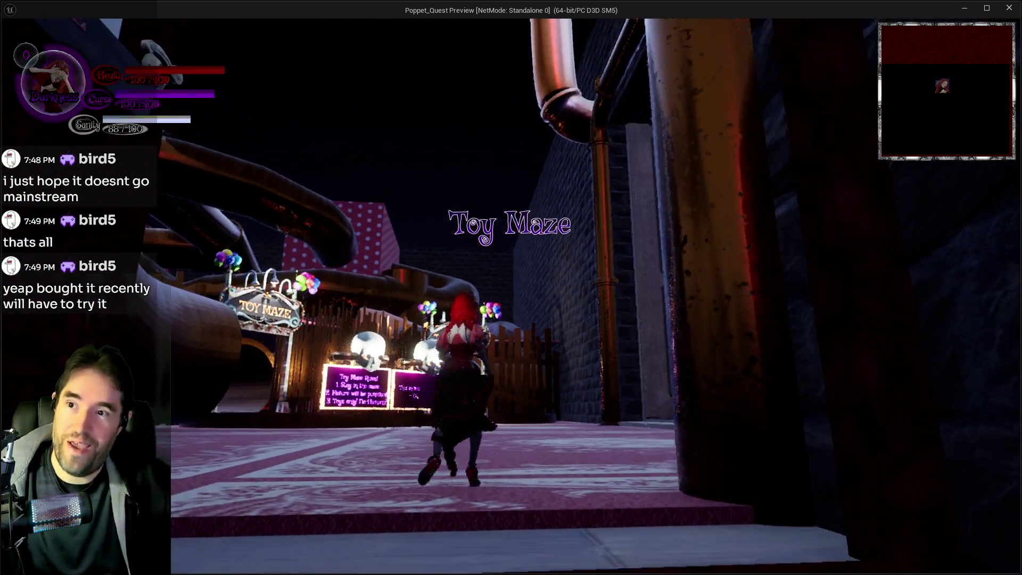
pyautogui.press('s')
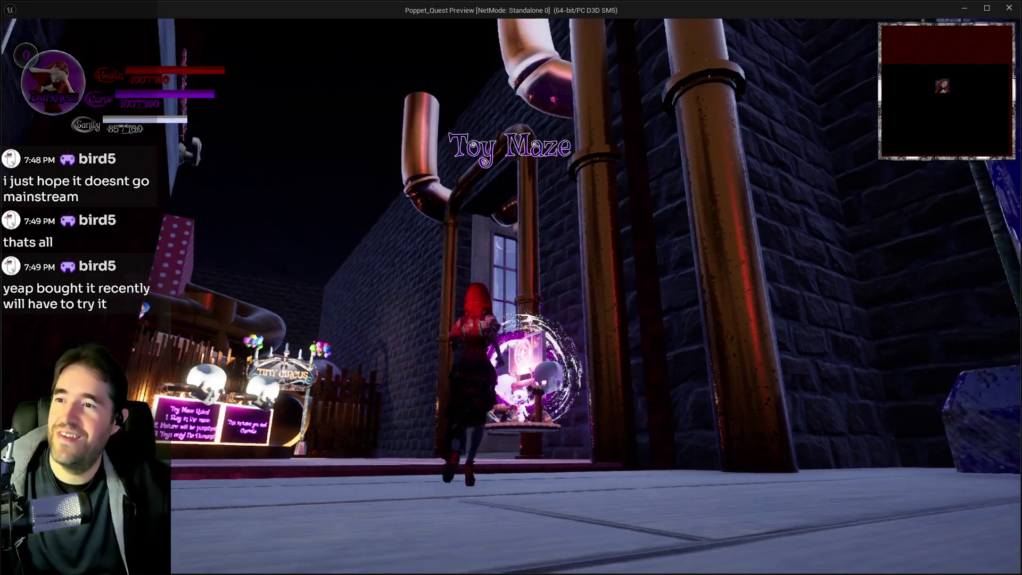
pyautogui.press('w')
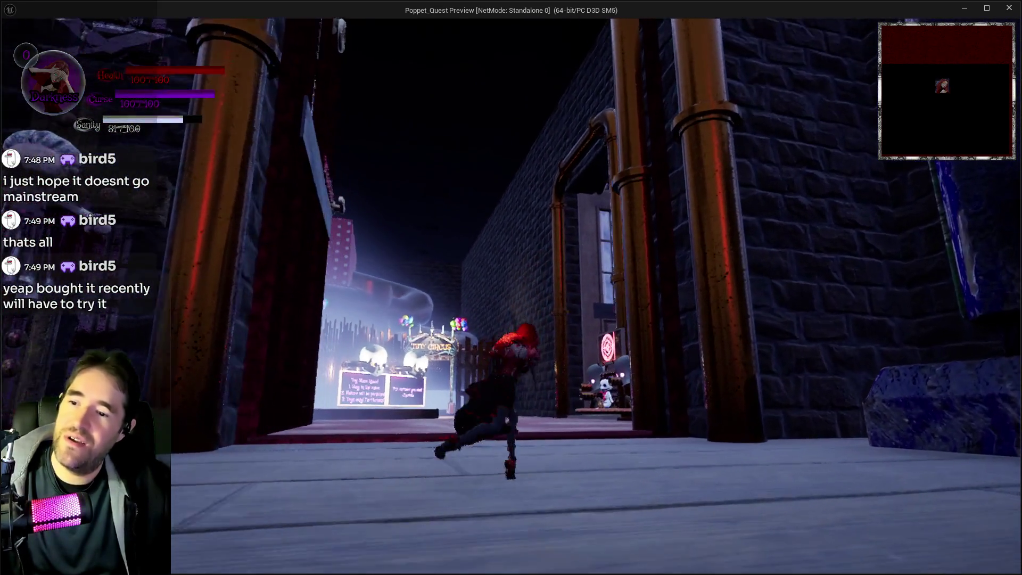
pyautogui.press('w')
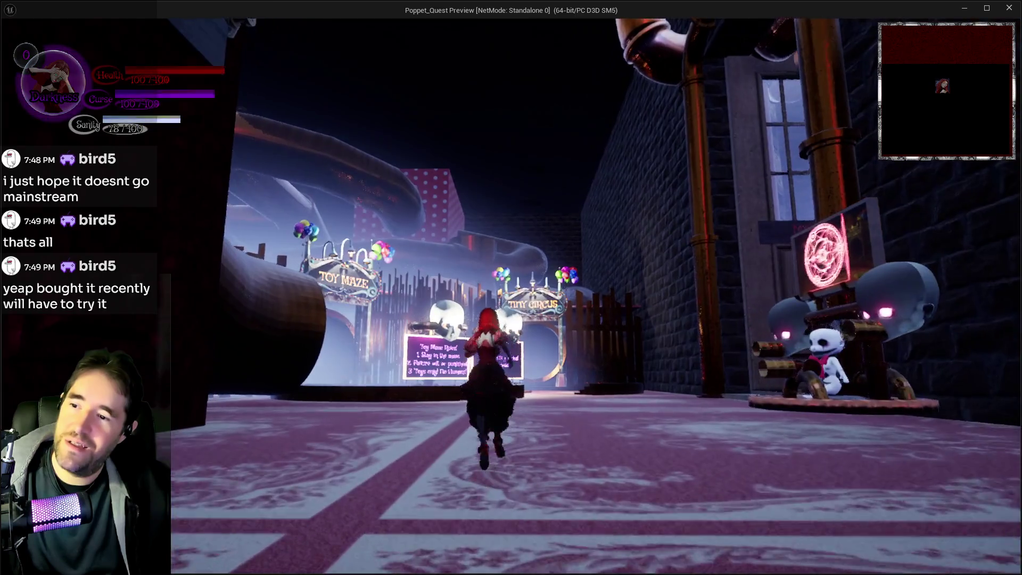
pyautogui.press('w')
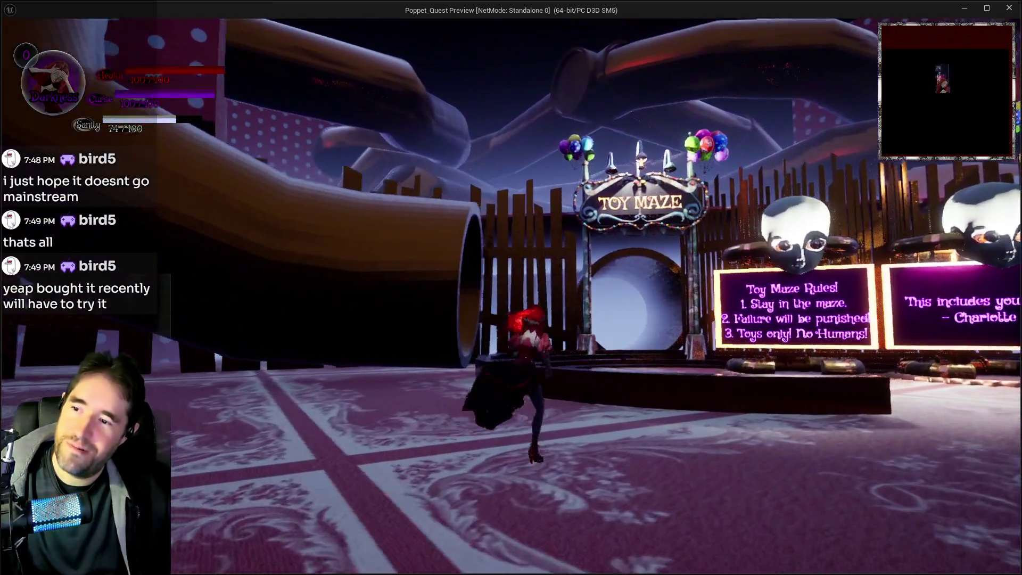
pyautogui.hotkey('alt', 'Tab')
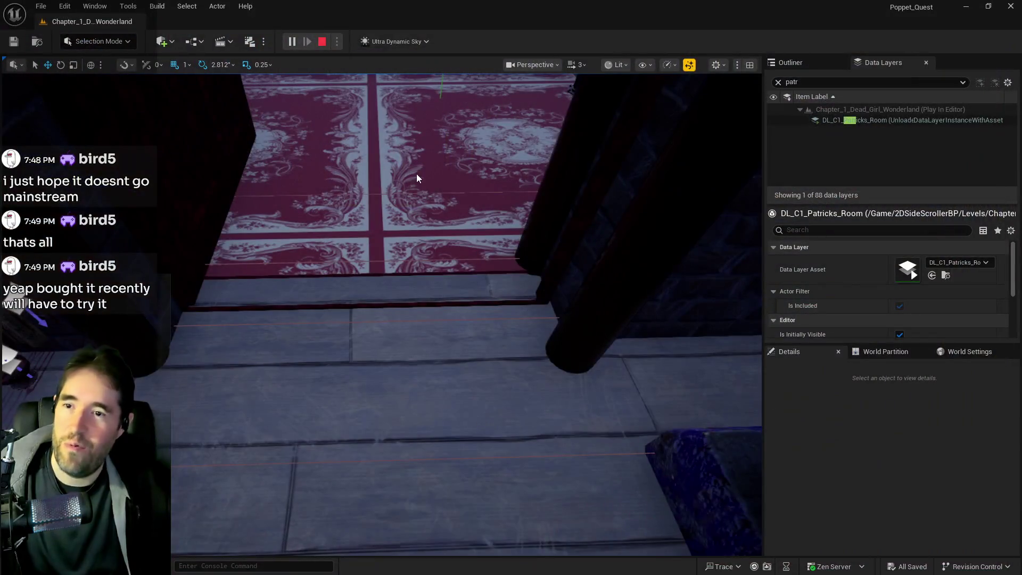
pyautogui.press('Escape')
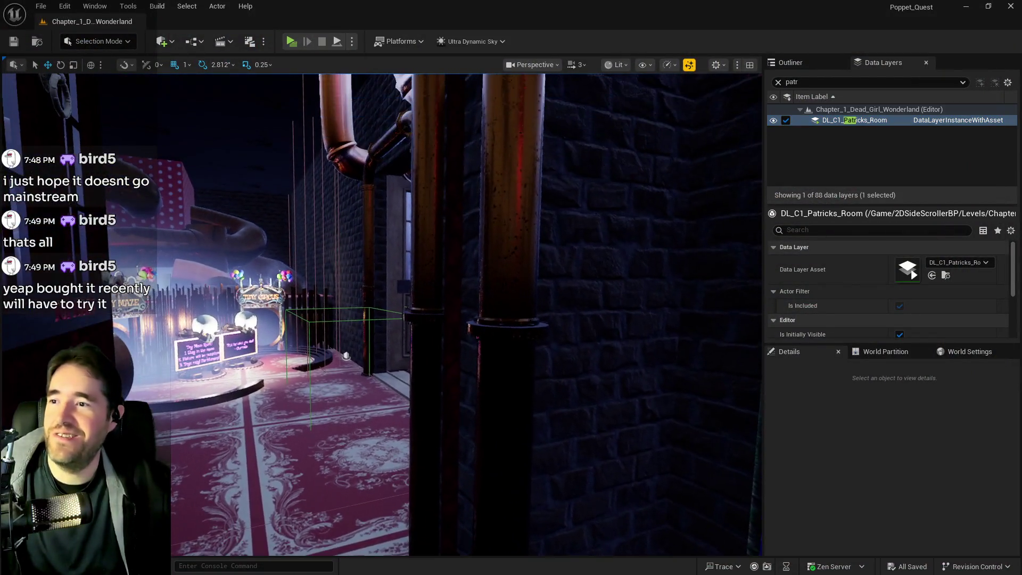
# Put the magician pipe by the door into the DL_C1_Patricks_Room data layer, then save the level.
pyautogui.click(358, 155)
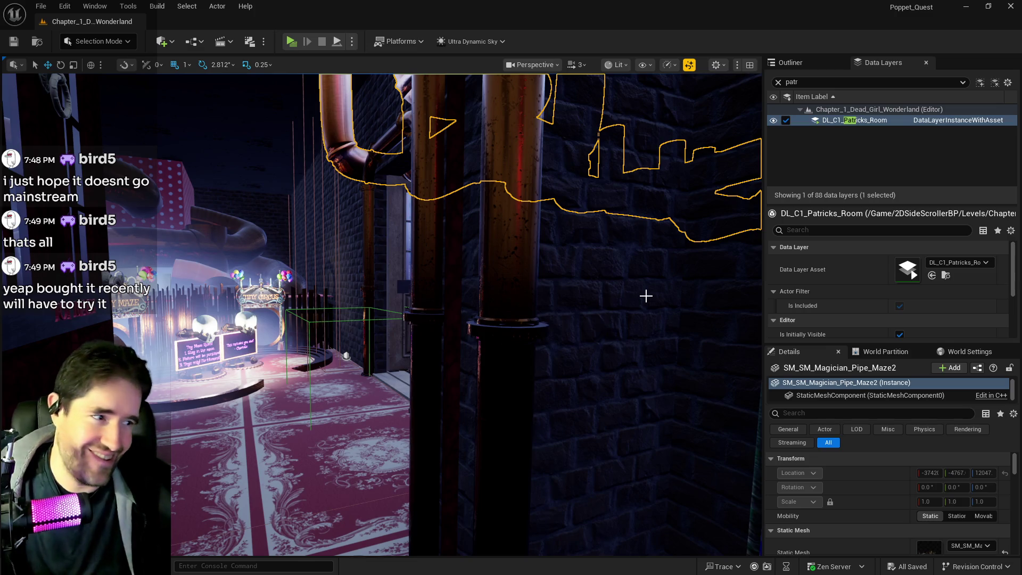
pyautogui.rightClick(838, 122)
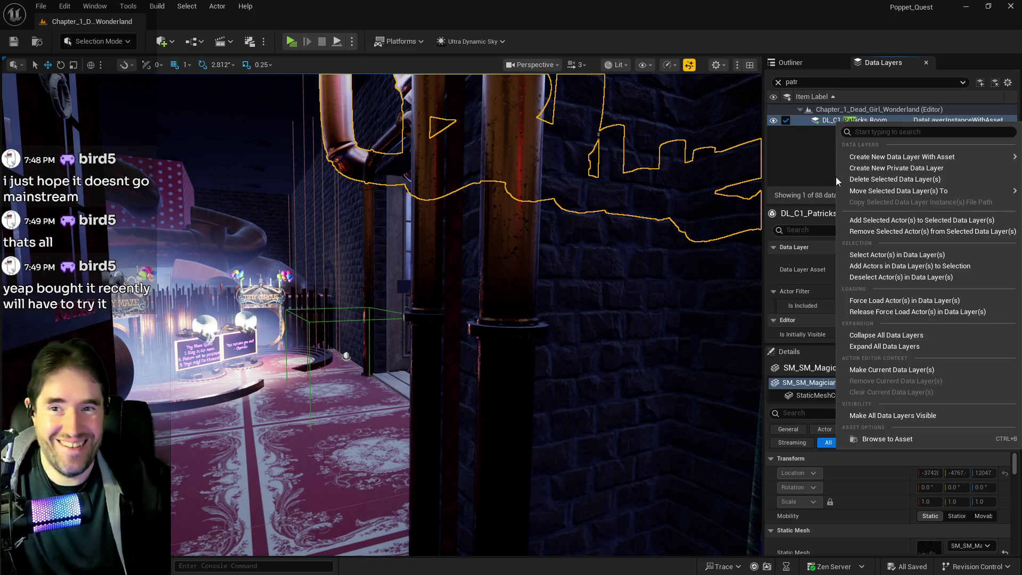
pyautogui.click(847, 192)
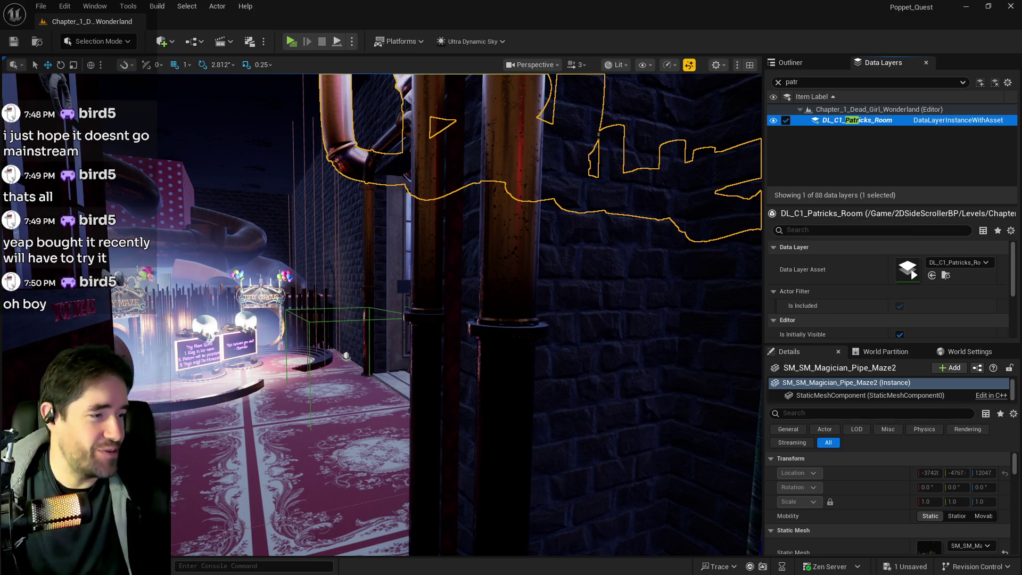
pyautogui.moveTo(606, 454); pyautogui.dragTo(573, 442)
pyautogui.hotkey('ctrl', 's')
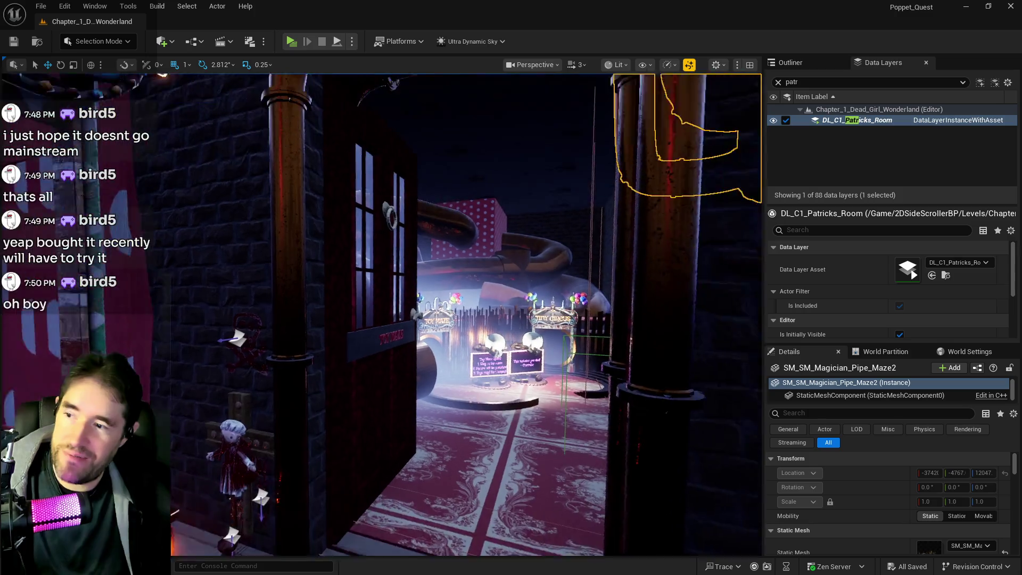
pyautogui.moveTo(515, 512); pyautogui.dragTo(513, 458)
pyautogui.moveTo(383, 507)
pyautogui.mouseDown()
pyautogui.moveTo(383, 498)
pyautogui.moveTo(412, 543)
pyautogui.moveTo(419, 491)
pyautogui.mouseUp()
pyautogui.click(384, 507)
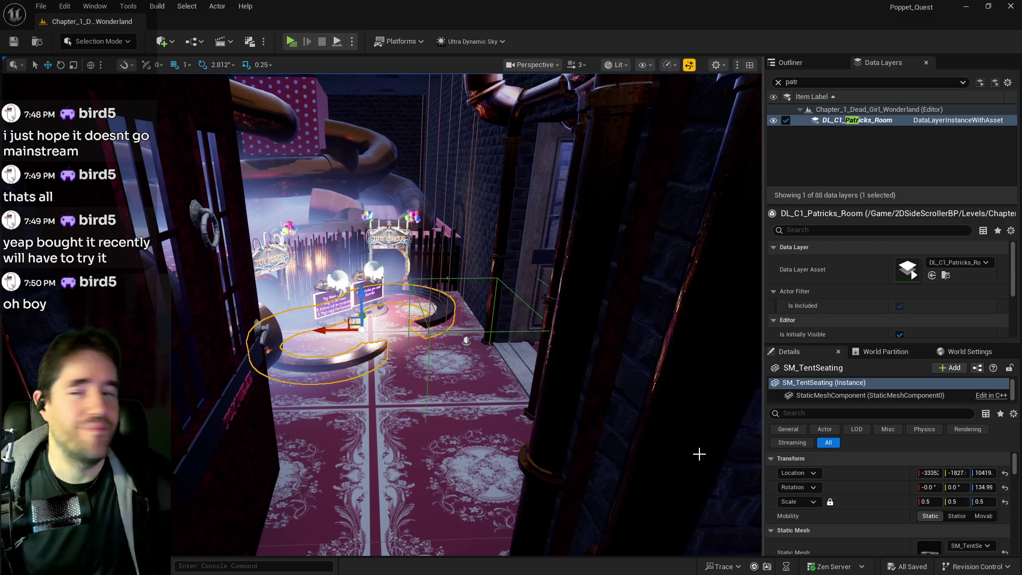
pyautogui.moveTo(609, 422)
pyautogui.mouseDown()
pyautogui.moveTo(580, 431)
pyautogui.moveTo(580, 389)
pyautogui.moveTo(588, 399)
pyautogui.mouseUp()
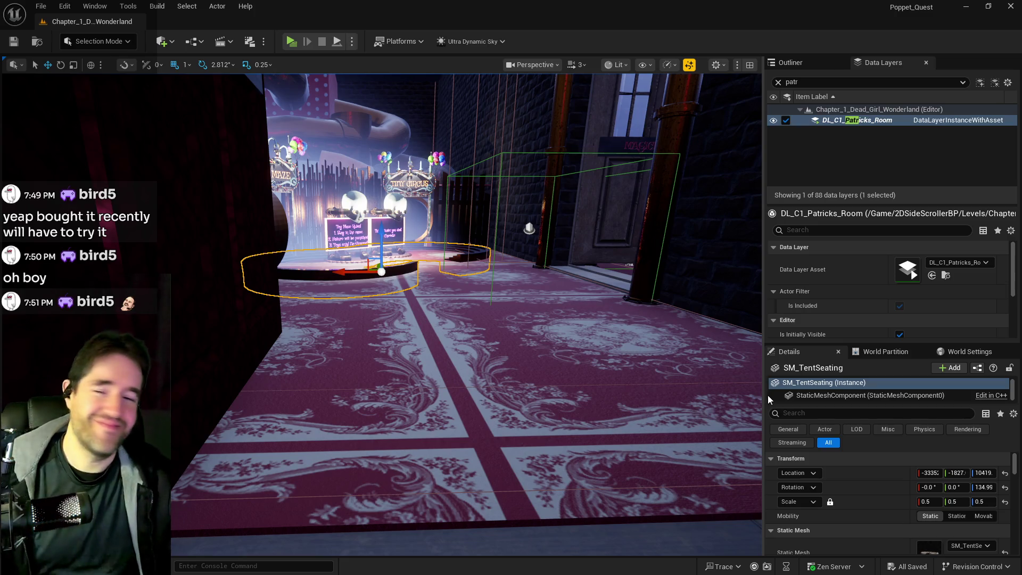
pyautogui.moveTo(669, 374)
pyautogui.mouseDown()
pyautogui.moveTo(628, 346)
pyautogui.moveTo(612, 282)
pyautogui.moveTo(610, 362)
pyautogui.mouseUp()
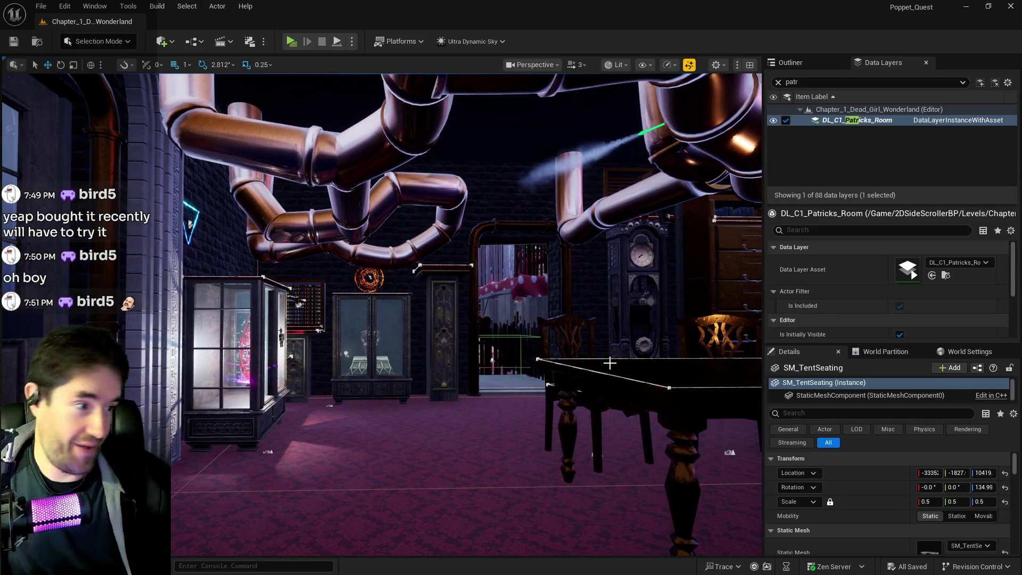
pyautogui.moveTo(638, 397)
pyautogui.mouseDown()
pyautogui.moveTo(569, 351)
pyautogui.moveTo(609, 391)
pyautogui.mouseUp()
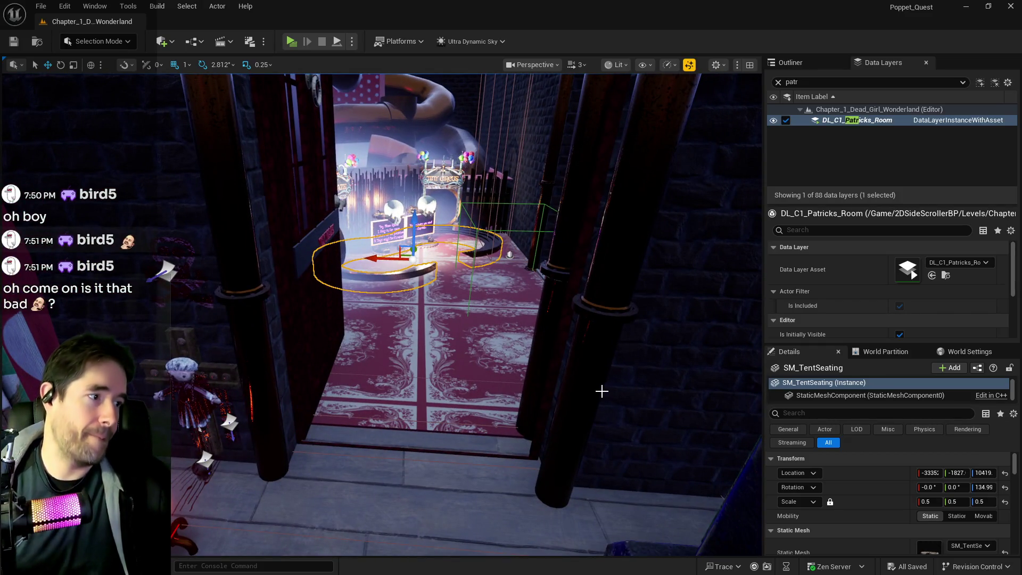
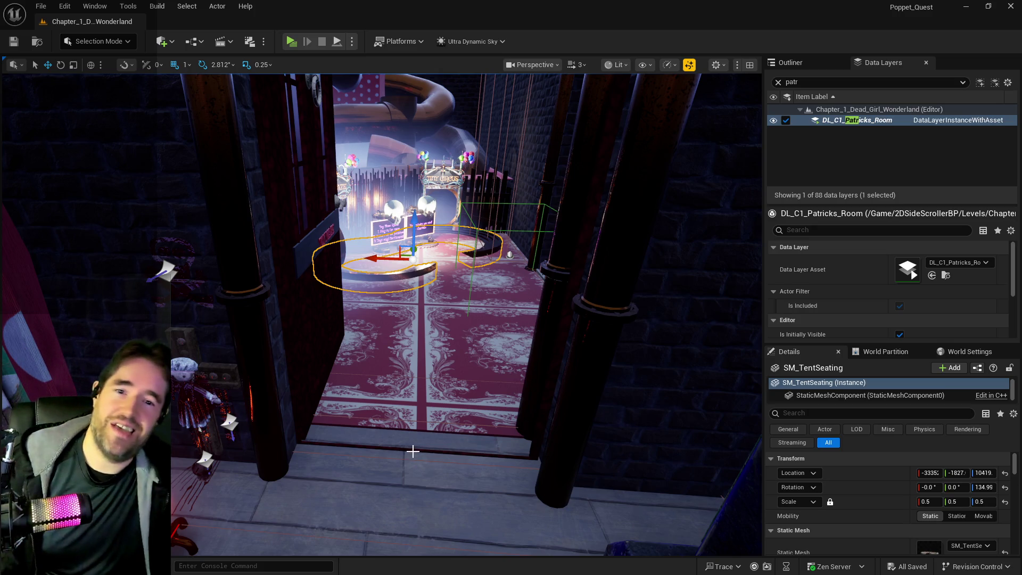
# Select the chapel door actor BP_Door_32.
pyautogui.moveTo(472, 443)
pyautogui.mouseDown()
pyautogui.moveTo(472, 479)
pyautogui.moveTo(471, 458)
pyautogui.moveTo(489, 452)
pyautogui.moveTo(468, 463)
pyautogui.moveTo(468, 436)
pyautogui.mouseUp()
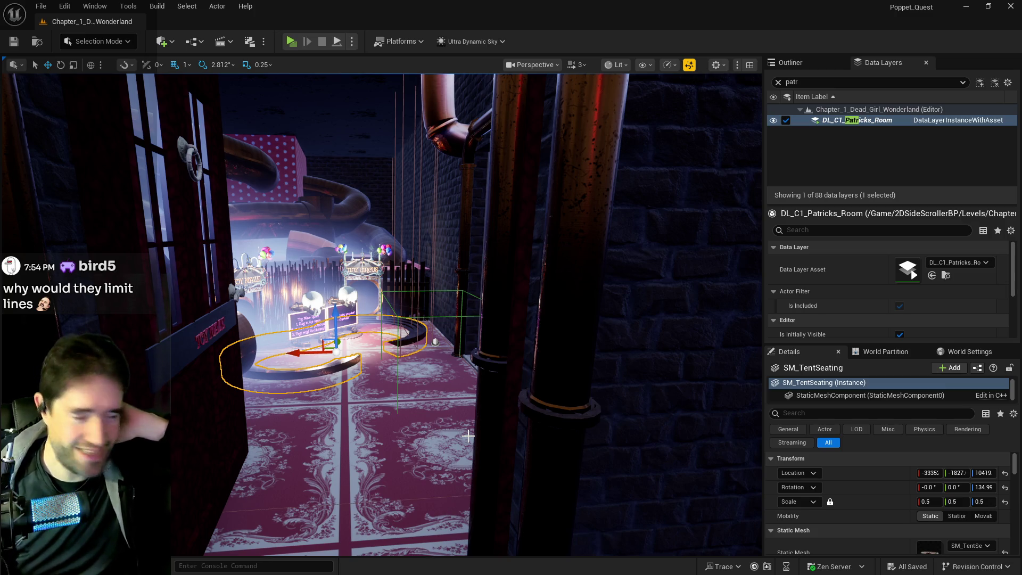
pyautogui.moveTo(468, 435)
pyautogui.mouseDown()
pyautogui.moveTo(506, 415)
pyautogui.moveTo(418, 422)
pyautogui.mouseUp()
pyautogui.click(373, 346)
# Make DL_C1_Chapel visible through a 'chap' filter, frame the door and tick Is Open.
pyautogui.click(831, 81)
pyautogui.write('chap')
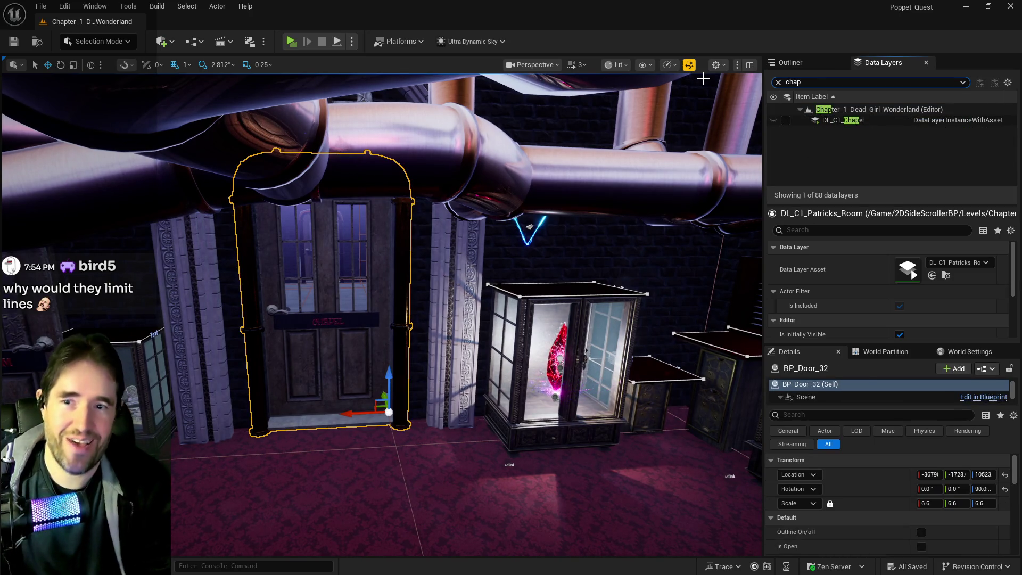
pyautogui.click(785, 121)
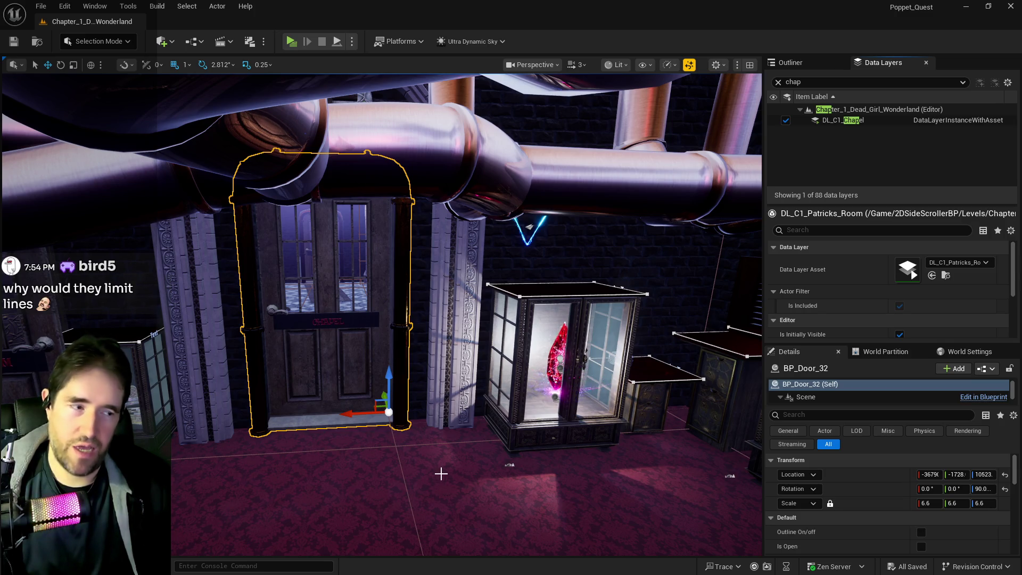
pyautogui.press('f')
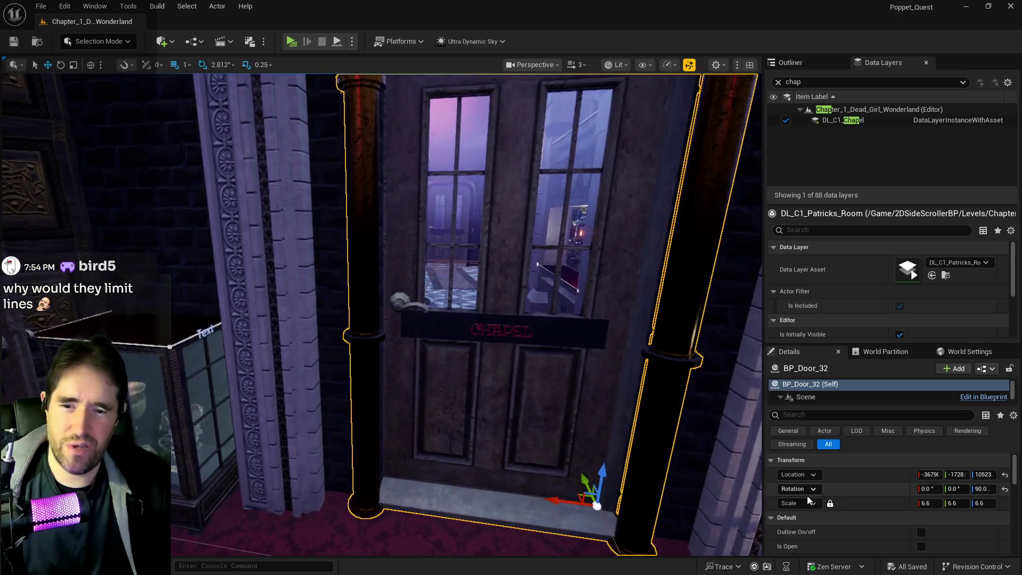
pyautogui.click(921, 546)
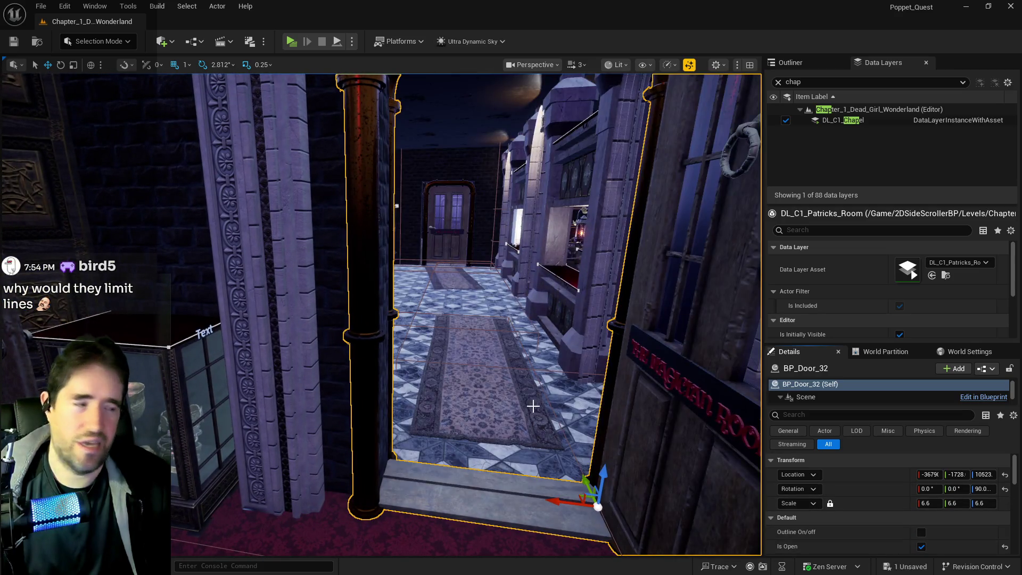
# Select the chapel floor, then add pillars, a wall panel and the upper lantern.
pyautogui.press('w')
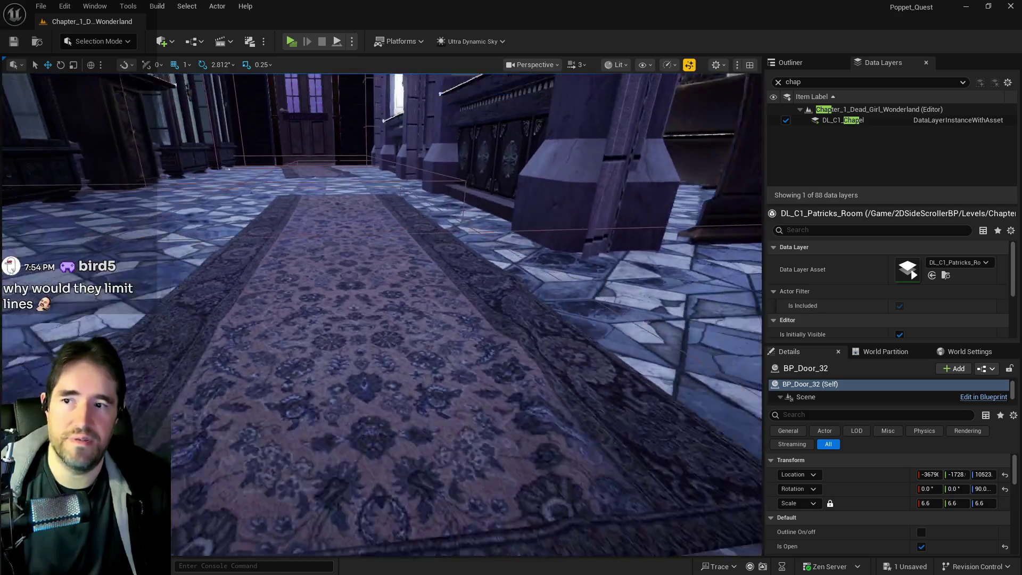
pyautogui.press('s')
pyautogui.click(337, 349)
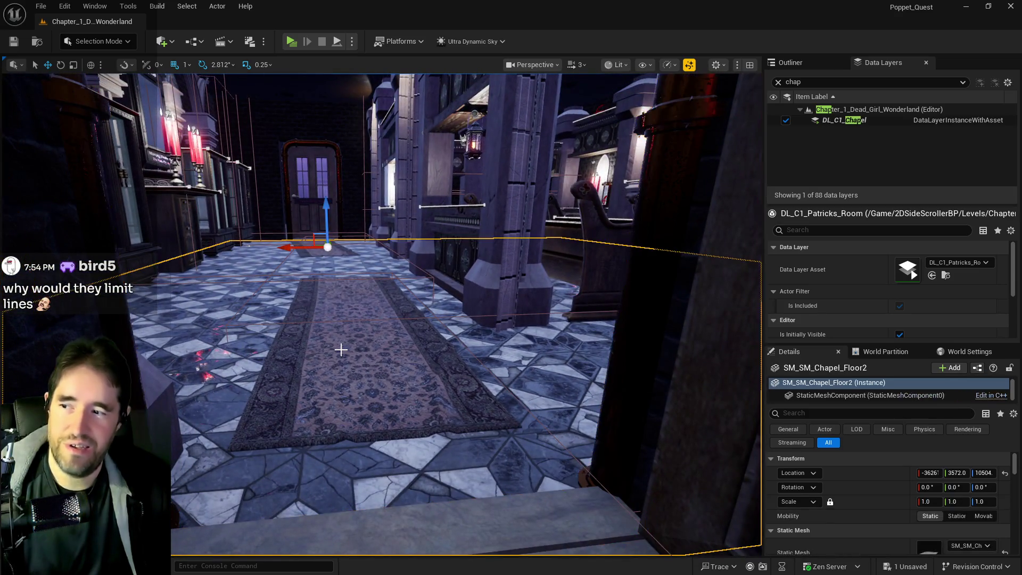
pyautogui.keyDown('ctrl'); pyautogui.click(503, 262); pyautogui.keyUp('ctrl')
pyautogui.keyDown('ctrl'); pyautogui.click(454, 260); pyautogui.keyUp('ctrl')
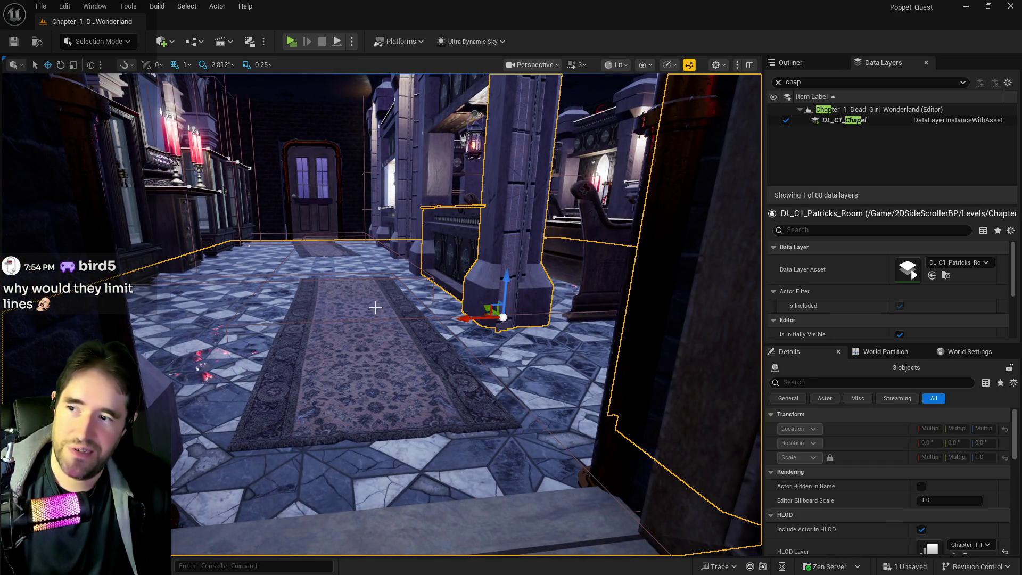
pyautogui.keyDown('ctrl'); pyautogui.click(413, 205); pyautogui.keyUp('ctrl')
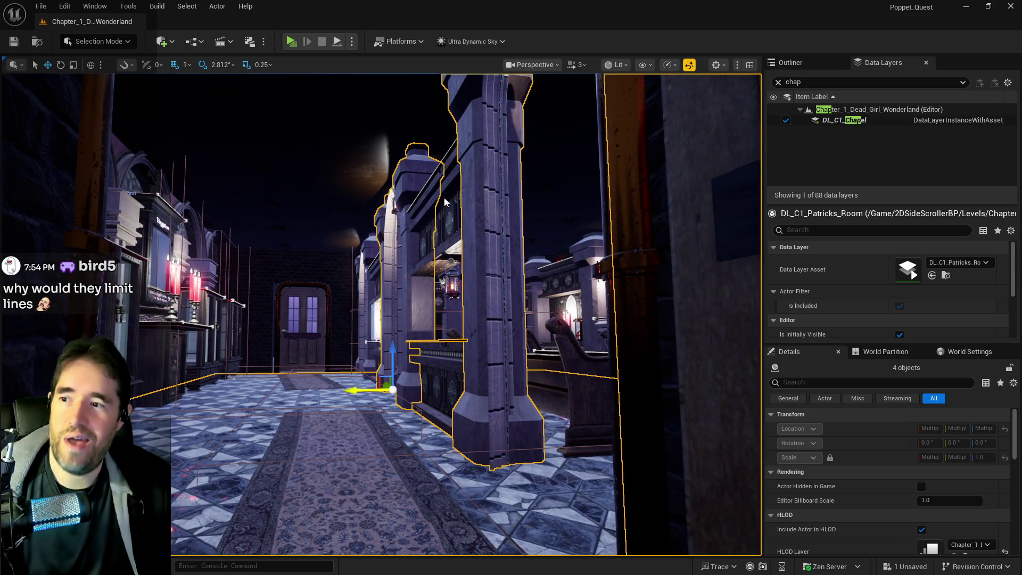
pyautogui.keyDown('ctrl'); pyautogui.click(433, 207); pyautogui.keyUp('ctrl')
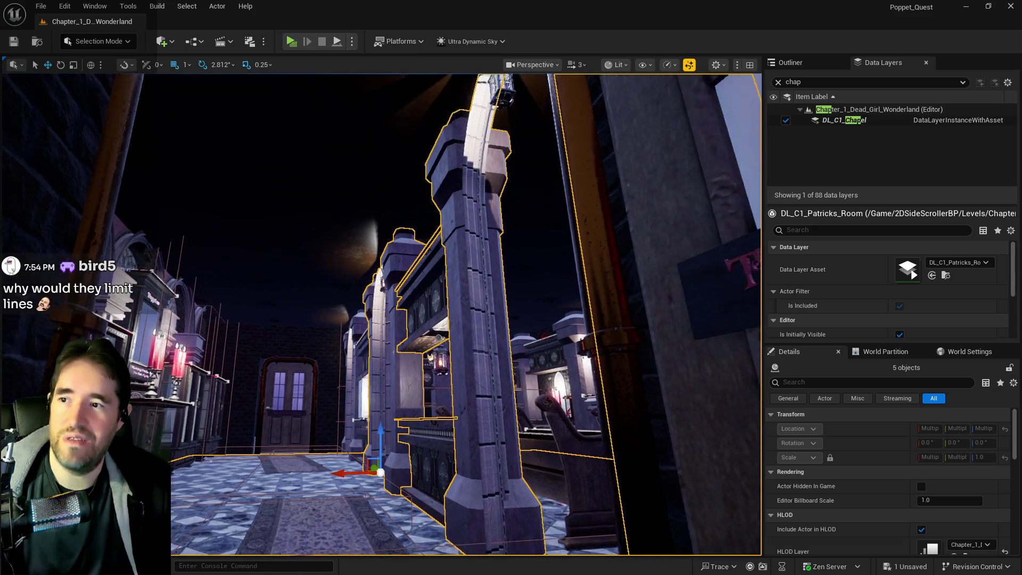
pyautogui.keyDown('ctrl'); pyautogui.click(492, 118); pyautogui.keyUp('ctrl')
pyautogui.moveTo(479, 139); pyautogui.dragTo(443, 269)
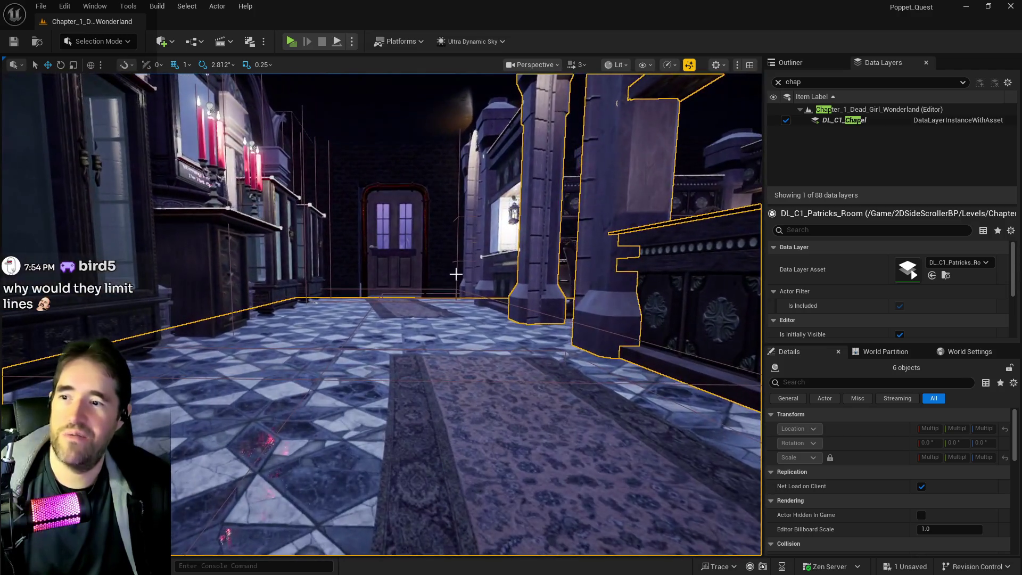
# Add the lantern ledge, a wall piece and another pillar, reaching 15 selected actors.
pyautogui.keyDown('ctrl'); pyautogui.click(513, 213); pyautogui.keyUp('ctrl')
pyautogui.keyDown('ctrl'); pyautogui.click(492, 139); pyautogui.keyUp('ctrl')
pyautogui.keyDown('ctrl'); pyautogui.click(465, 197); pyautogui.keyUp('ctrl')
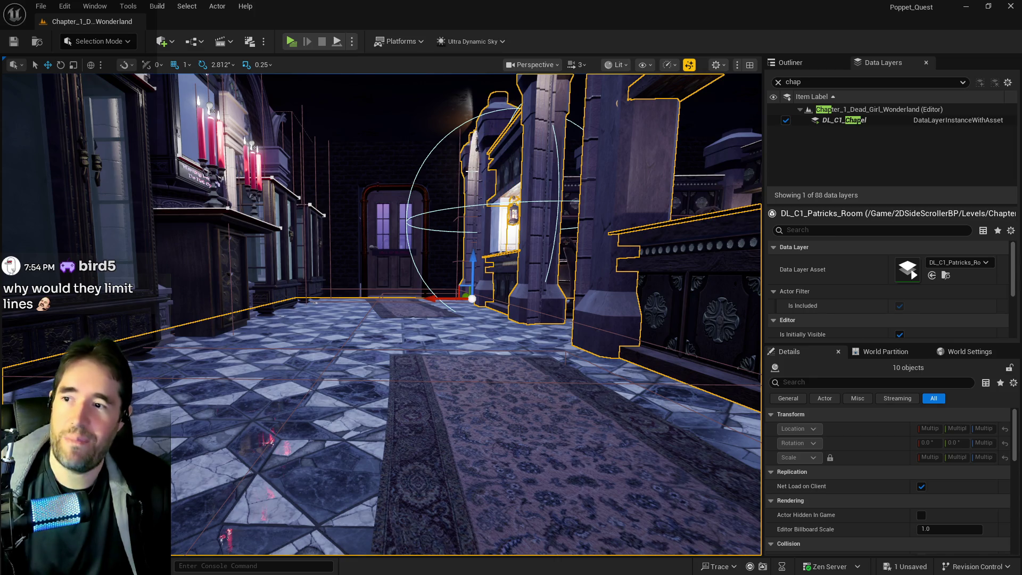
pyautogui.keyDown('ctrl'); pyautogui.click(472, 171); pyautogui.keyUp('ctrl')
pyautogui.keyDown('ctrl'); pyautogui.click(472, 176); pyautogui.keyUp('ctrl')
pyautogui.moveTo(469, 187)
pyautogui.mouseDown()
pyautogui.moveTo(470, 223)
pyautogui.moveTo(458, 234)
pyautogui.moveTo(479, 202)
pyautogui.moveTo(453, 191)
pyautogui.moveTo(441, 261)
pyautogui.moveTo(441, 234)
pyautogui.moveTo(463, 218)
pyautogui.moveTo(463, 250)
pyautogui.mouseUp()
pyautogui.scroll(-5, 481, 265)
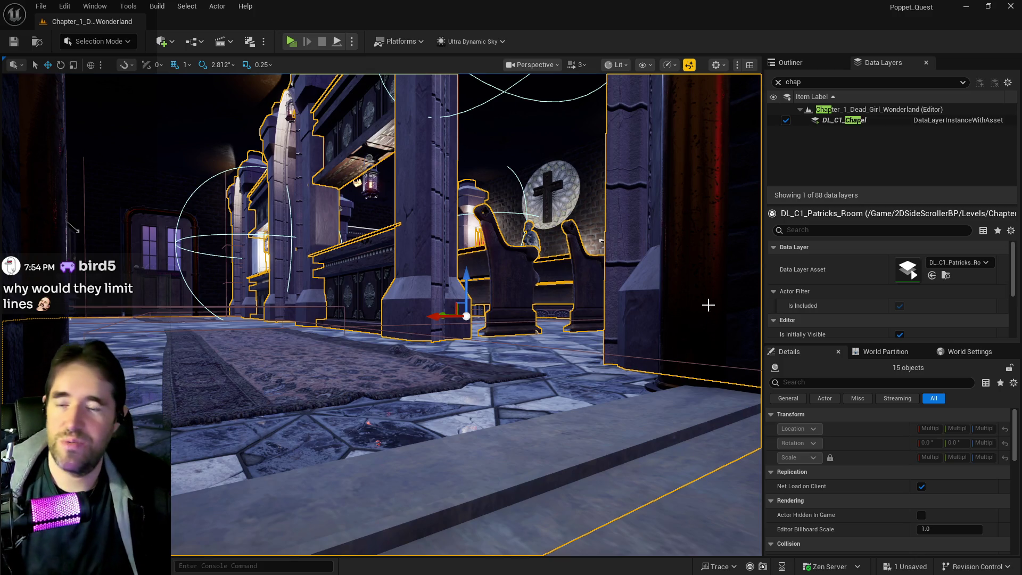
pyautogui.moveTo(653, 319)
pyautogui.mouseDown()
pyautogui.moveTo(478, 282)
pyautogui.moveTo(521, 286)
pyautogui.mouseUp()
pyautogui.moveTo(627, 309)
pyautogui.mouseDown()
pyautogui.moveTo(596, 309)
pyautogui.moveTo(628, 309)
pyautogui.mouseUp()
pyautogui.moveTo(563, 318)
pyautogui.mouseDown()
pyautogui.moveTo(500, 316)
pyautogui.moveTo(500, 346)
pyautogui.moveTo(448, 200)
pyautogui.mouseUp()
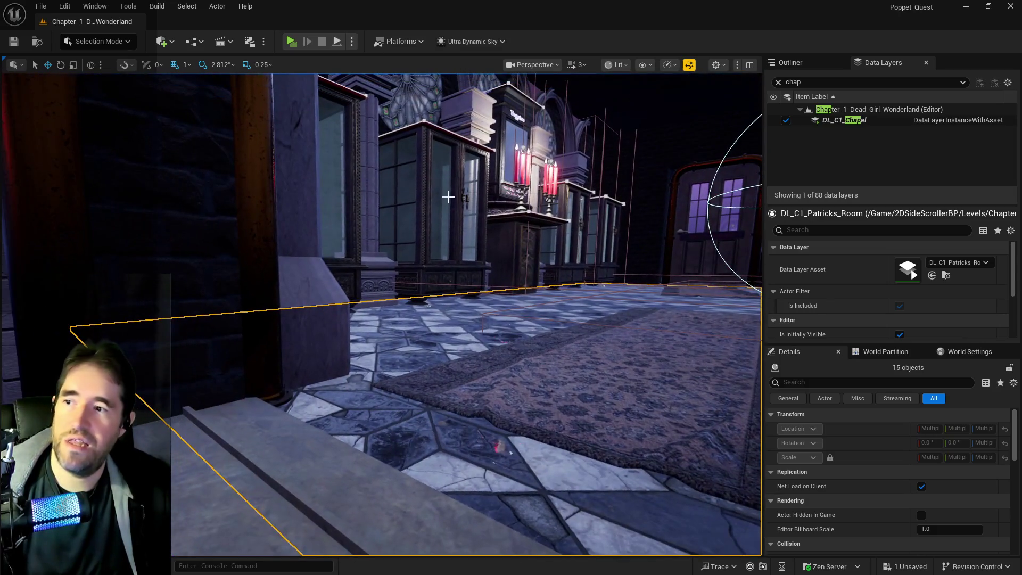
# Add a wall pillar, display cabinet, rose-window wall and left candelabra to the selection.
pyautogui.keyDown('ctrl'); pyautogui.click(350, 190); pyautogui.keyUp('ctrl')
pyautogui.moveTo(349, 191); pyautogui.dragTo(372, 225)
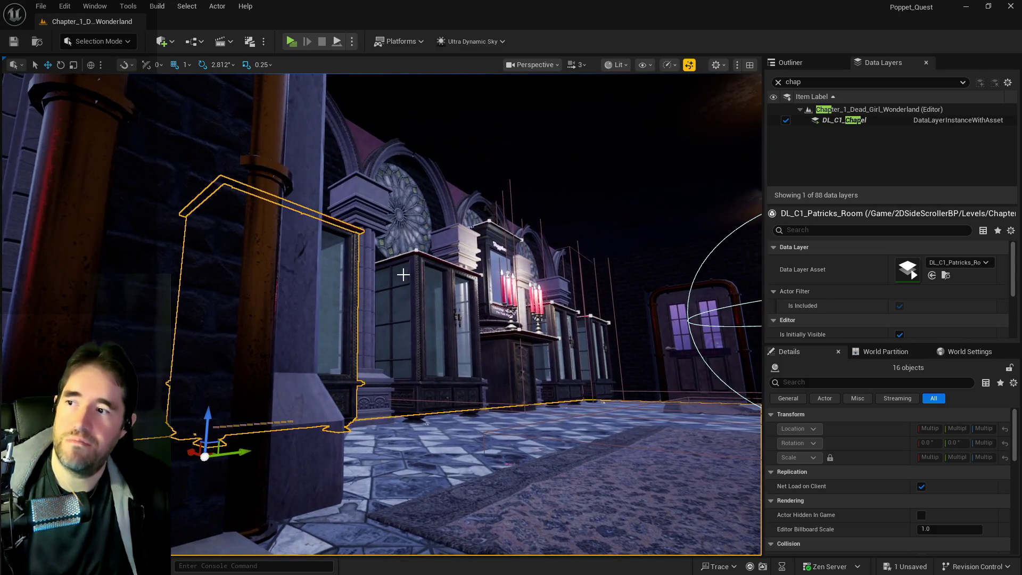
pyautogui.keyDown('ctrl'); pyautogui.click(418, 296); pyautogui.keyUp('ctrl')
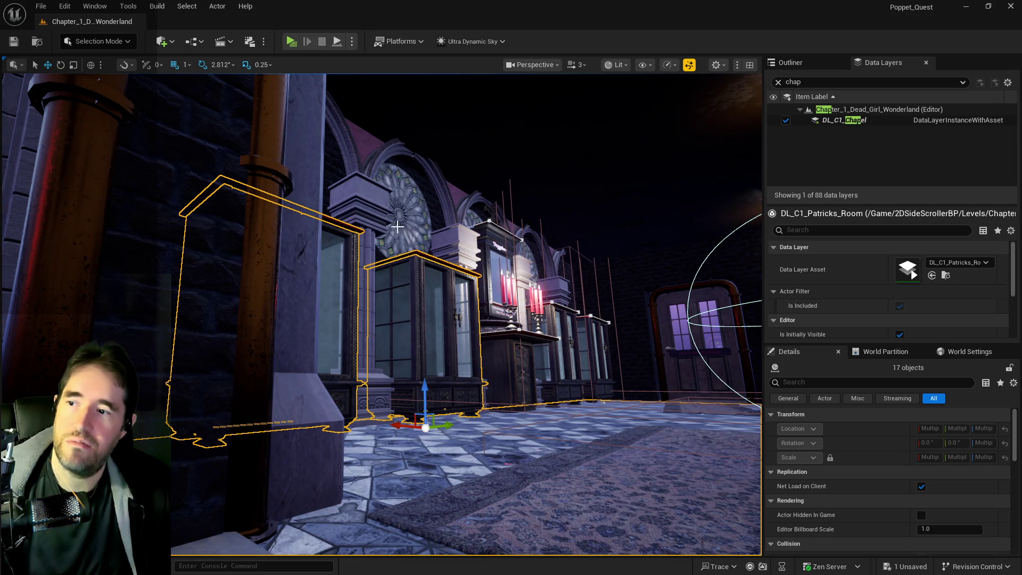
pyautogui.keyDown('ctrl'); pyautogui.click(377, 201); pyautogui.keyUp('ctrl')
pyautogui.keyDown('ctrl'); pyautogui.click(510, 306); pyautogui.keyUp('ctrl')
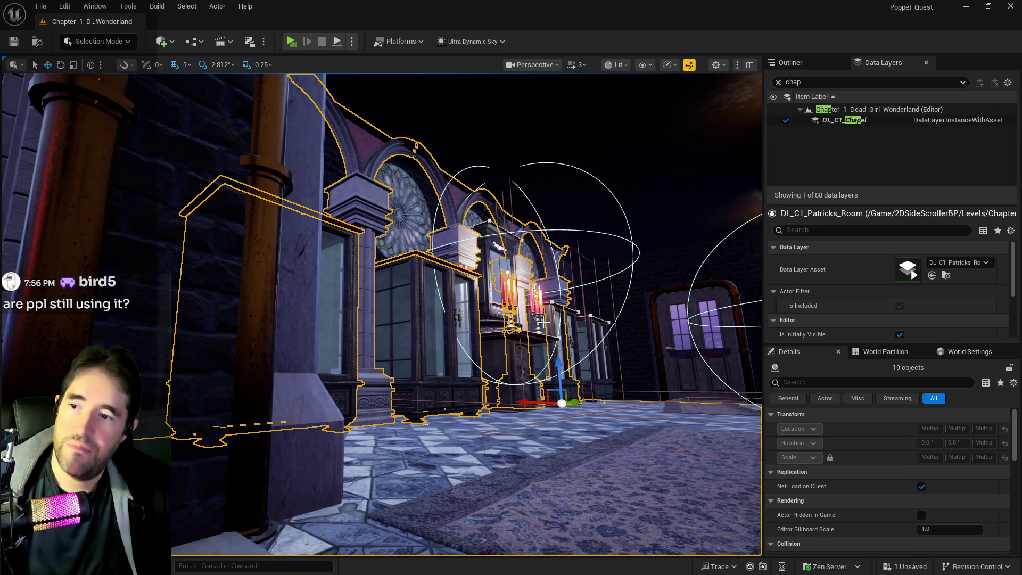
# Add the shelf, right candelabra, nearby pieces and hanging lantern, for 27 selected actors.
pyautogui.keyDown('ctrl'); pyautogui.click(518, 349); pyautogui.keyUp('ctrl')
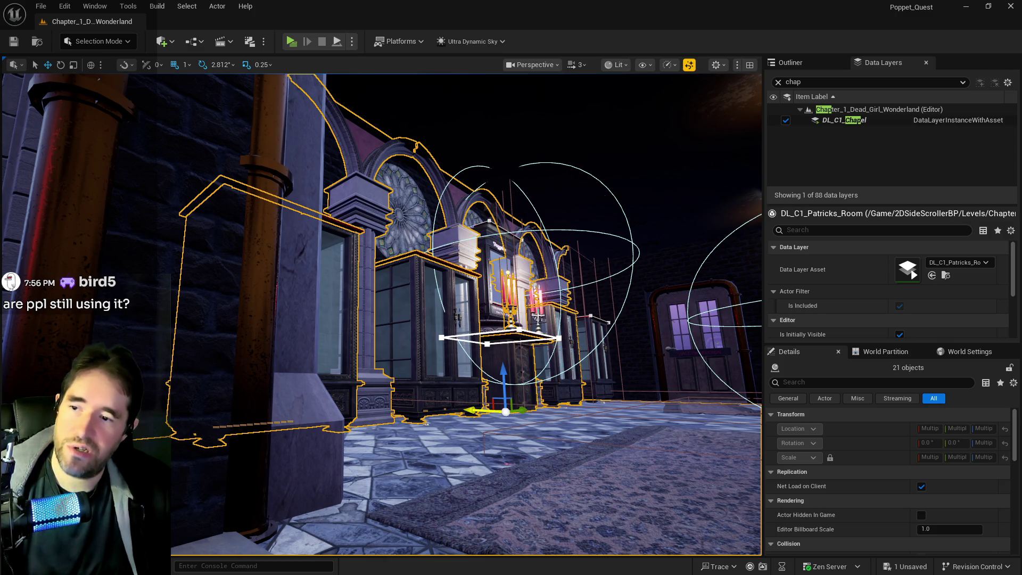
pyautogui.keyDown('ctrl'); pyautogui.click(538, 316); pyautogui.keyUp('ctrl')
pyautogui.keyDown('ctrl'); pyautogui.click(496, 306); pyautogui.keyUp('ctrl')
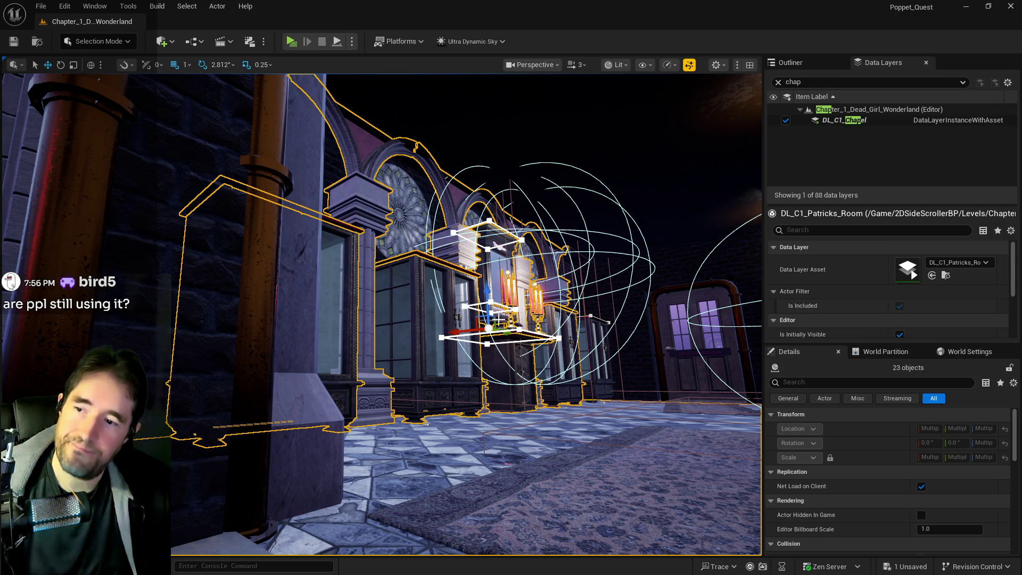
pyautogui.keyDown('ctrl'); pyautogui.click(556, 331); pyautogui.keyUp('ctrl')
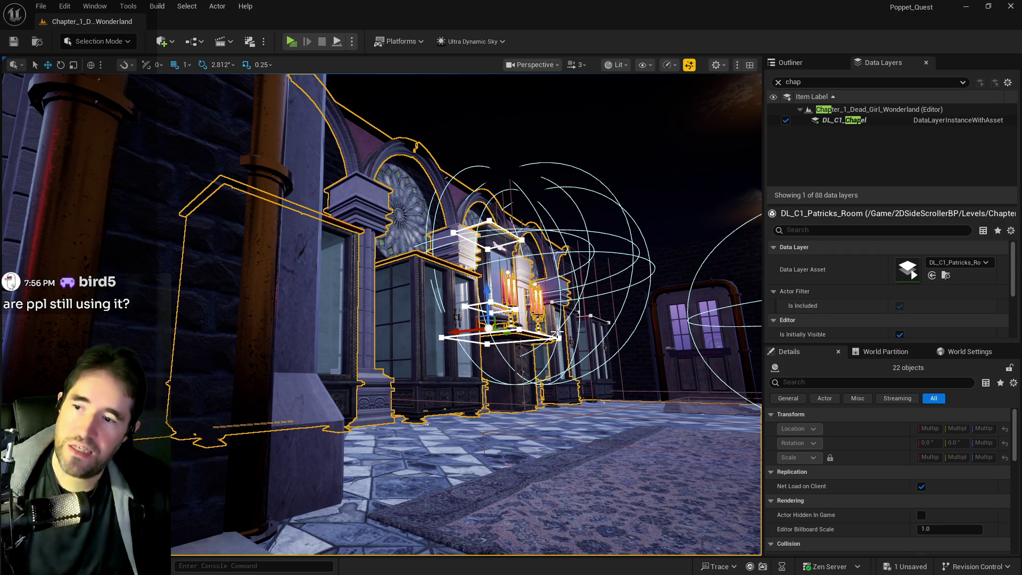
pyautogui.keyDown('ctrl'); pyautogui.click(595, 376); pyautogui.keyUp('ctrl')
pyautogui.moveTo(572, 361)
pyautogui.mouseDown()
pyautogui.moveTo(649, 336)
pyautogui.moveTo(570, 288)
pyautogui.mouseUp()
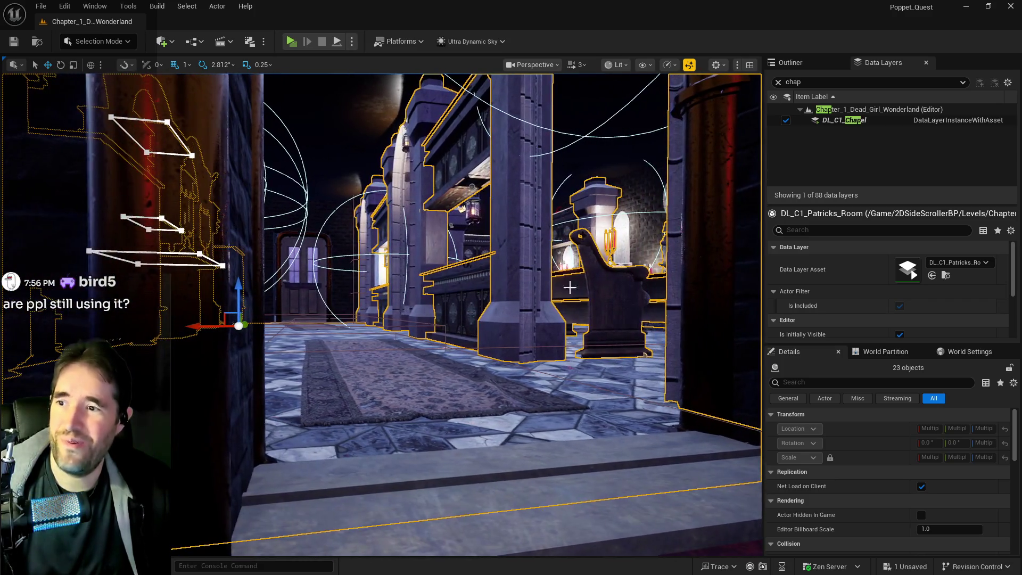
pyautogui.keyDown('ctrl'); pyautogui.click(473, 215); pyautogui.keyUp('ctrl')
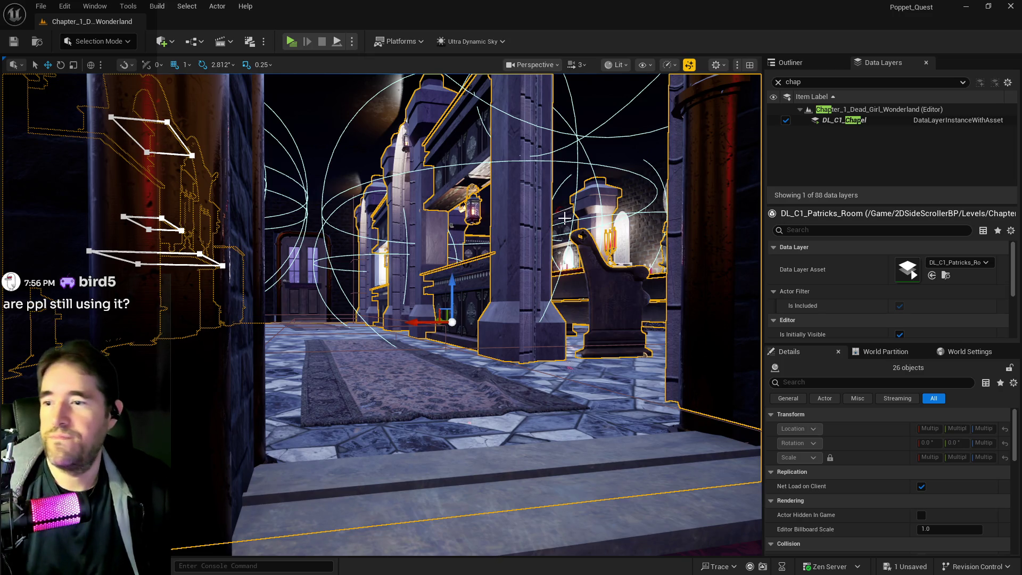
pyautogui.moveTo(553, 223)
pyautogui.mouseDown()
pyautogui.moveTo(553, 272)
pyautogui.moveTo(557, 228)
pyautogui.mouseUp()
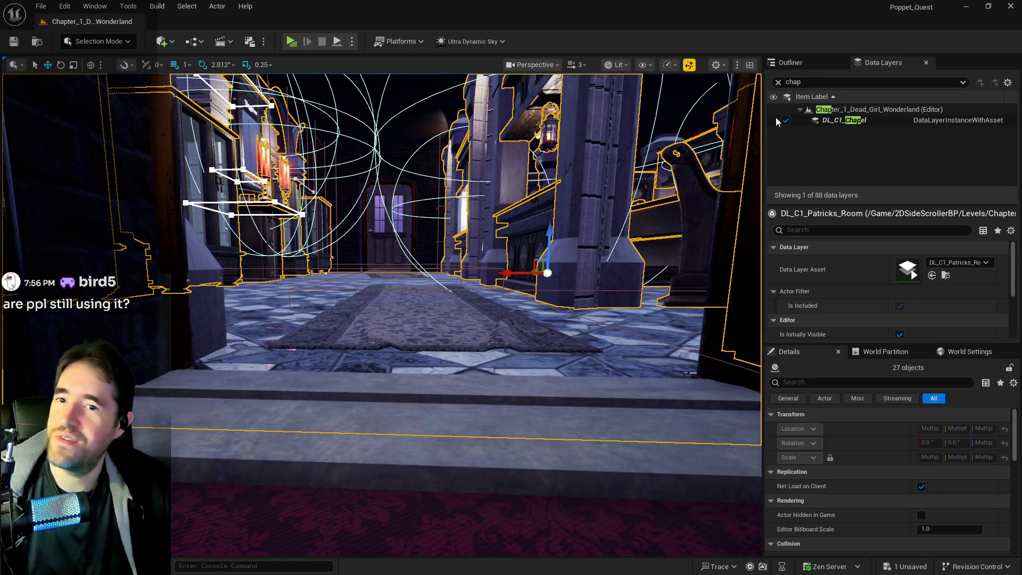
# Filter Data Layers by 'magic' and add the 27 selected actors to DL_C1_Magician_Room.
pyautogui.click(778, 82)
pyautogui.write('magic')
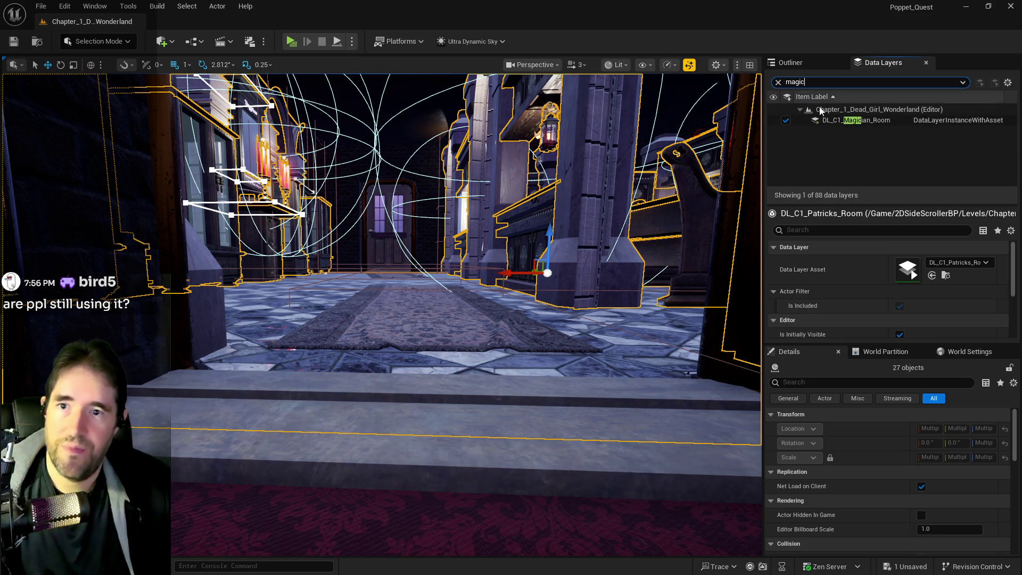
pyautogui.click(833, 120)
pyautogui.rightClick(833, 121)
pyautogui.click(859, 219)
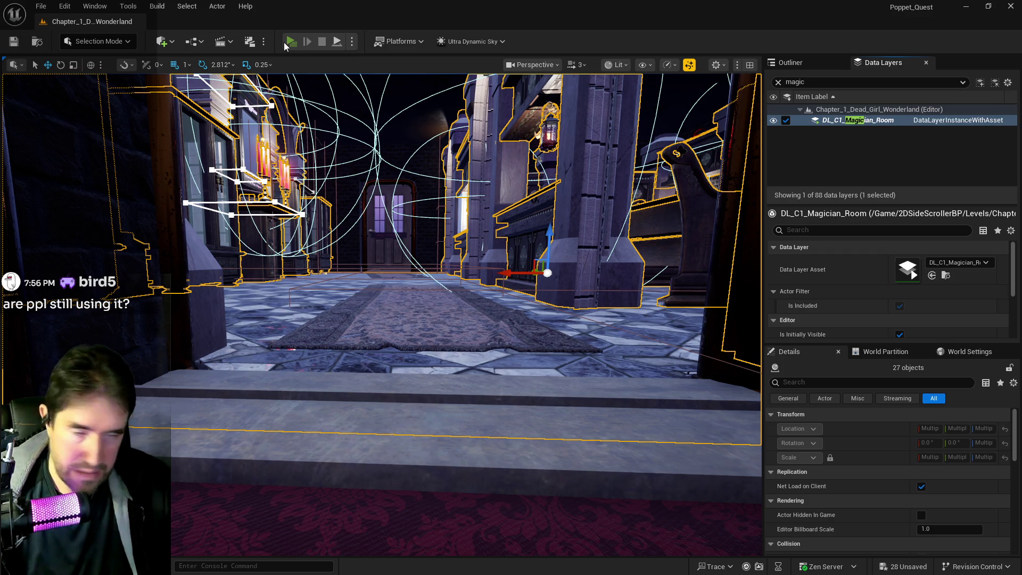
# Play the level and run the character up and down the hall steps and carpet.
pyautogui.click(286, 43)
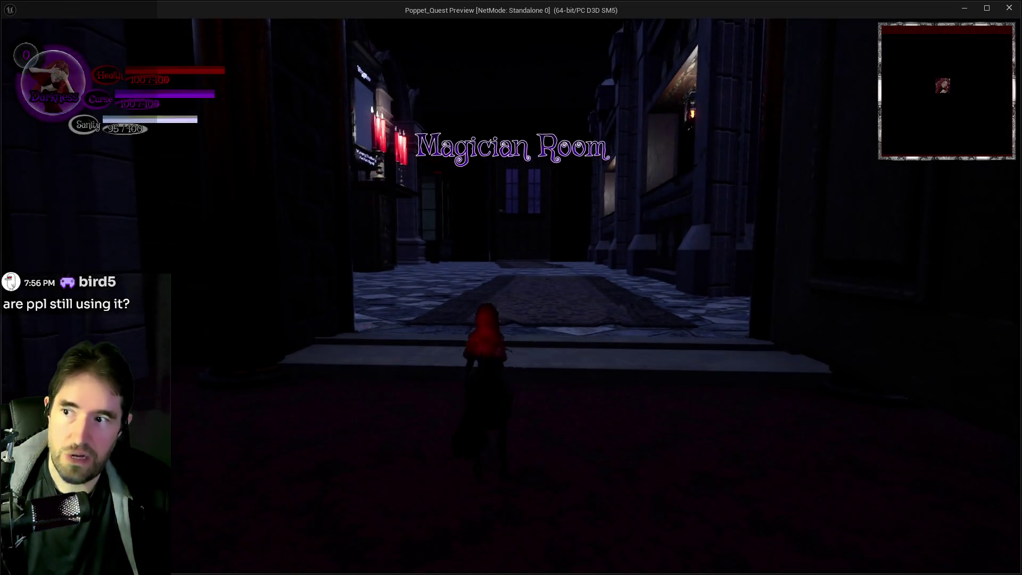
pyautogui.press('w')
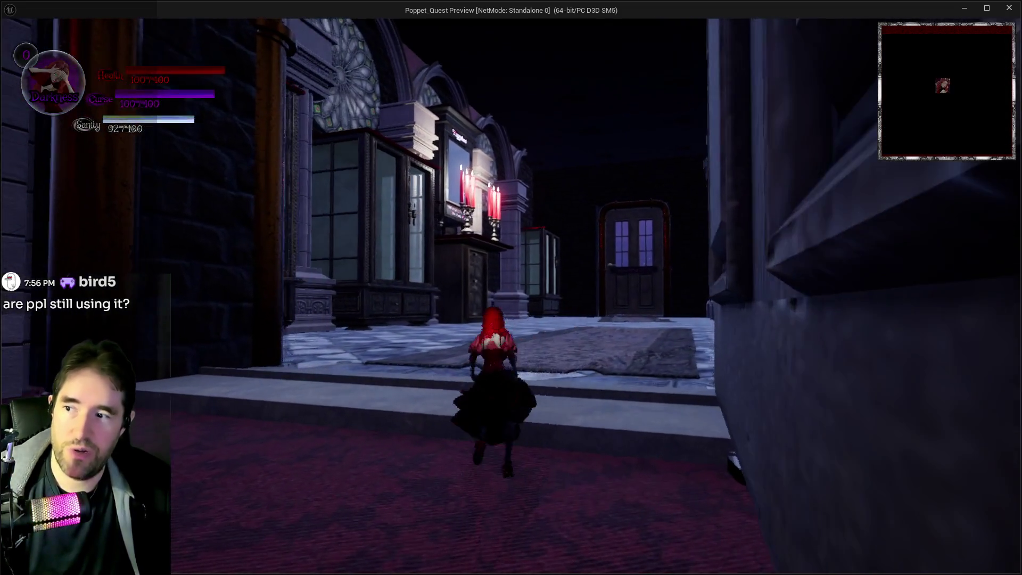
pyautogui.press('w')
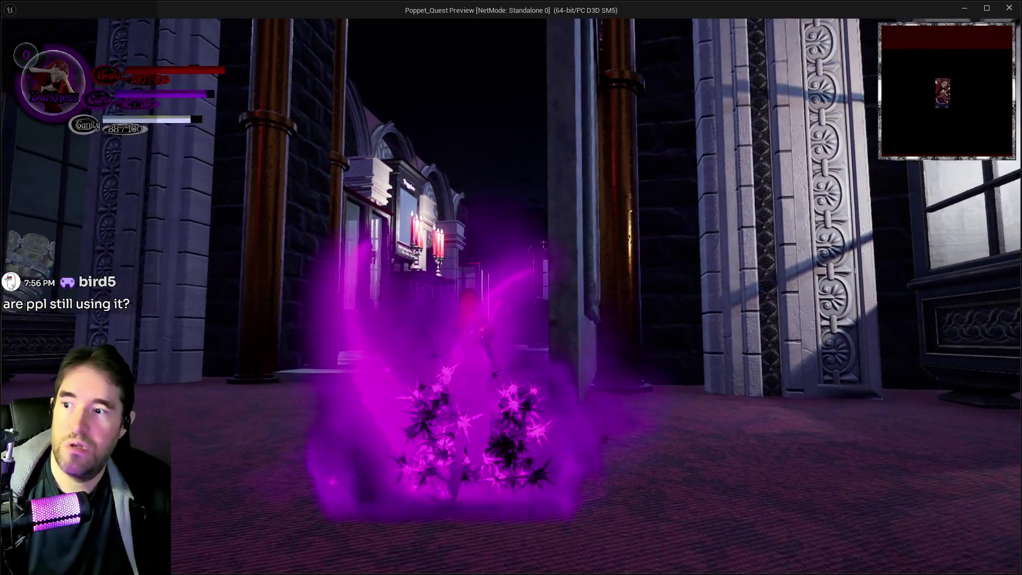
pyautogui.press('w')
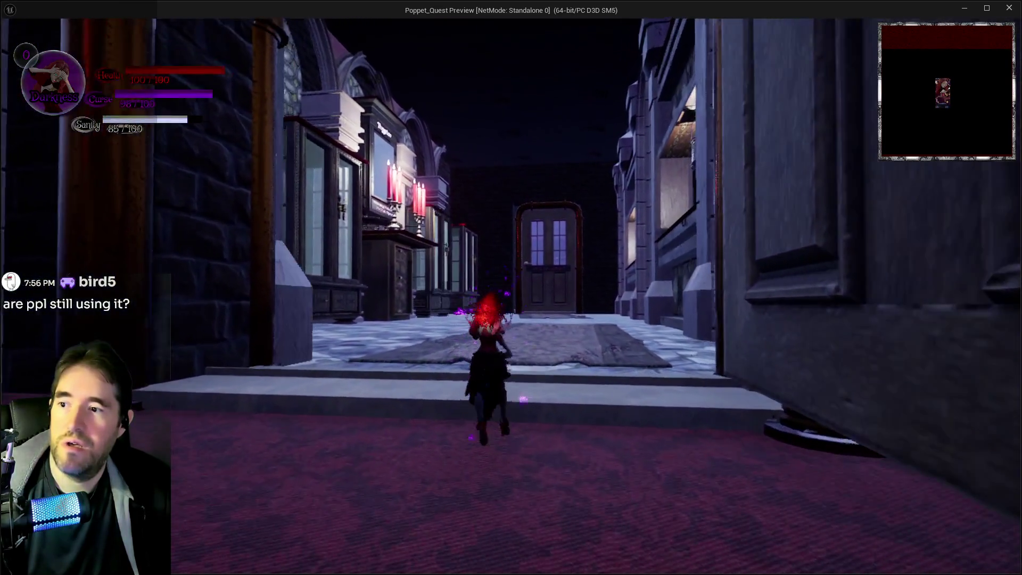
pyautogui.press('s')
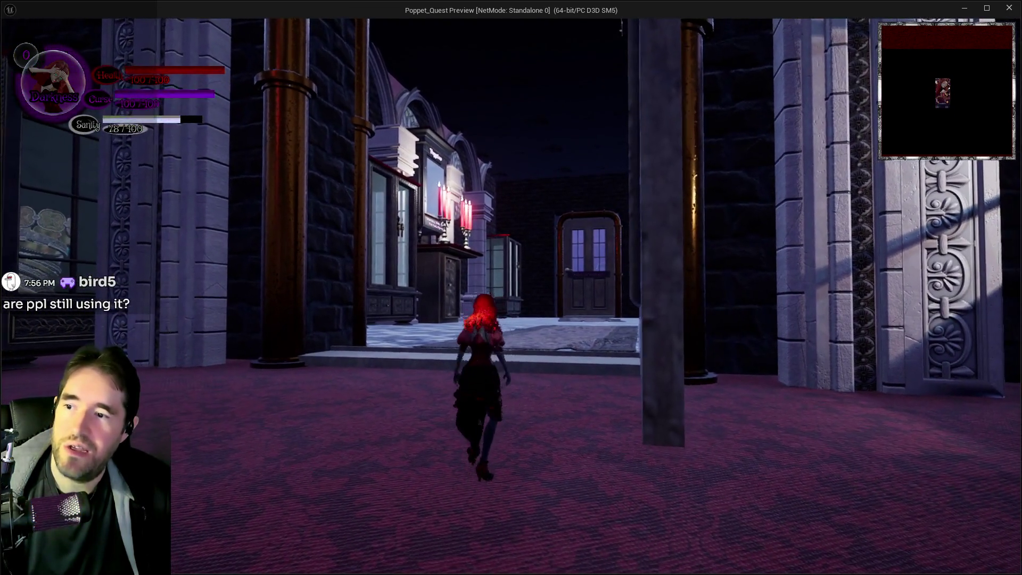
pyautogui.press('d')
pyautogui.press('w')
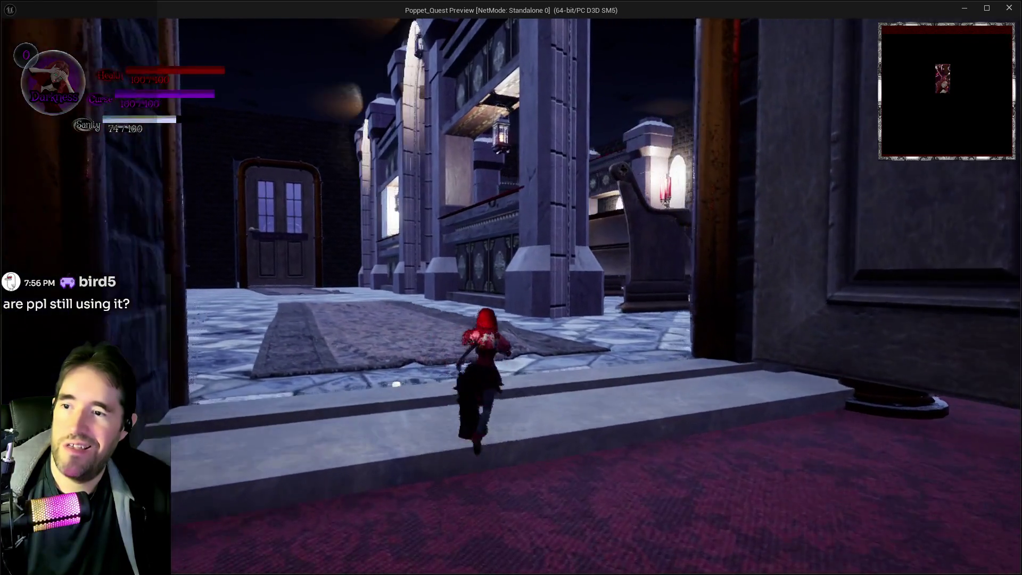
pyautogui.press('s')
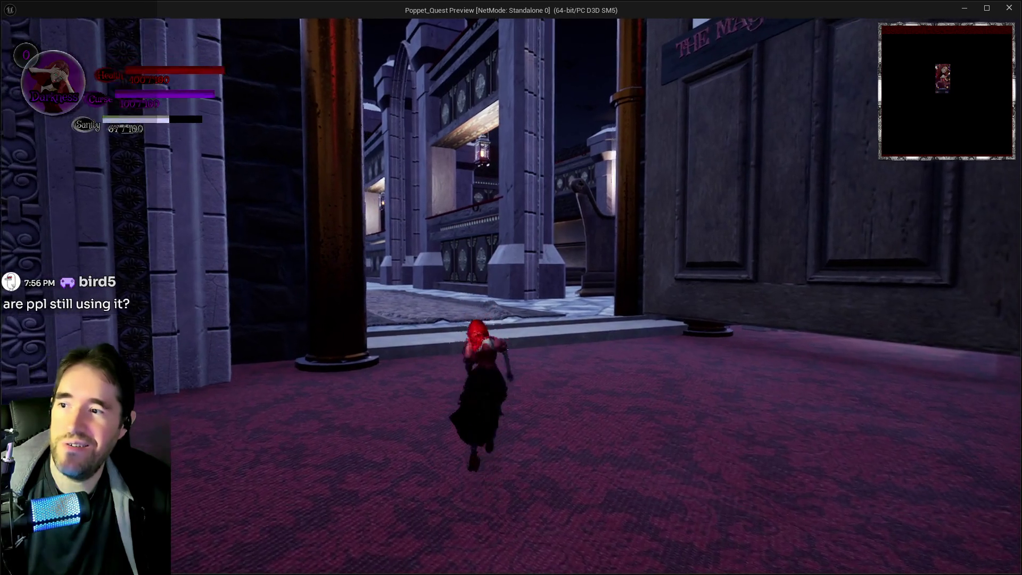
pyautogui.press('w')
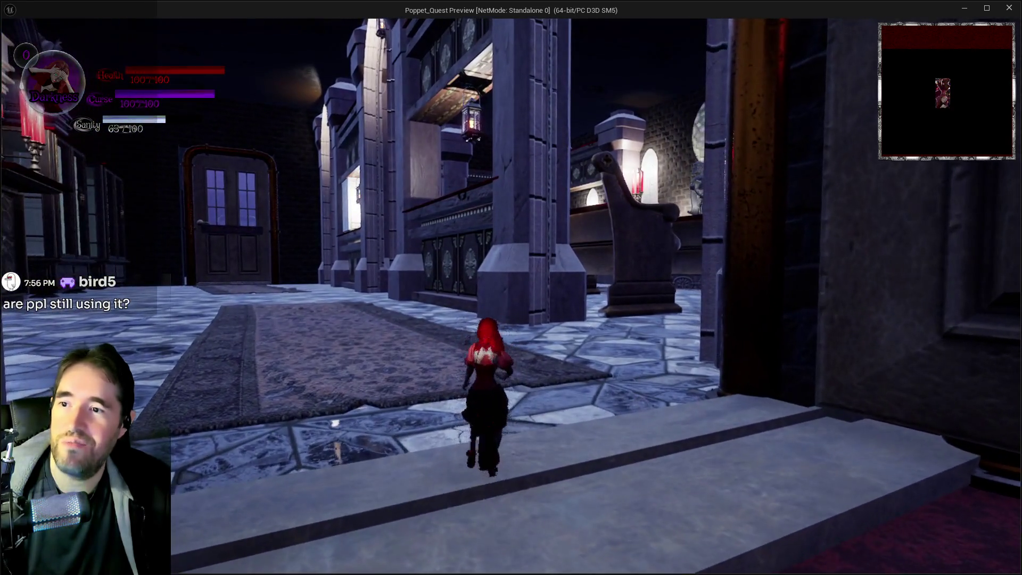
pyautogui.press('s')
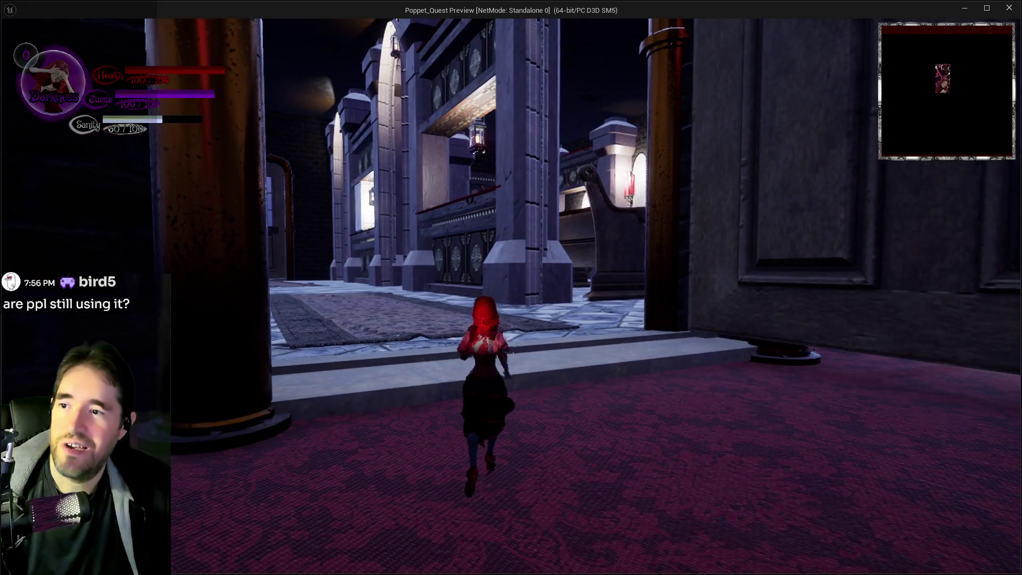
pyautogui.press('w')
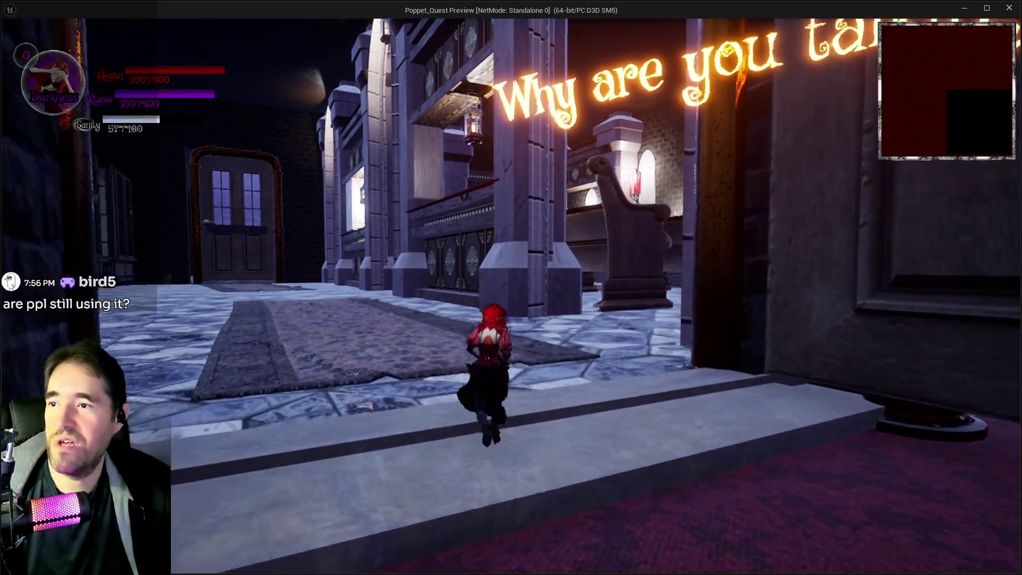
pyautogui.press('s')
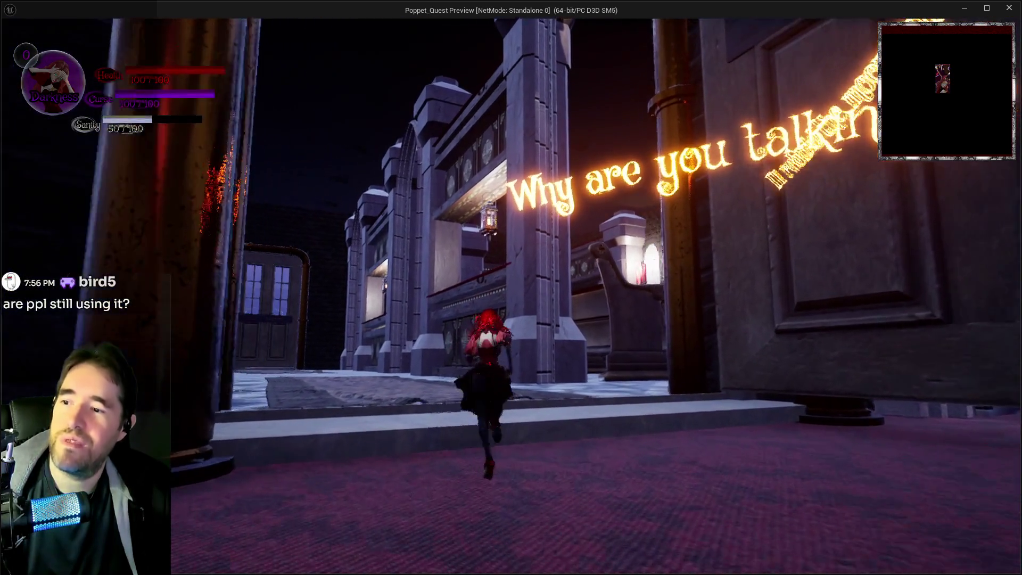
pyautogui.press('w')
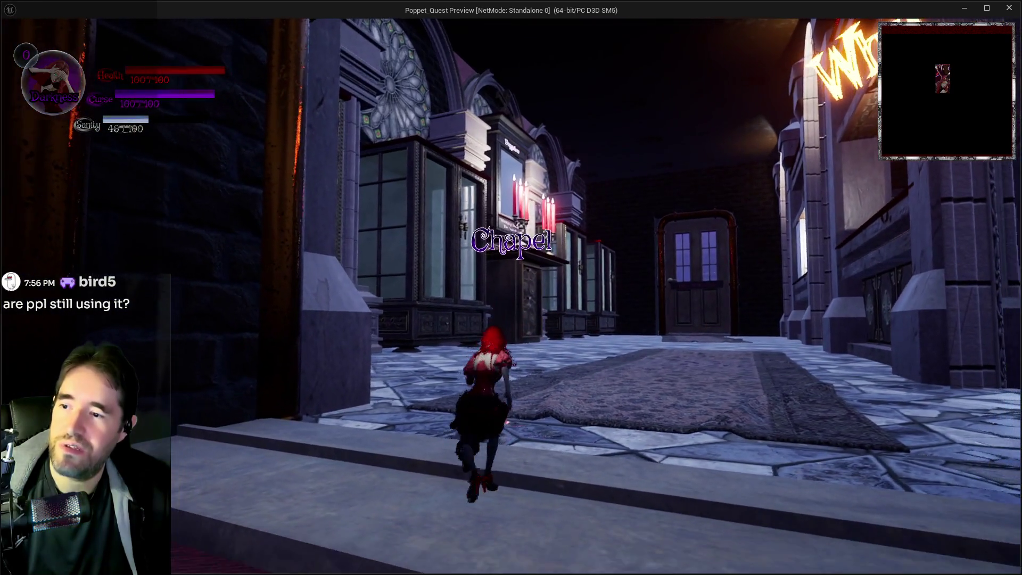
pyautogui.press('s')
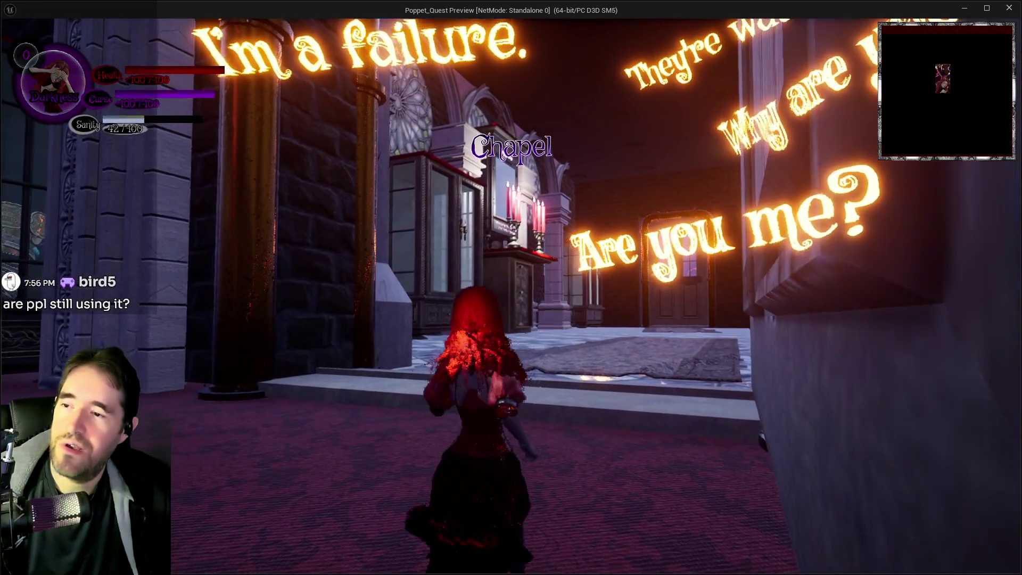
# Run along the hall into the lit plaza and choose The World tarot card.
pyautogui.press('w')
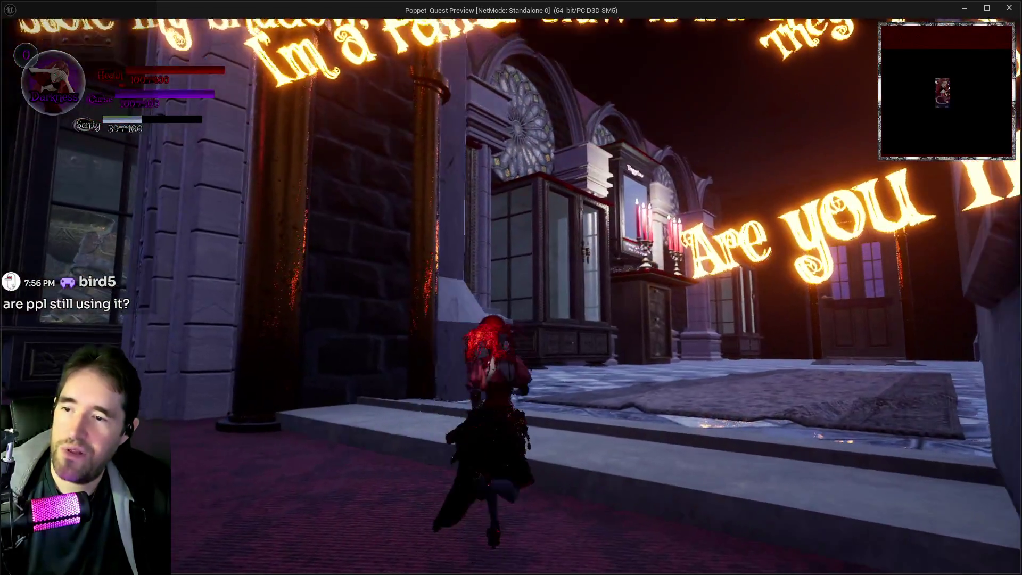
pyautogui.press('w')
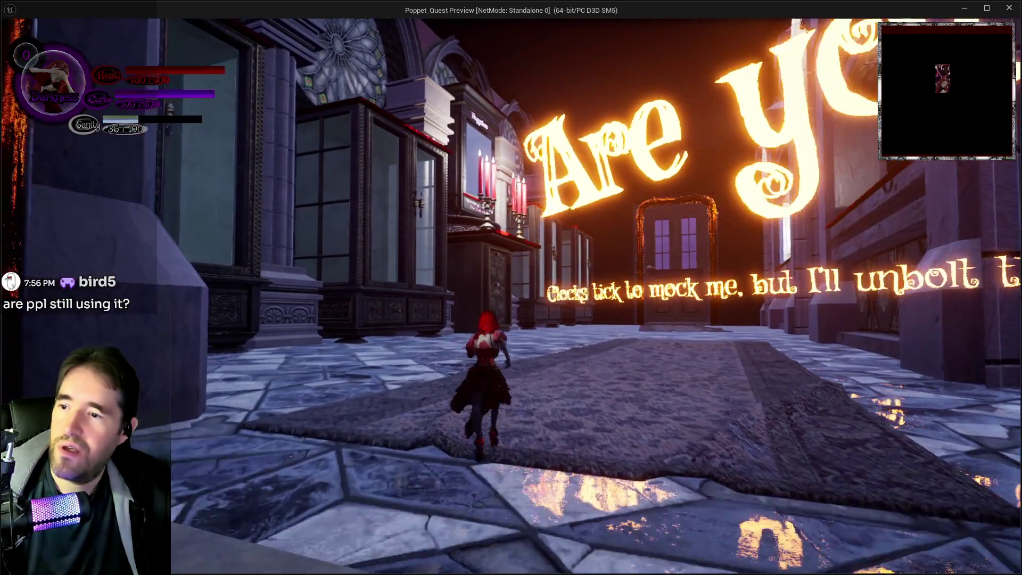
pyautogui.press('shift')
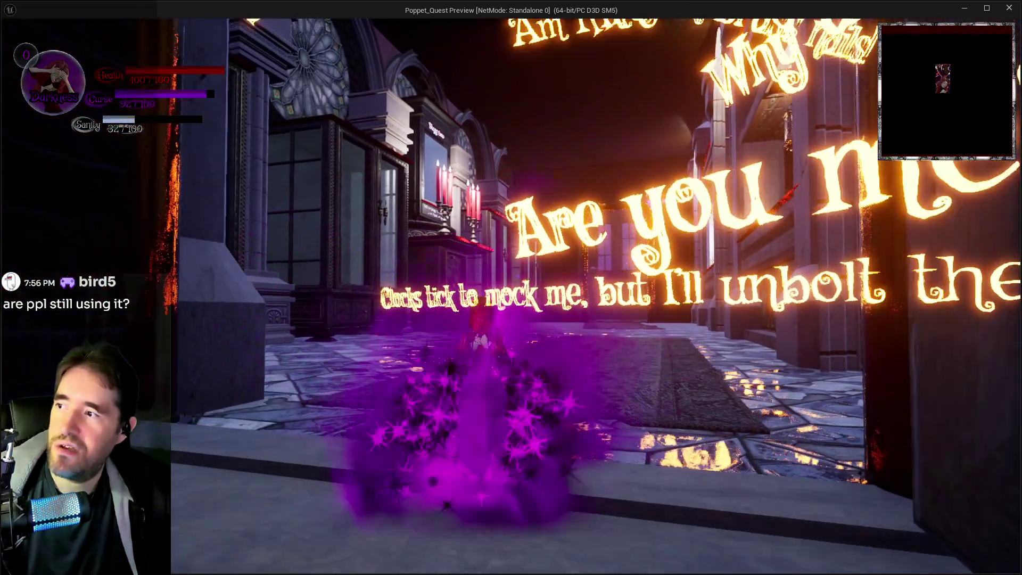
pyautogui.press('w')
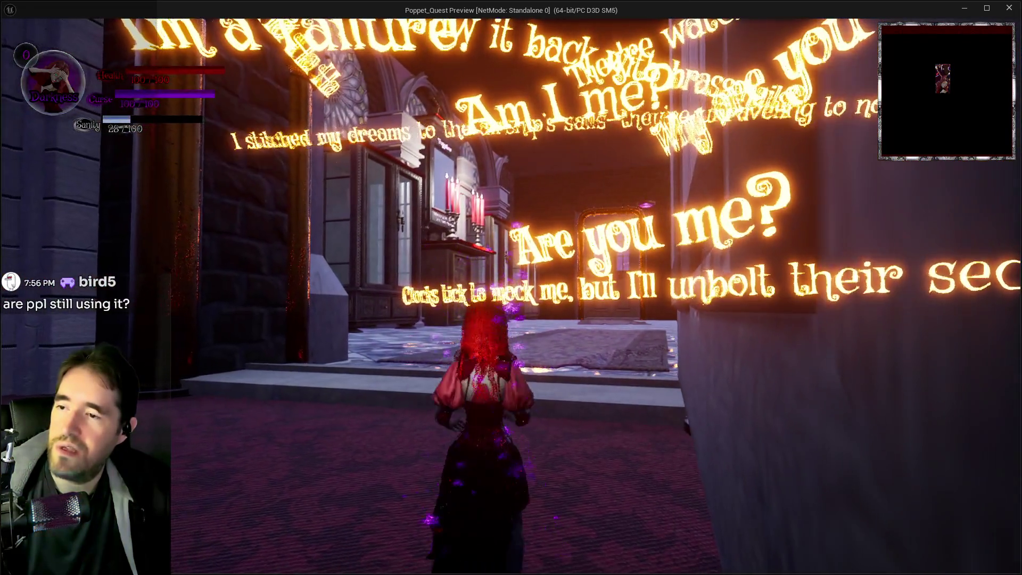
pyautogui.press('a')
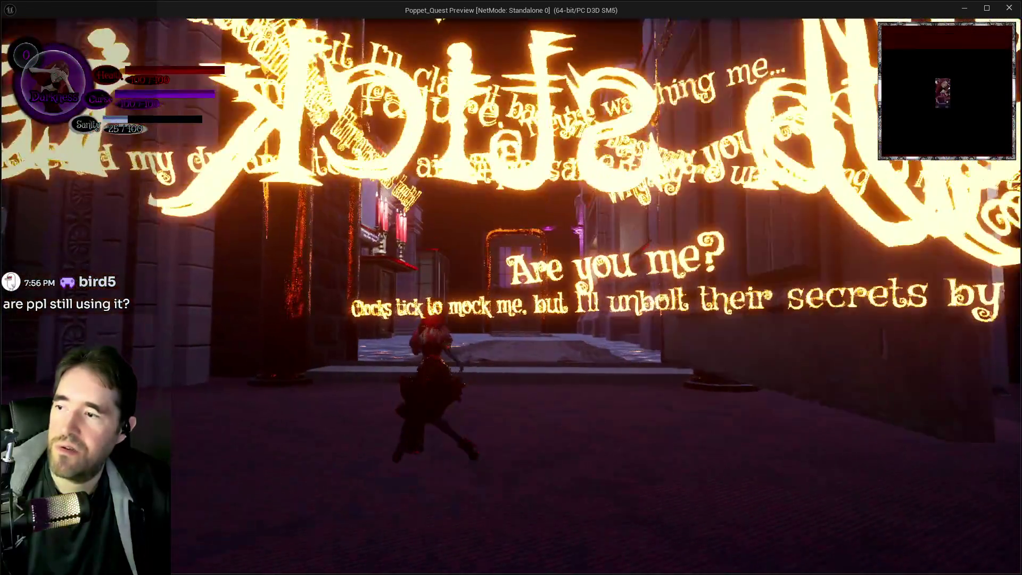
pyautogui.press('w')
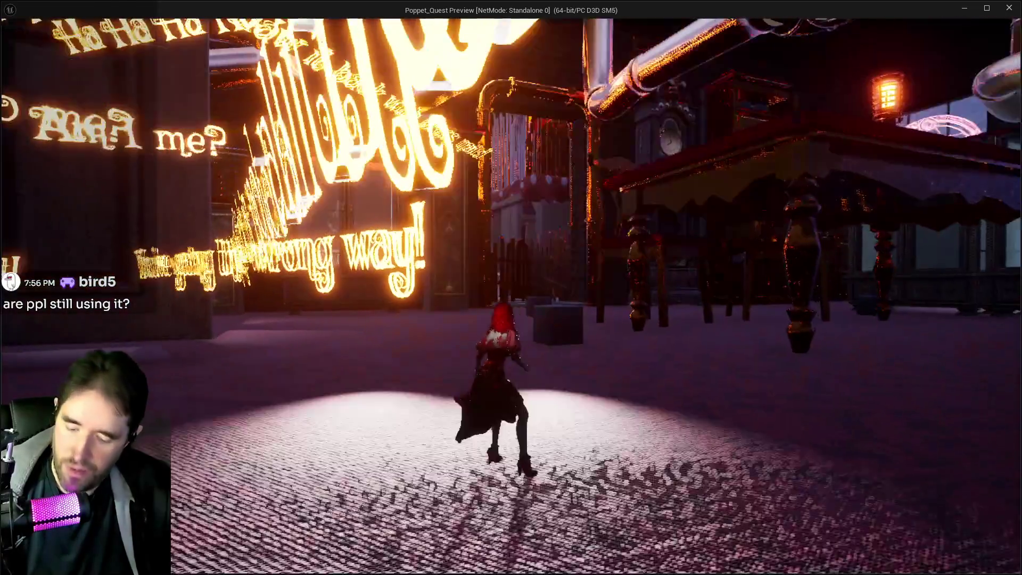
pyautogui.press('Tab')
pyautogui.click(337, 506)
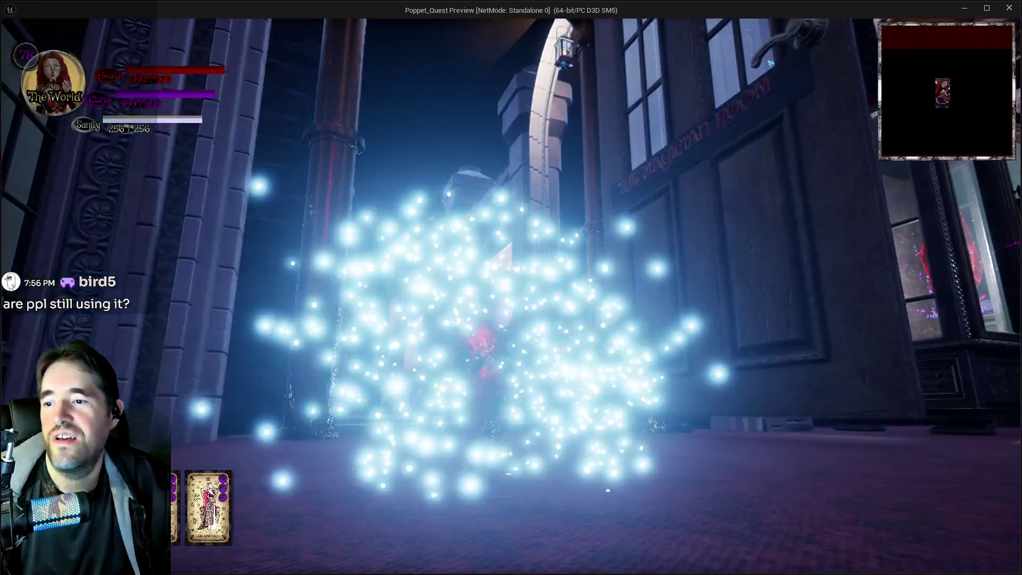
# Run across the plaza through the archway into the hall, then return to the editor.
pyautogui.press('w')
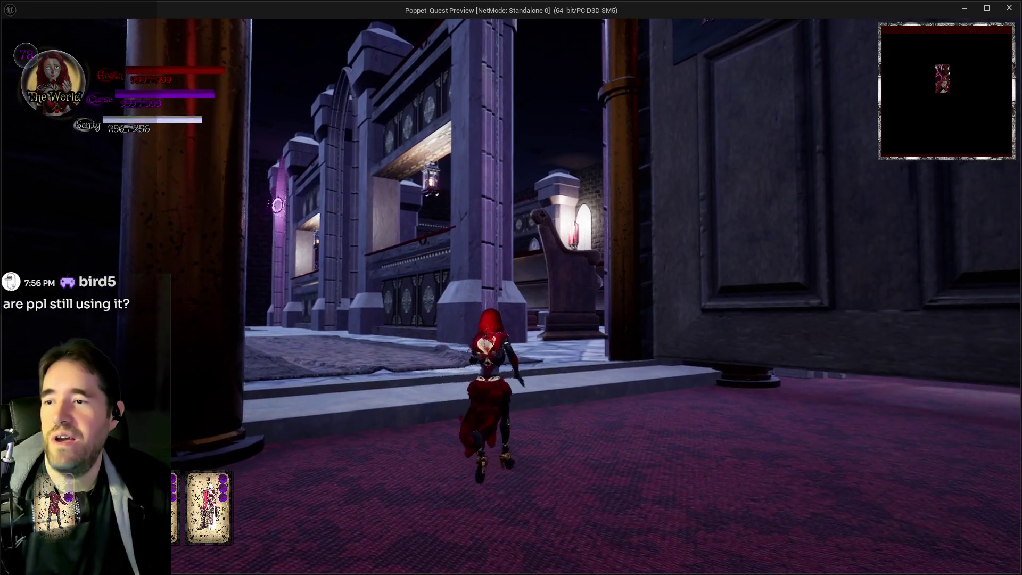
pyautogui.press('w')
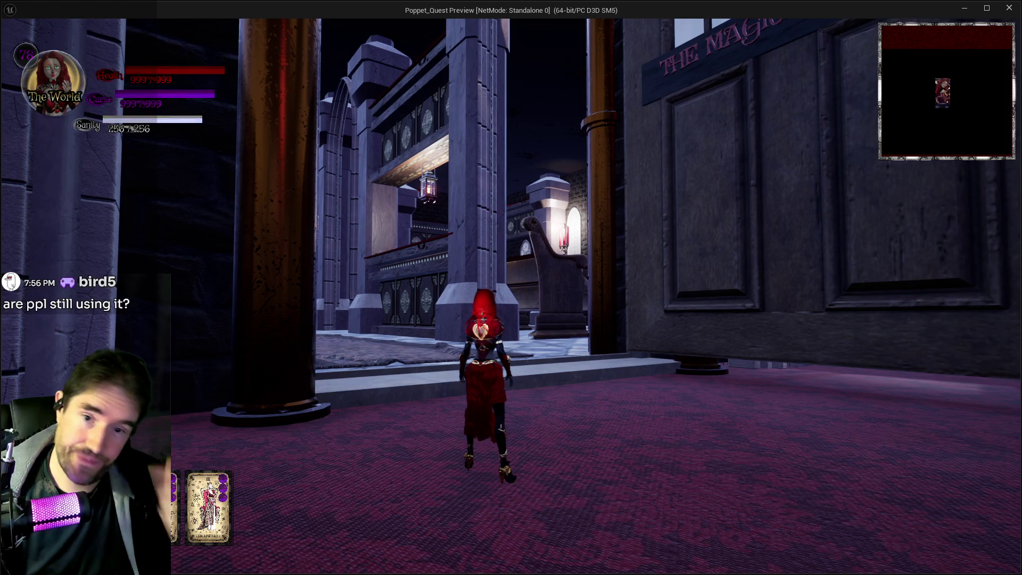
pyautogui.press('w')
pyautogui.press('w')
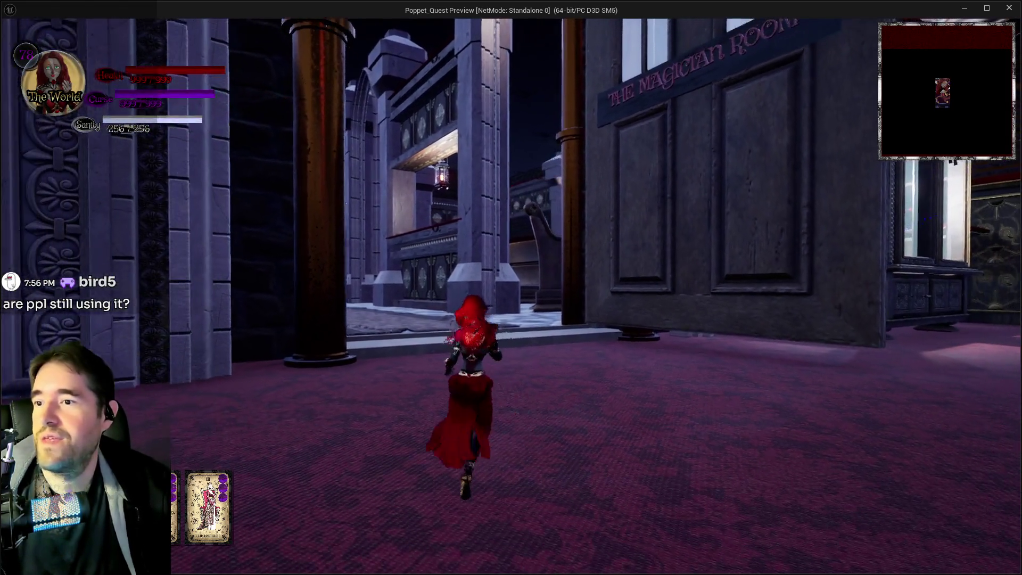
pyautogui.press('w')
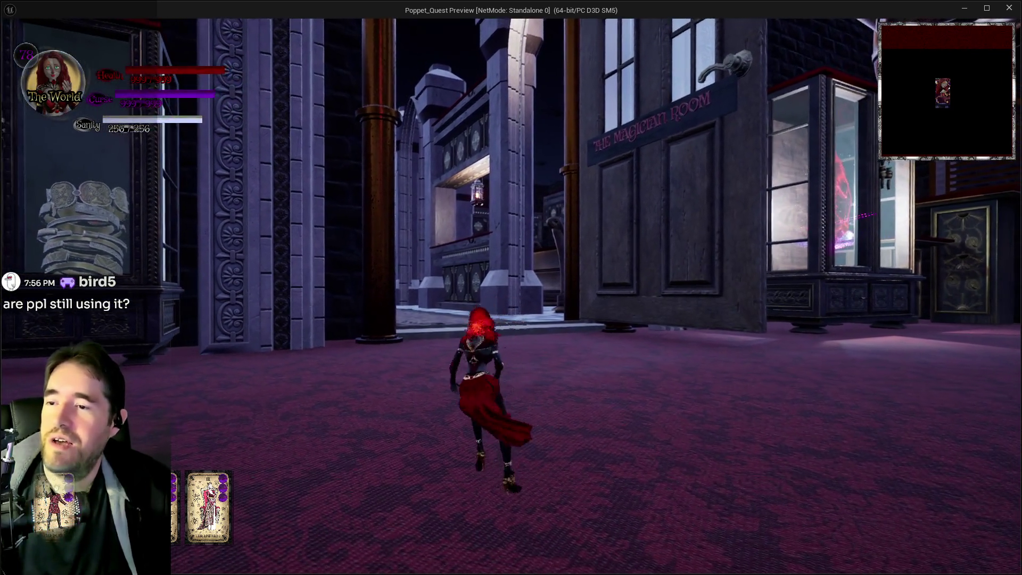
pyautogui.press('w')
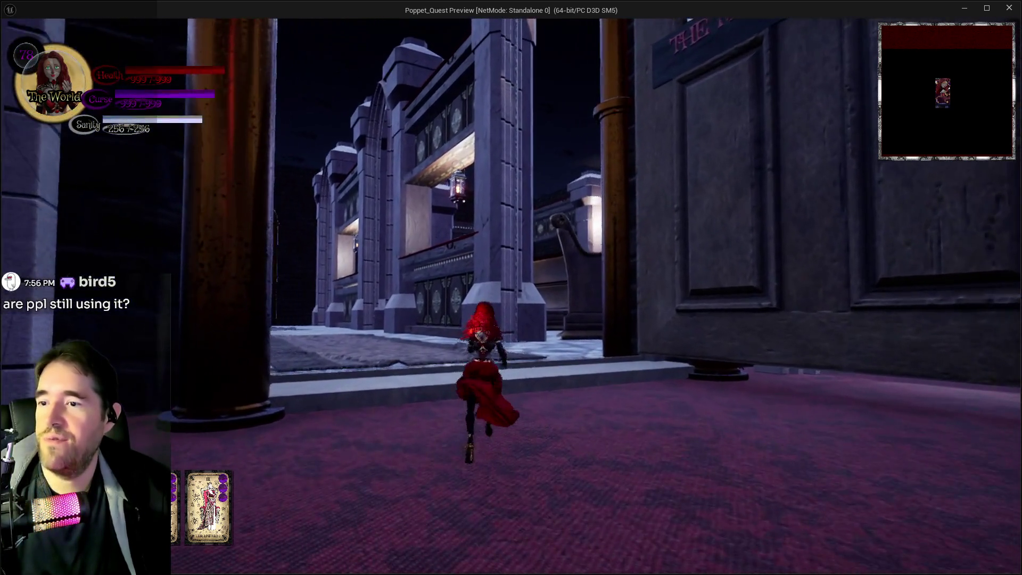
pyautogui.press('w')
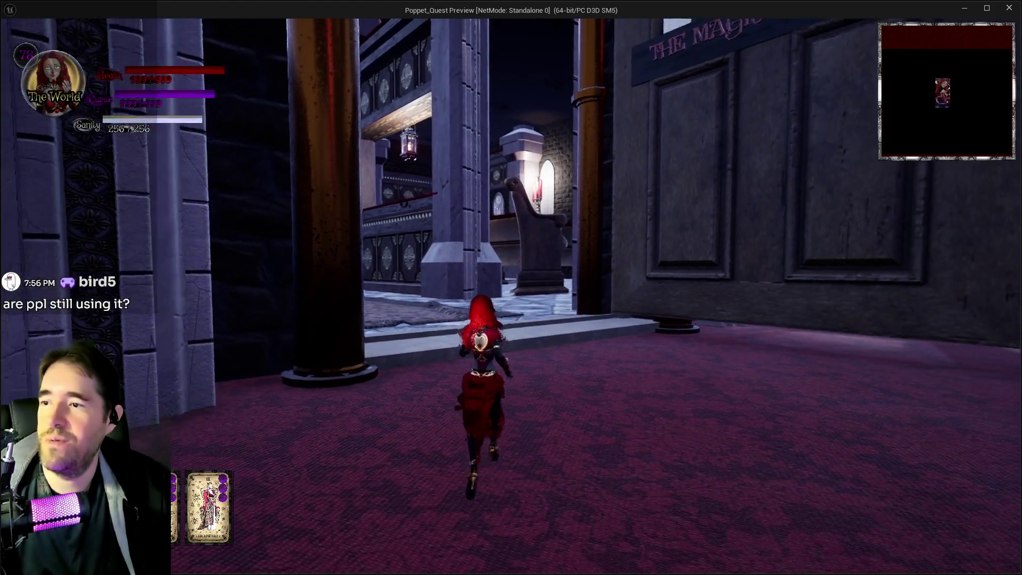
pyautogui.press('shift')
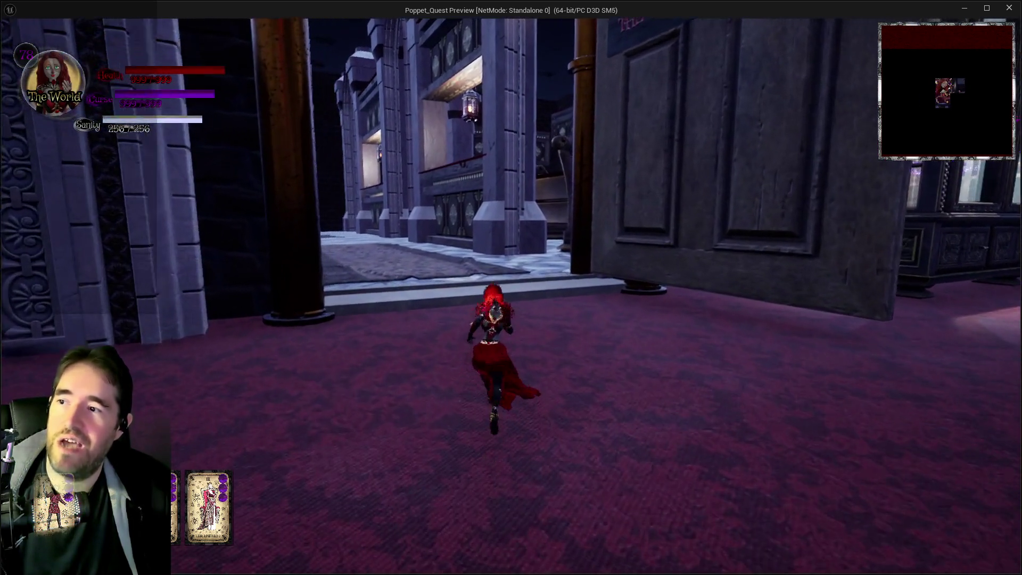
pyautogui.press('w')
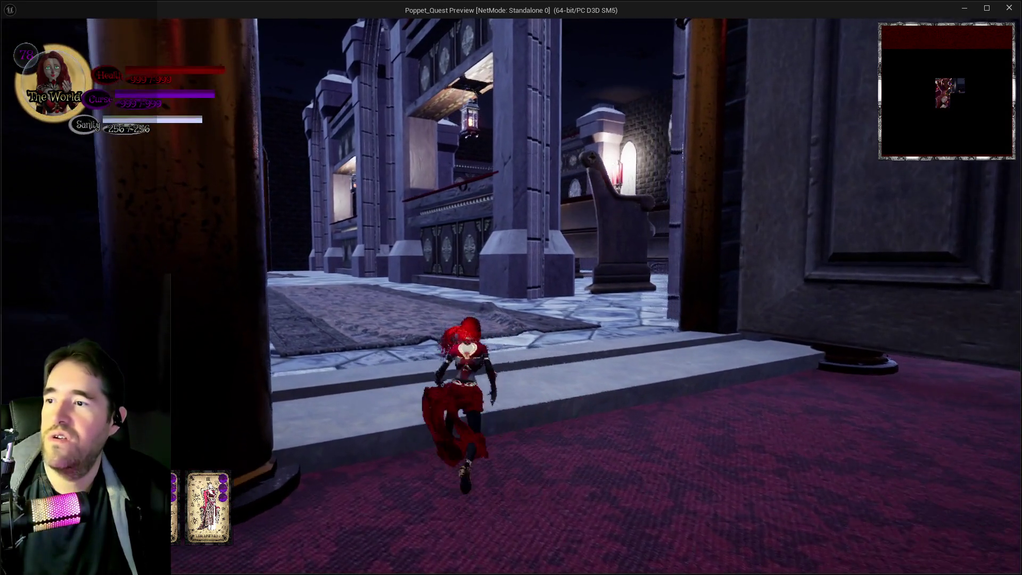
pyautogui.press('w')
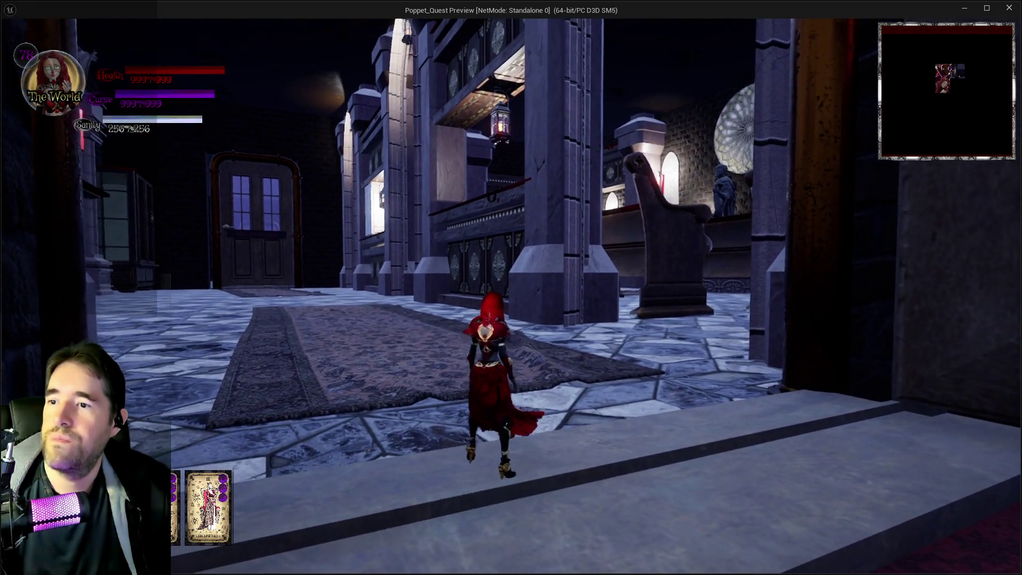
pyautogui.press('s')
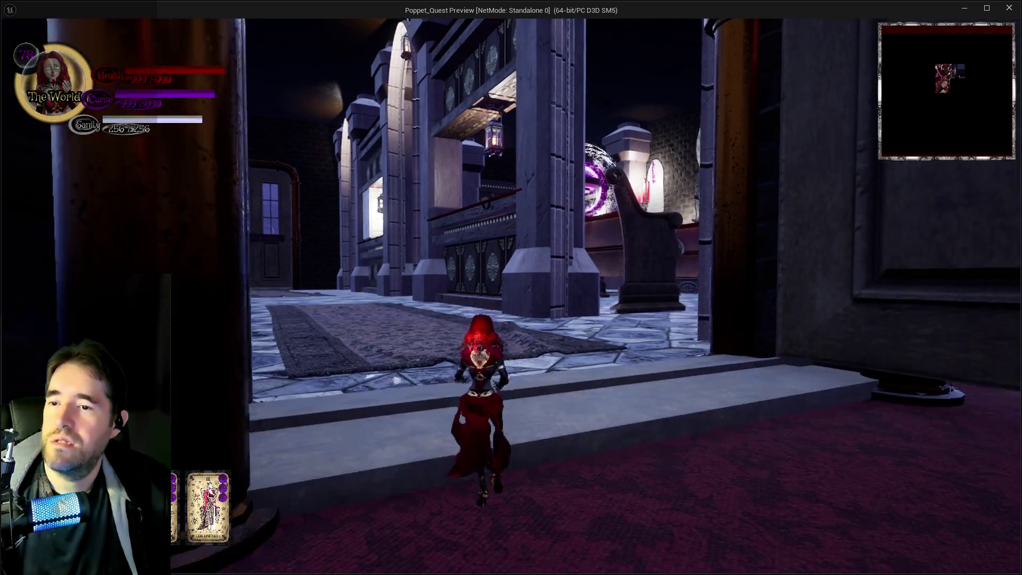
pyautogui.press('d')
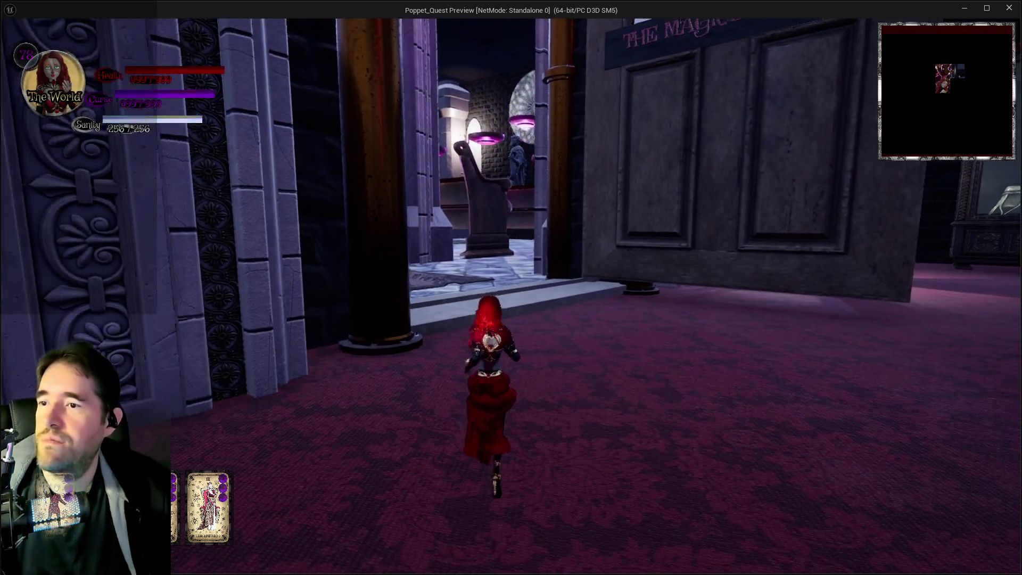
pyautogui.press('w')
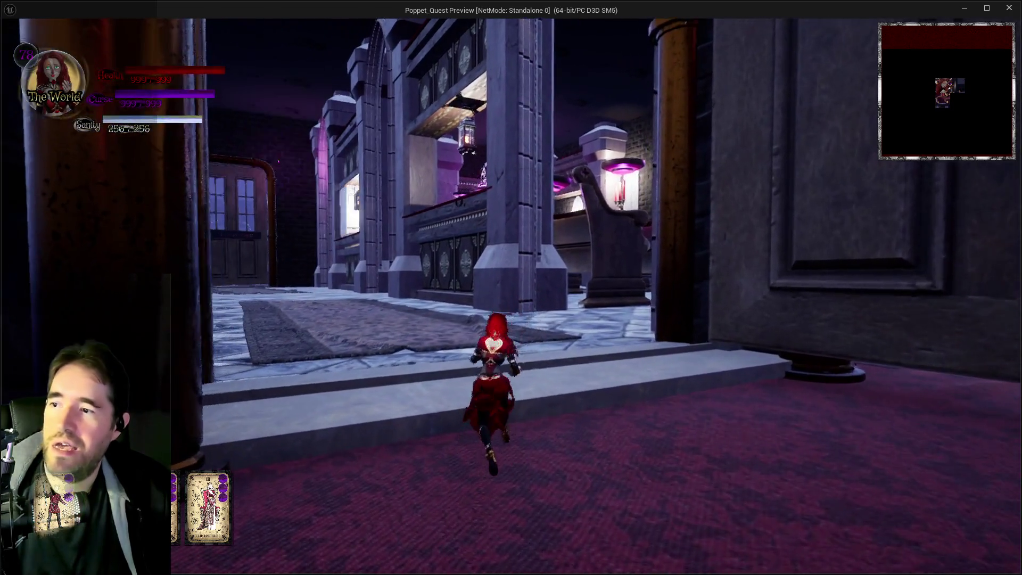
pyautogui.hotkey('alt', 'Tab')
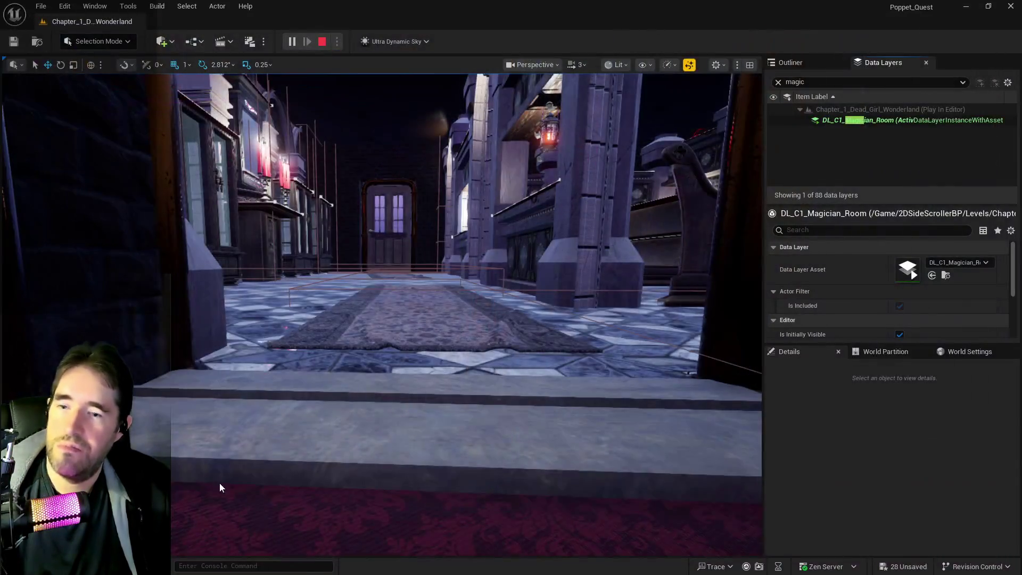
# Stop the play session and select Mesh_Column_5, two cabinets and a lantern.
pyautogui.press('Escape')
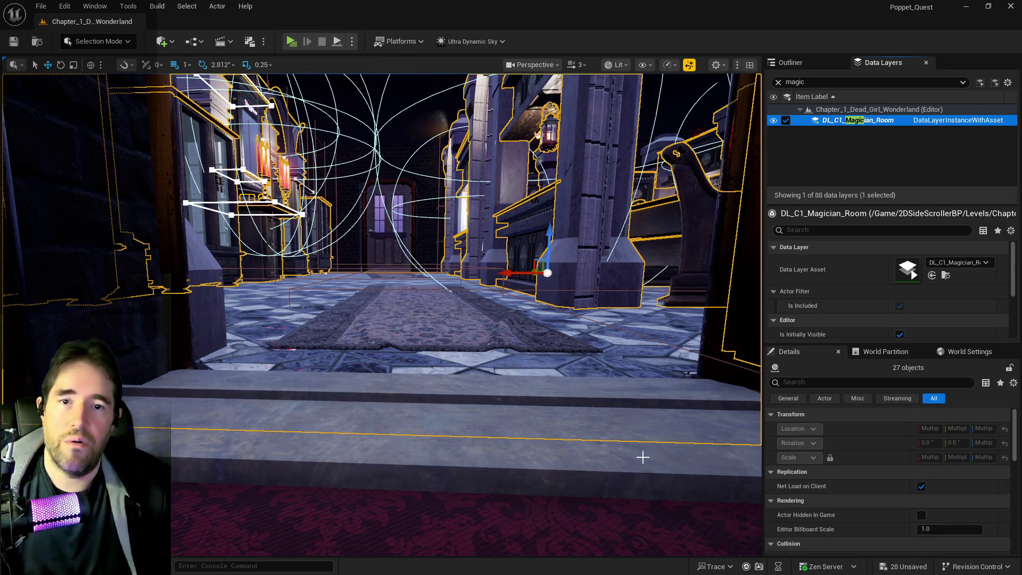
pyautogui.moveTo(627, 421); pyautogui.dragTo(387, 382)
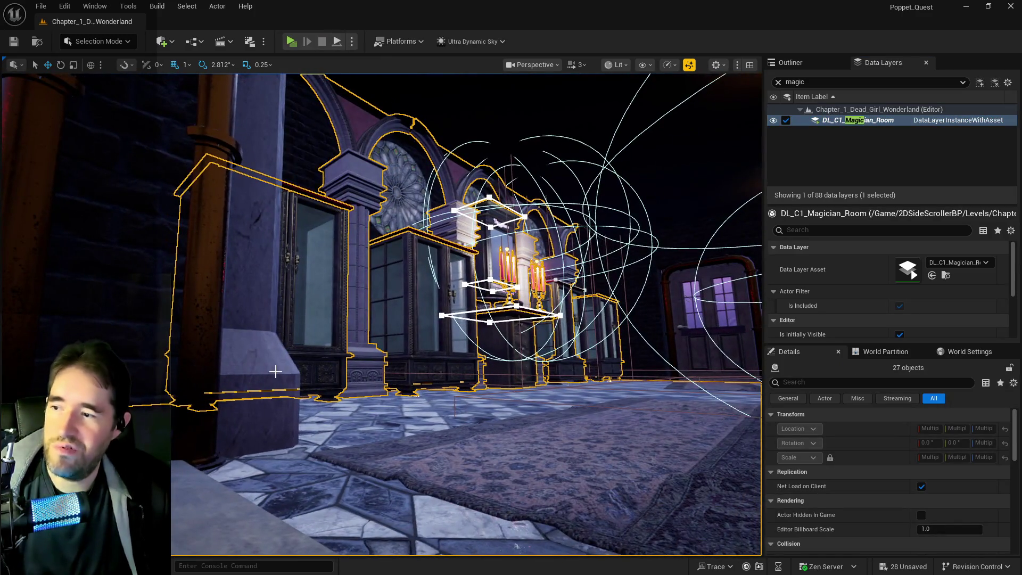
pyautogui.click(275, 371)
pyautogui.keyDown('ctrl'); pyautogui.click(558, 359); pyautogui.keyUp('ctrl')
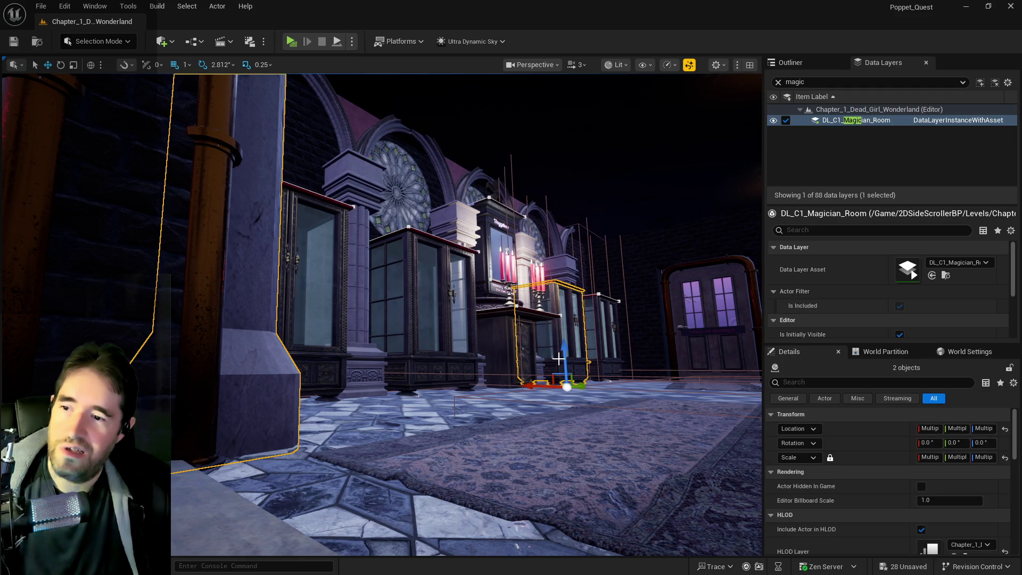
pyautogui.moveTo(534, 337); pyautogui.dragTo(539, 345)
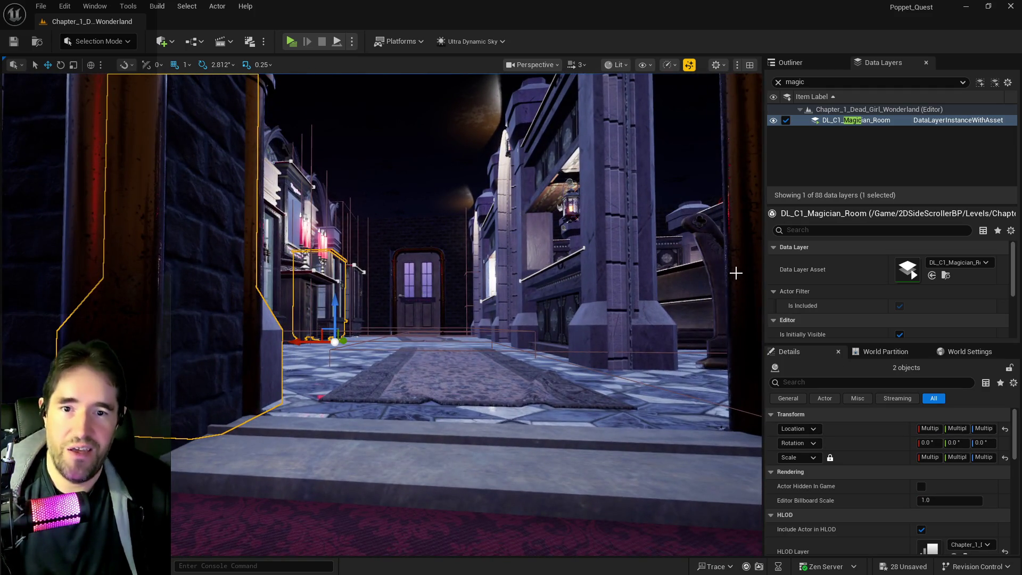
pyautogui.moveTo(442, 304)
pyautogui.mouseDown()
pyautogui.moveTo(479, 307)
pyautogui.moveTo(469, 299)
pyautogui.mouseUp()
pyautogui.keyDown('ctrl'); pyautogui.click(471, 303); pyautogui.keyUp('ctrl')
pyautogui.keyDown('ctrl'); pyautogui.click(483, 307); pyautogui.keyUp('ctrl')
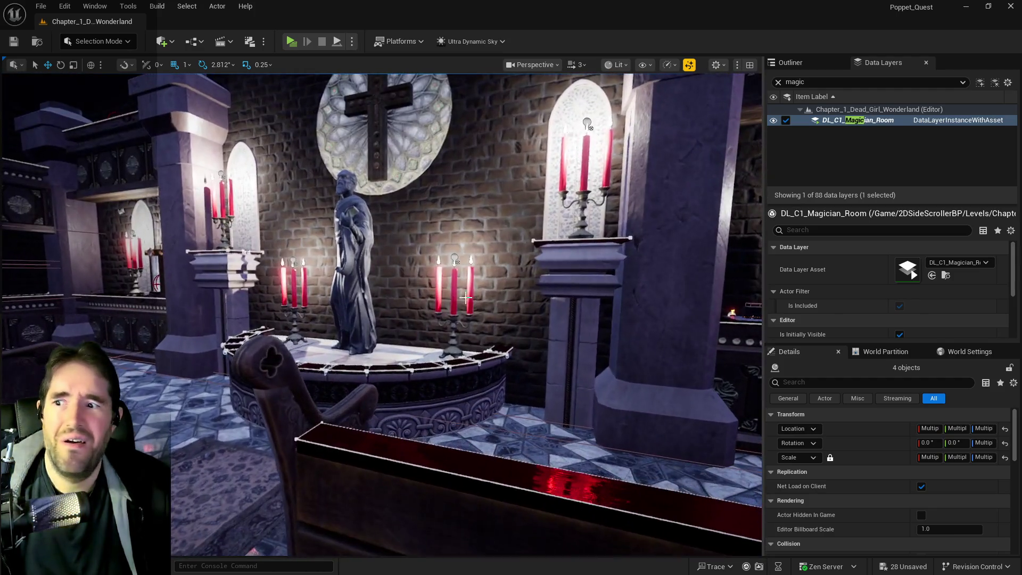
pyautogui.moveTo(457, 263); pyautogui.dragTo(539, 259)
# Add the selected actors to the DL_C1_Magician_Room data layer.
pyautogui.rightClick(836, 123)
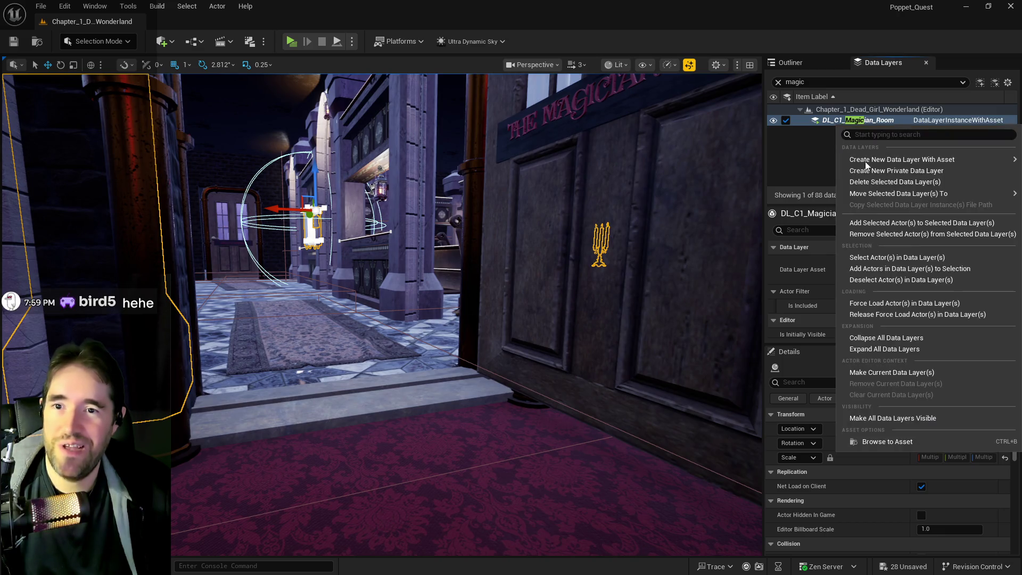
pyautogui.click(865, 219)
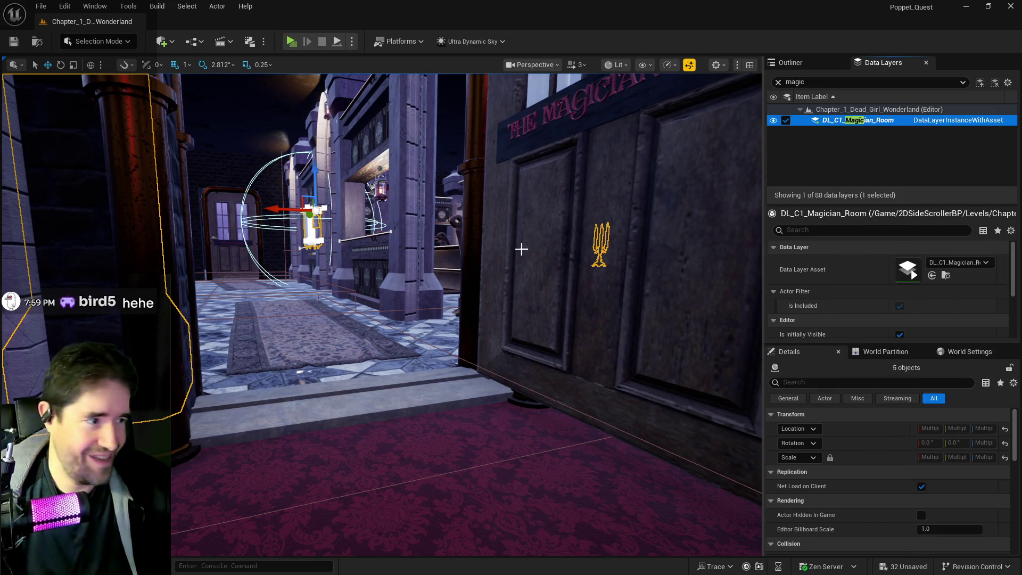
pyautogui.moveTo(528, 248)
pyautogui.mouseDown()
pyautogui.moveTo(425, 213)
pyautogui.moveTo(320, 51)
pyautogui.mouseUp()
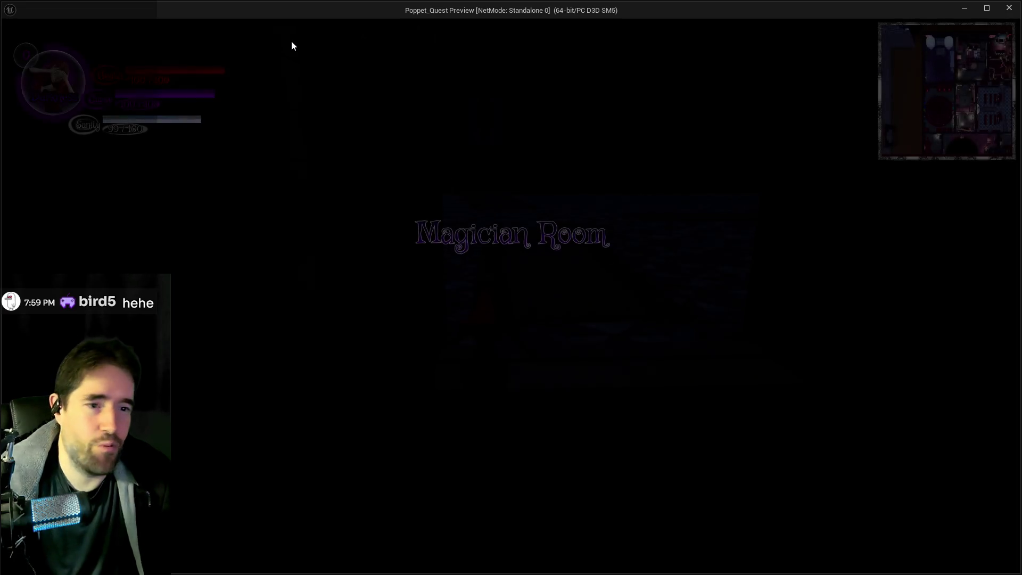
# Walk the character from the Magician Room out to the Chapel steps and back, then stop.
pyautogui.press('w')
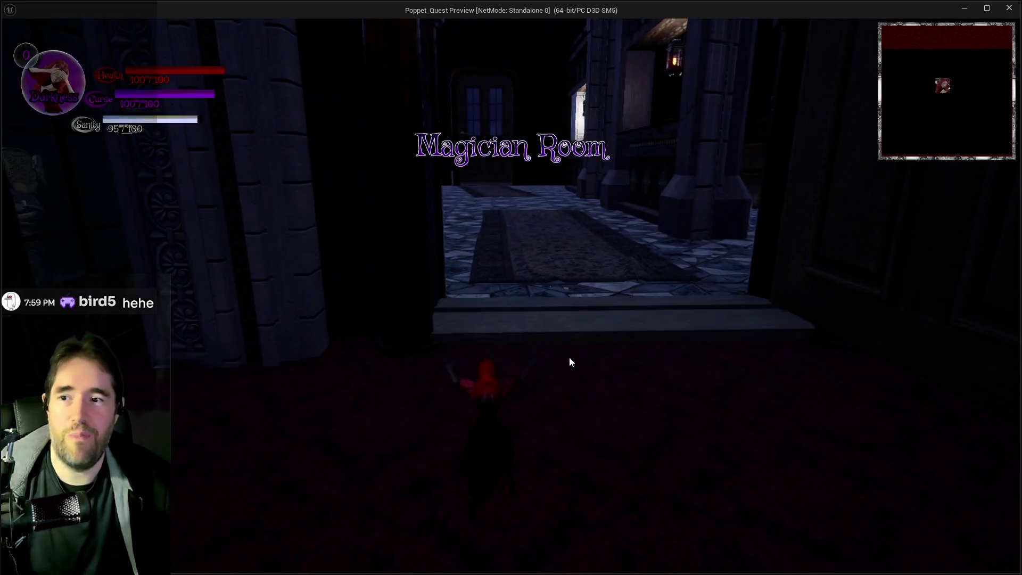
pyautogui.press('w')
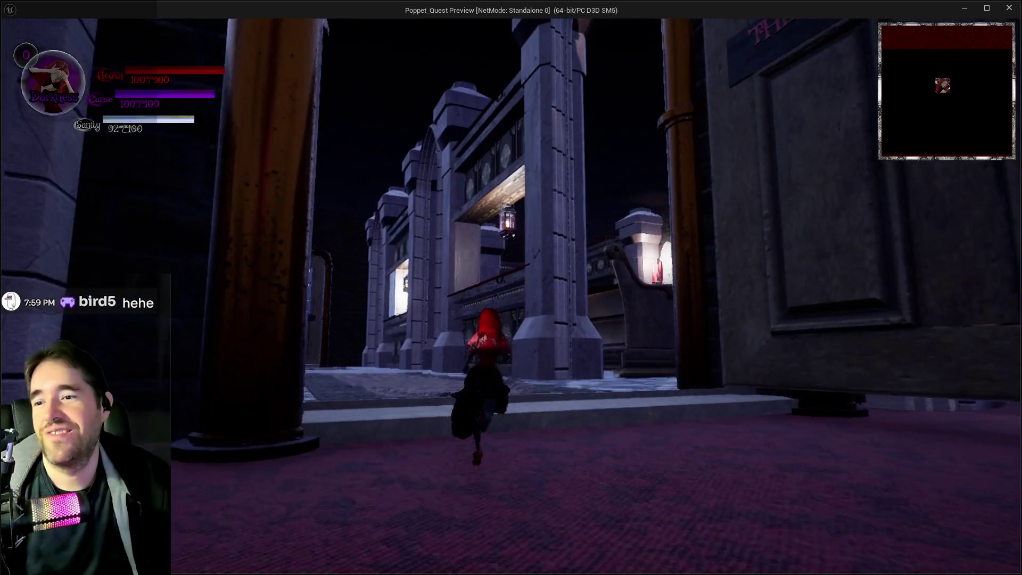
pyautogui.press('s')
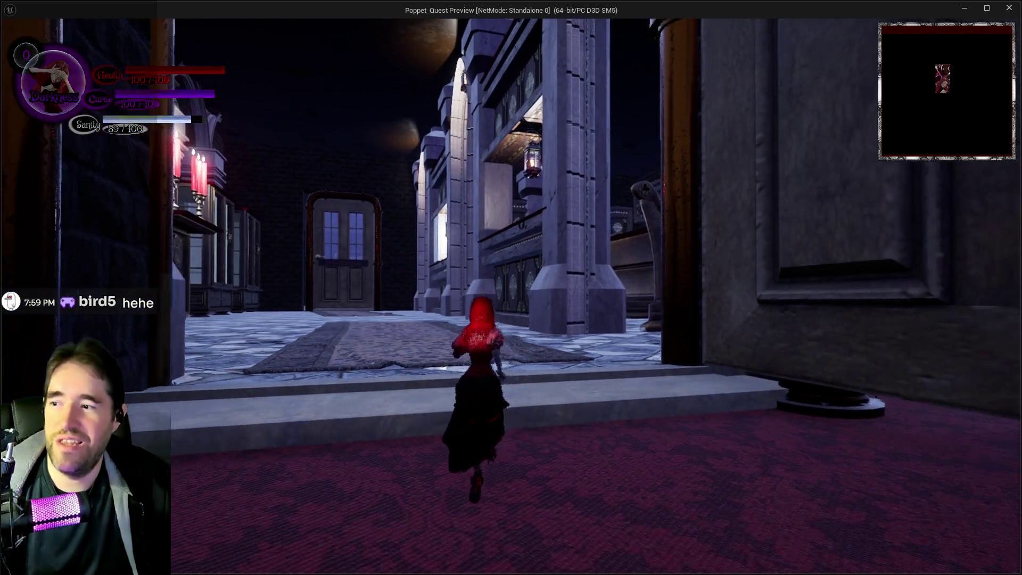
pyautogui.press('s')
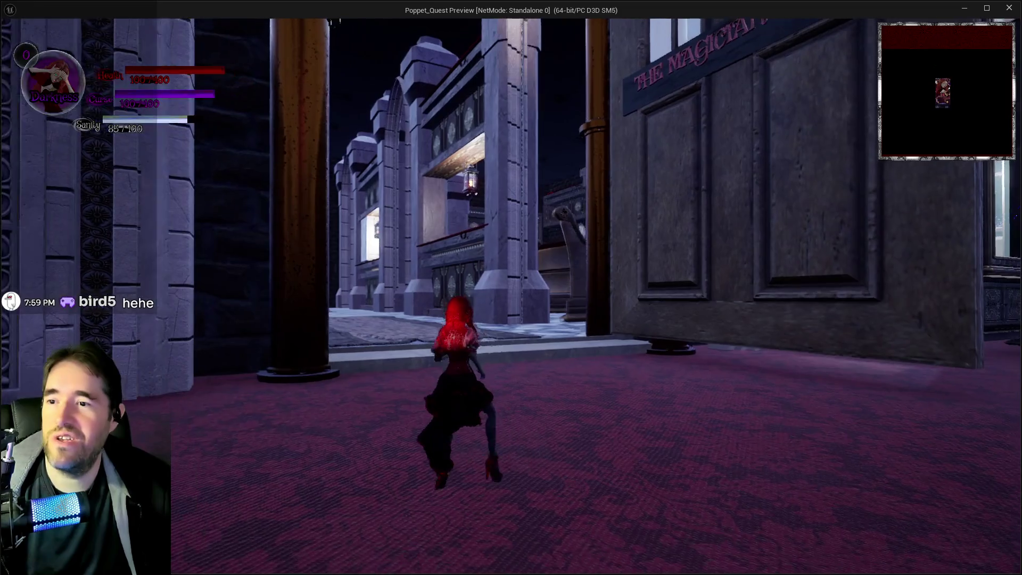
pyautogui.press('w')
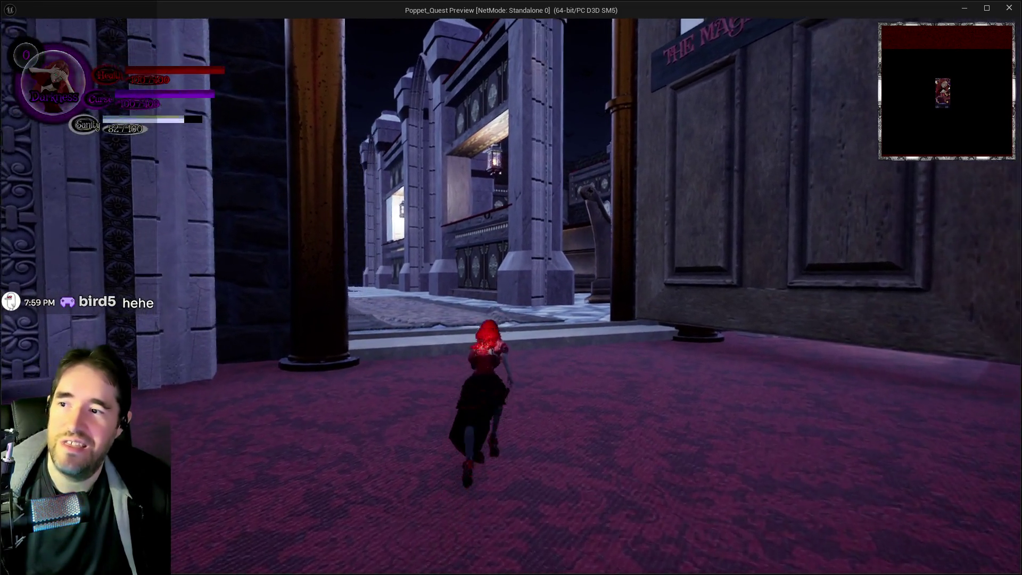
pyautogui.press('w')
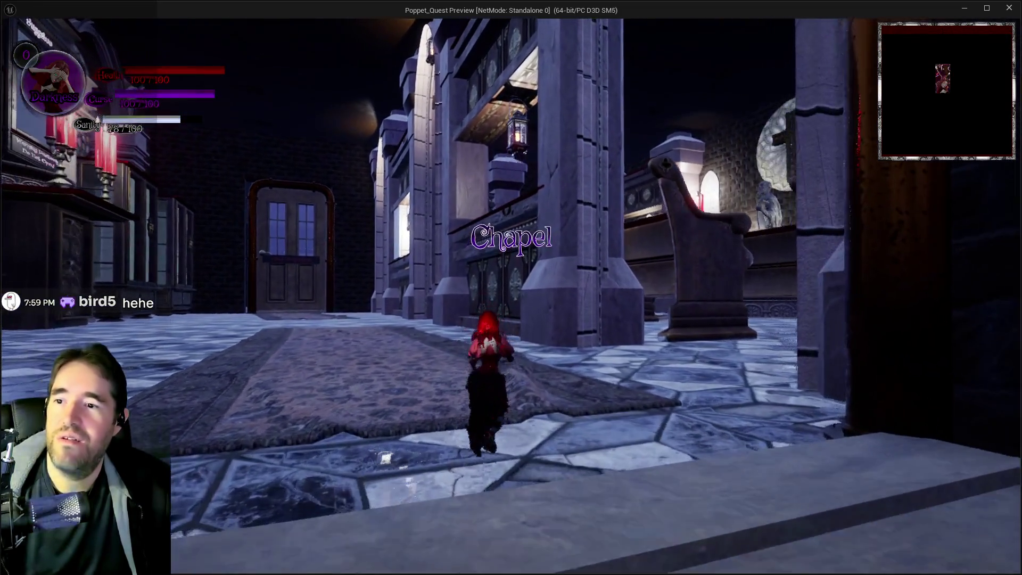
pyautogui.press('s')
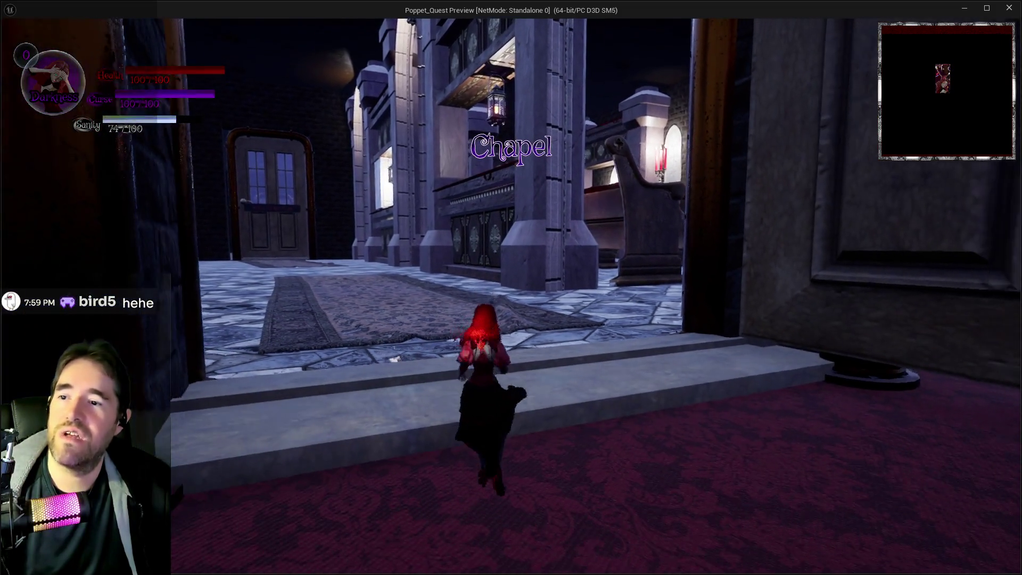
pyautogui.press('s')
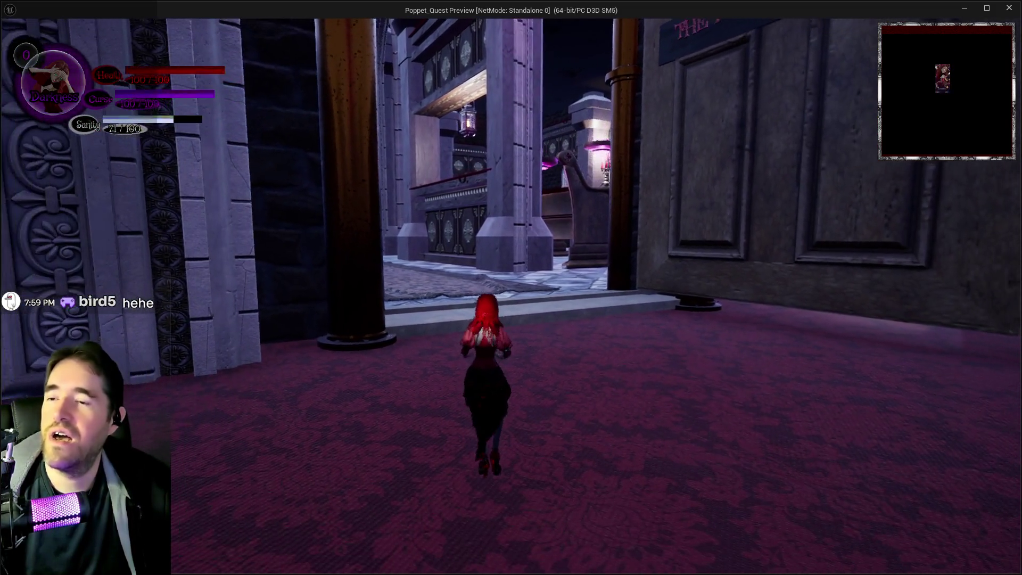
pyautogui.press('w')
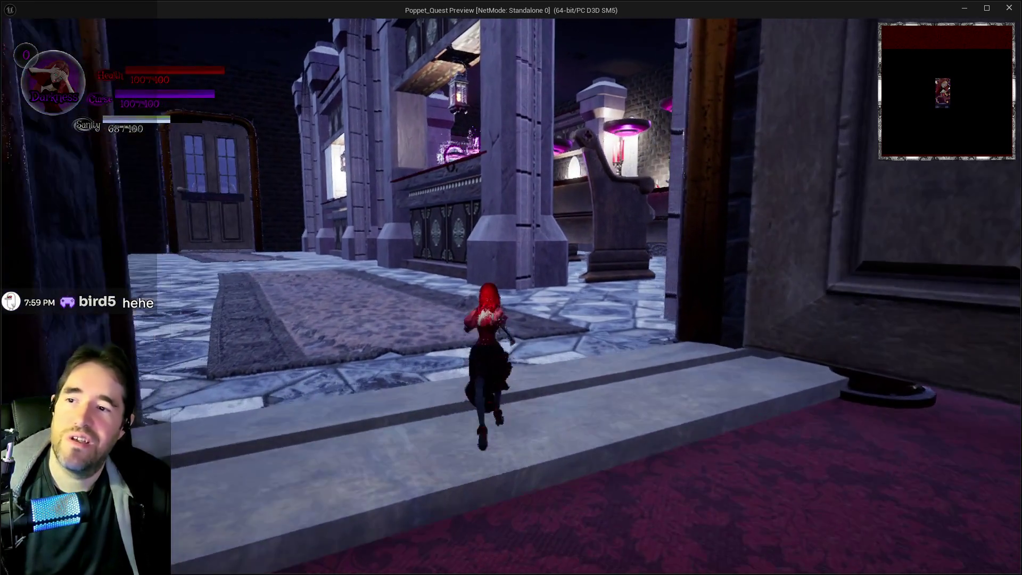
pyautogui.press('Escape')
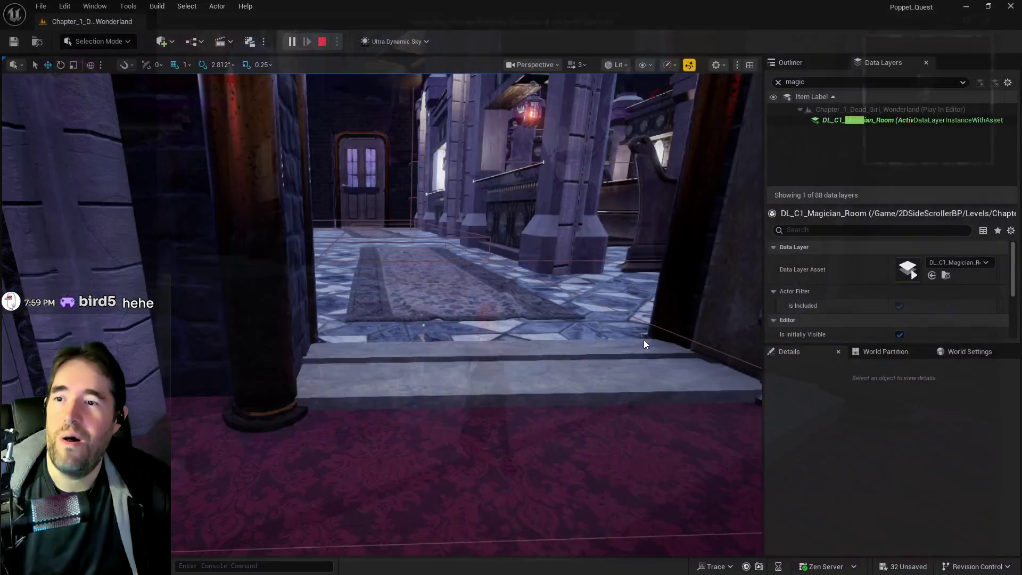
# Select the Magician Room layer's actors and add both candelabras by the pillar.
pyautogui.doubleClick(858, 120)
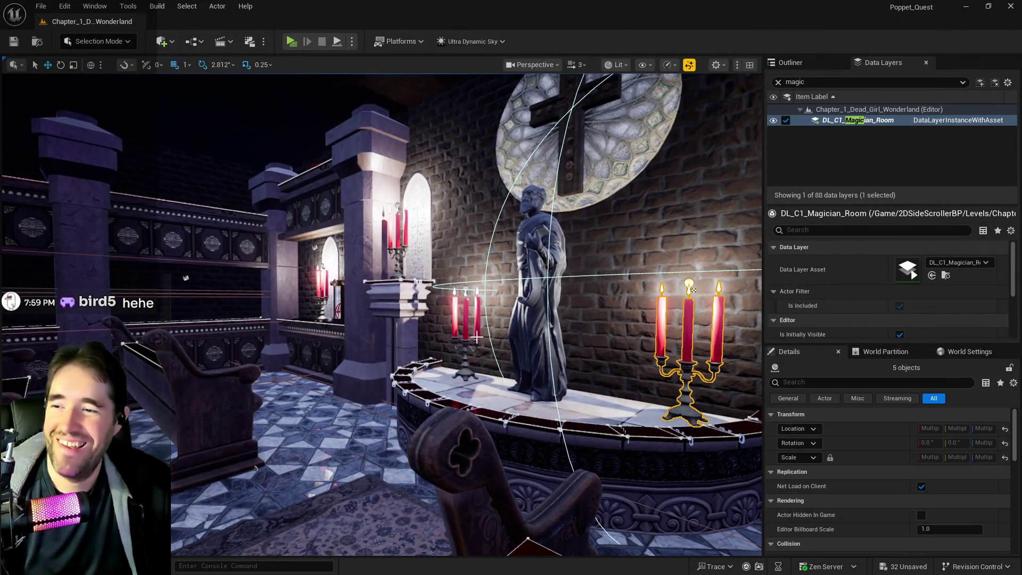
pyautogui.click(474, 343)
pyautogui.press('f')
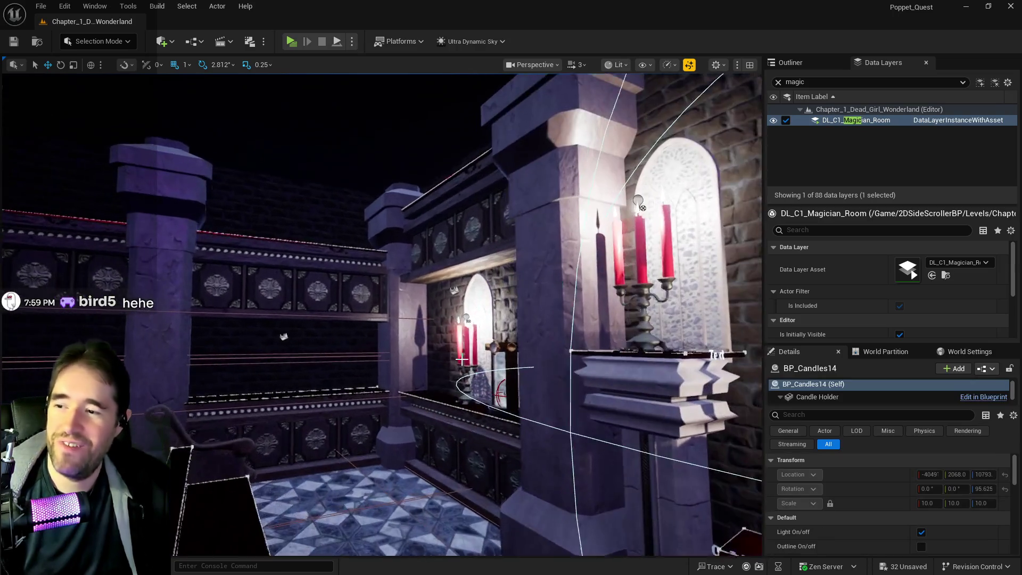
pyautogui.keyDown('ctrl'); pyautogui.click(468, 367); pyautogui.keyUp('ctrl')
pyautogui.press('f')
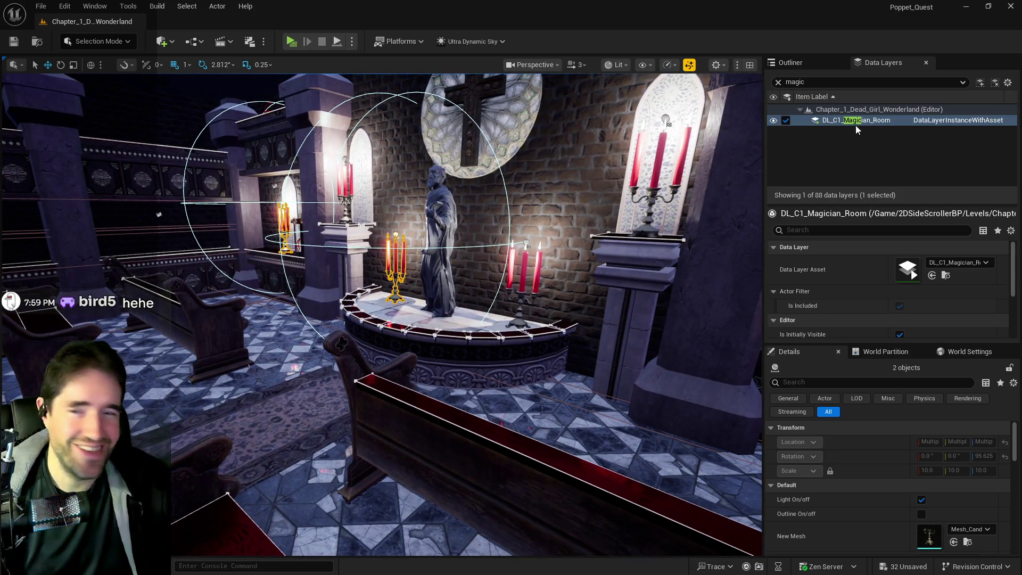
# Add the two candelabras to DL_C1_Magician_Room and save all changes.
pyautogui.rightClick(853, 122)
pyautogui.click(864, 218)
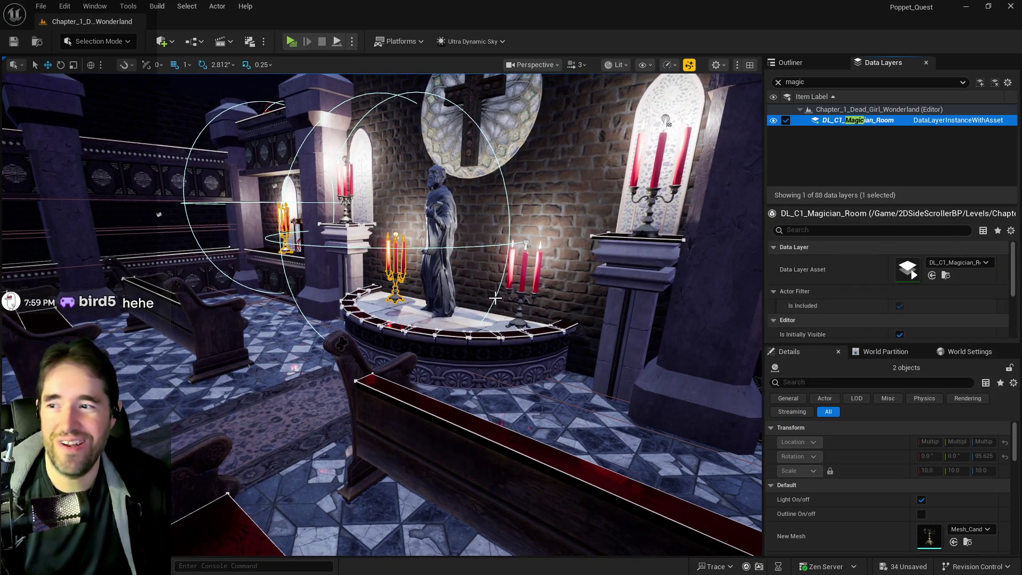
pyautogui.press('w')
pyautogui.hotkey('ctrl', 's')
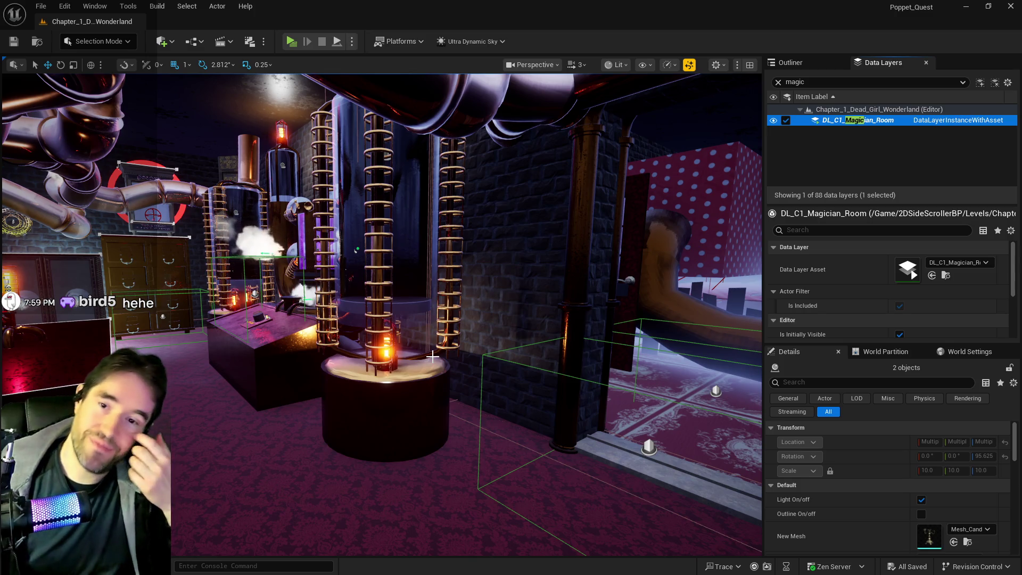
pyautogui.press('w')
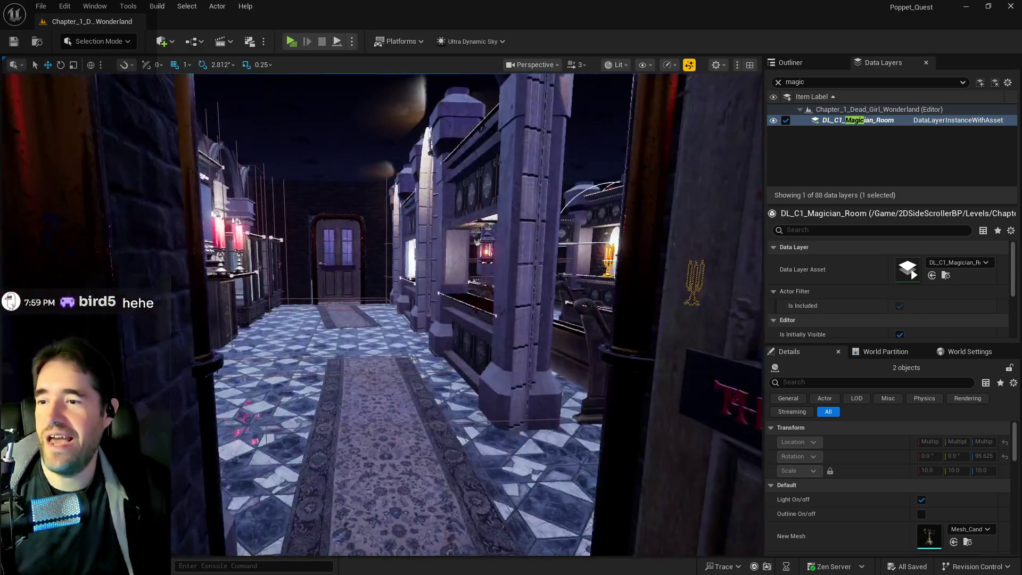
pyautogui.press('w')
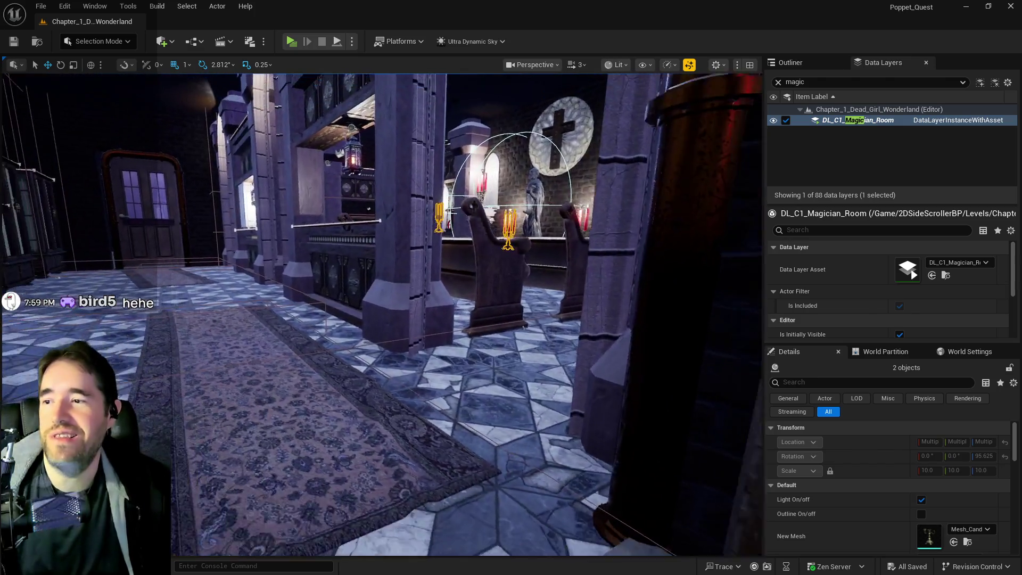
pyautogui.press('w')
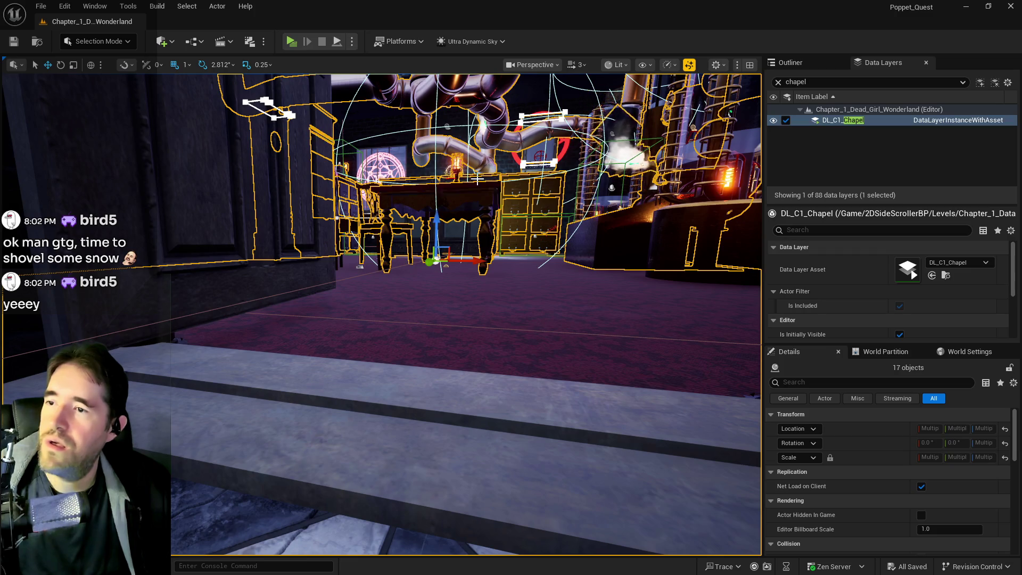
# Move into the pipe-room doorway and add another room actor, bringing the selection to 22.
pyautogui.press('w')
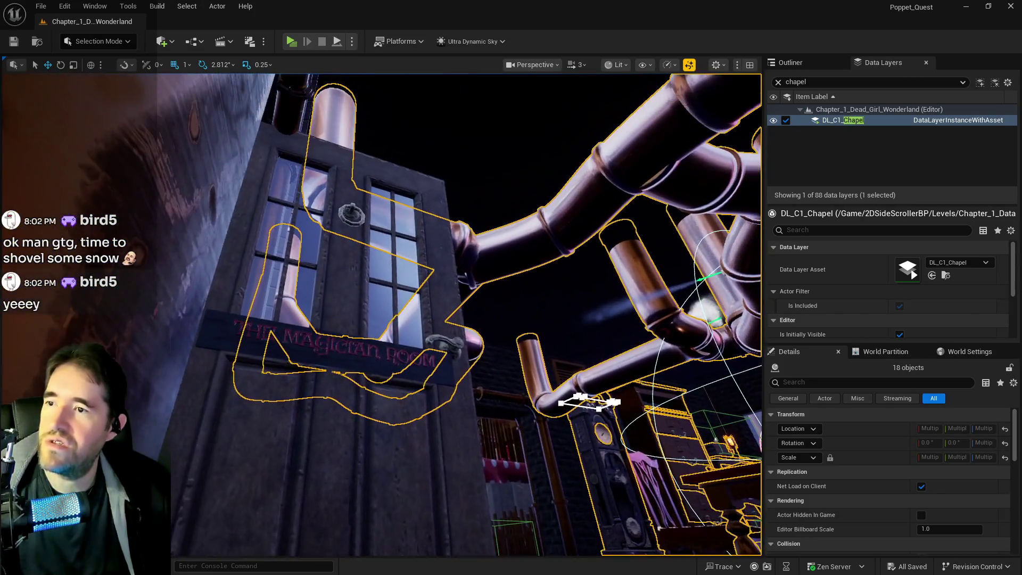
pyautogui.press('s')
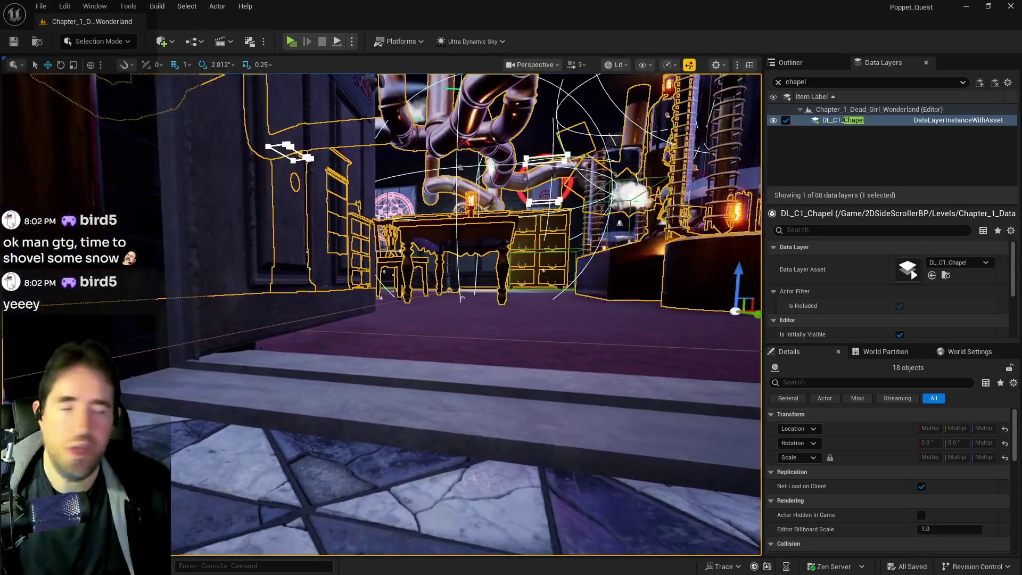
pyautogui.moveTo(413, 264); pyautogui.dragTo(413, 264)
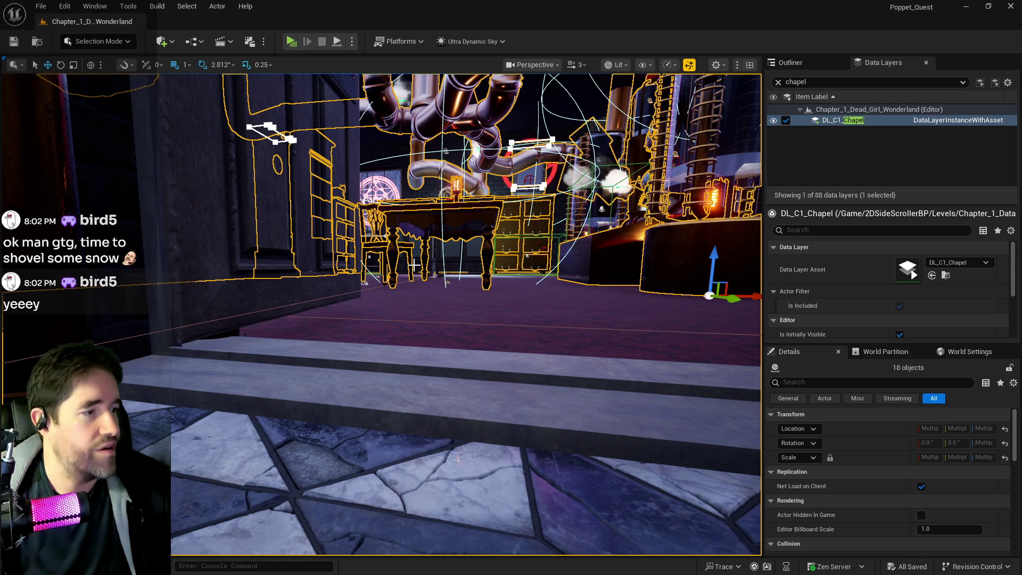
pyautogui.moveTo(413, 302); pyautogui.dragTo(414, 287)
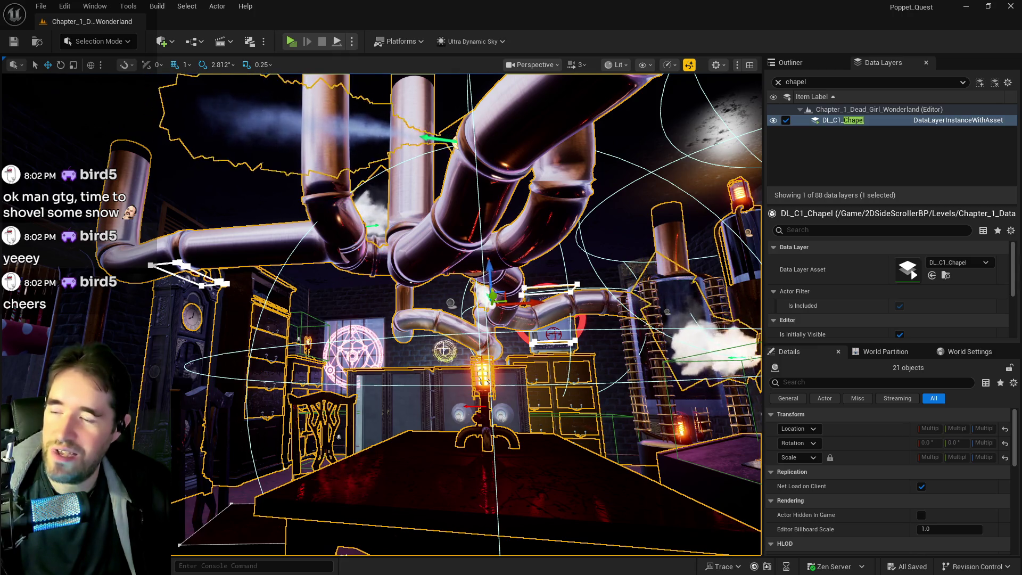
pyautogui.keyDown('ctrl'); pyautogui.click(444, 354); pyautogui.keyUp('ctrl')
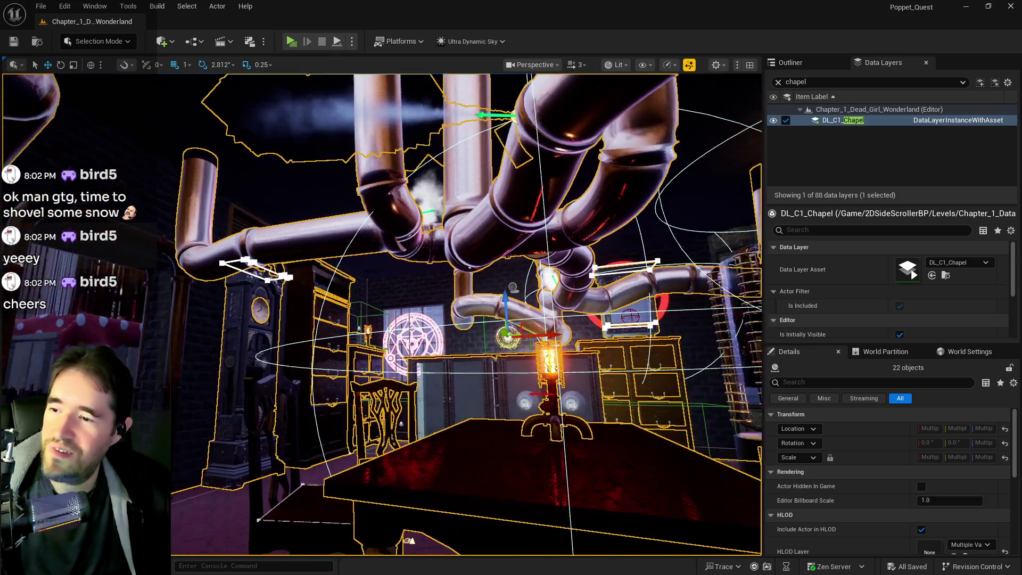
pyautogui.press('w')
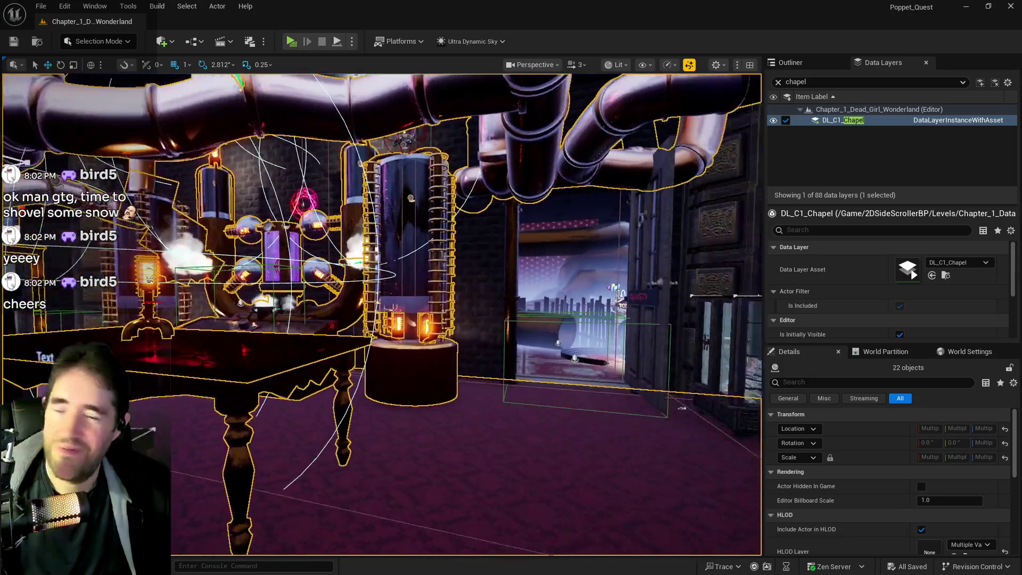
pyautogui.press('s')
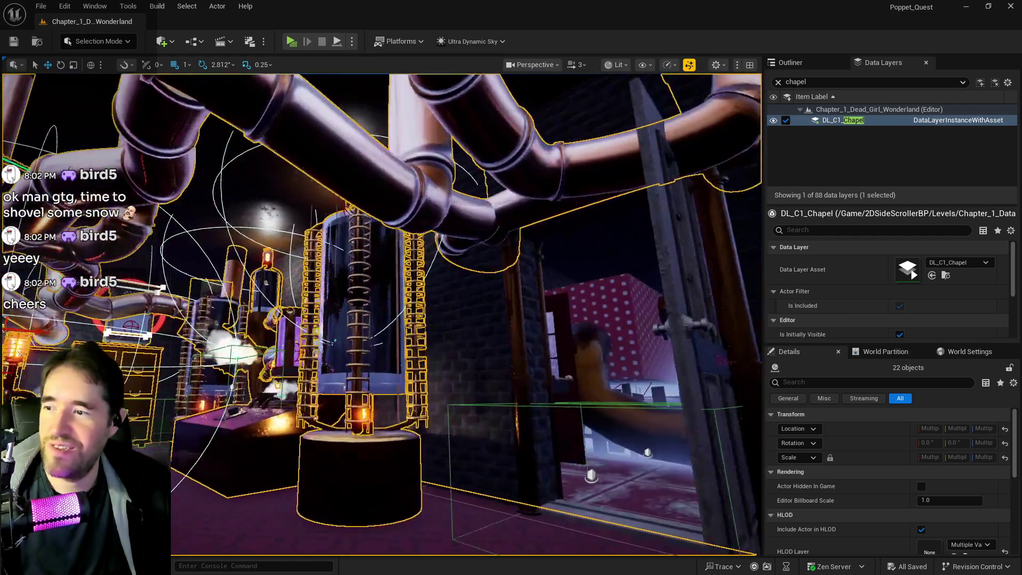
pyautogui.press('w')
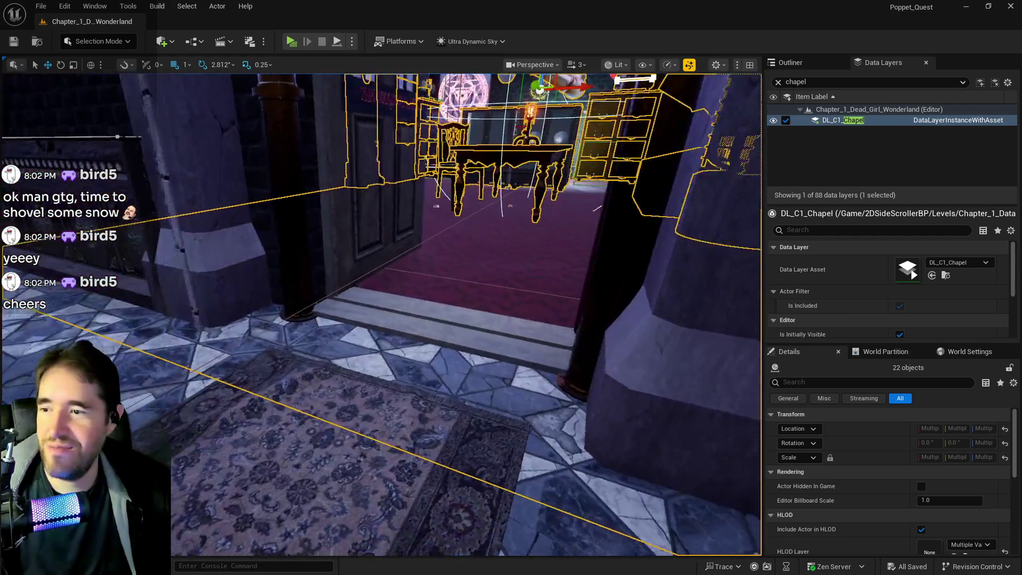
pyautogui.press('w')
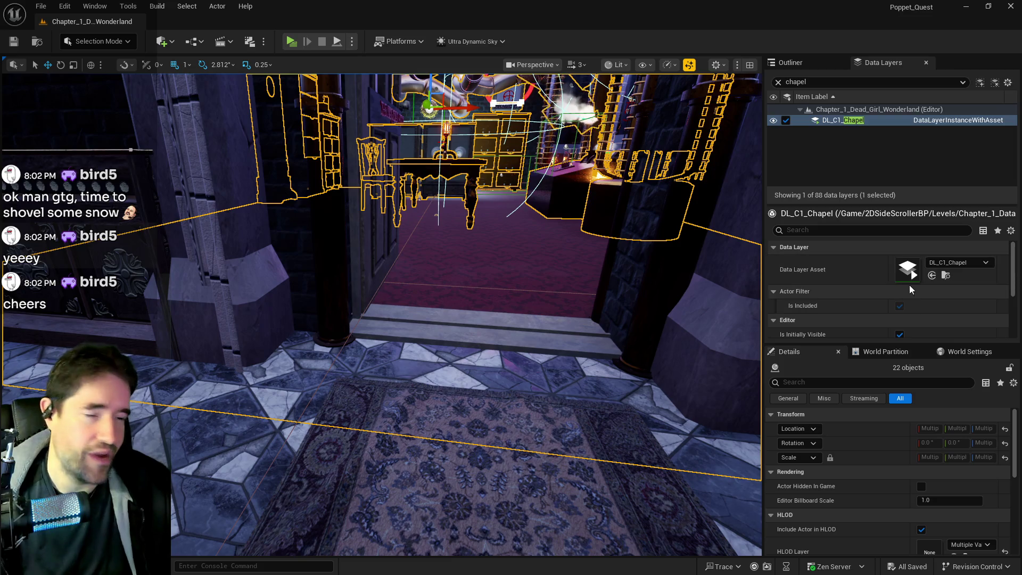
# Add the 22 selected pipe-room actors to the DL_C1_Chapel data layer.
pyautogui.rightClick(847, 121)
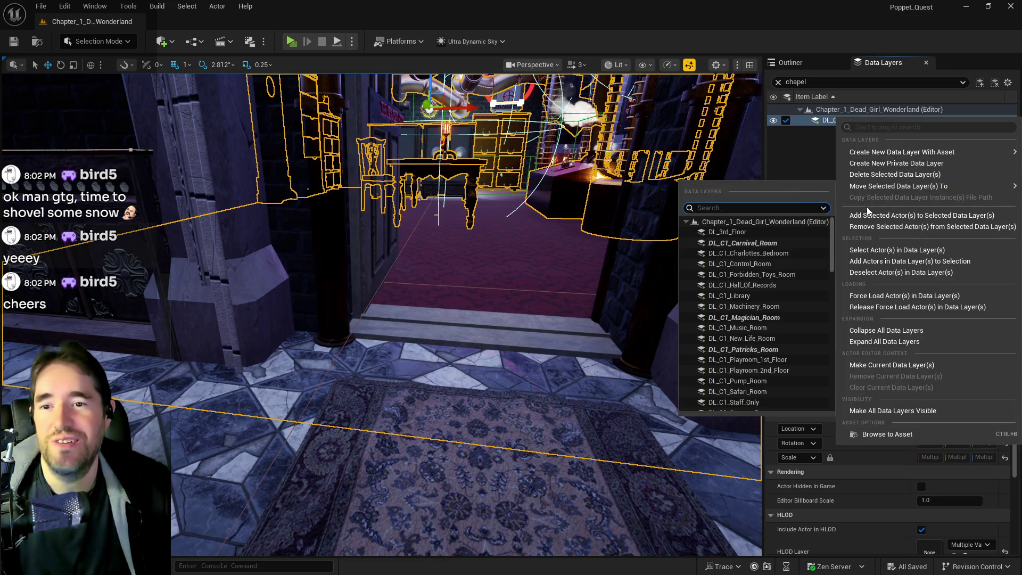
pyautogui.click(851, 218)
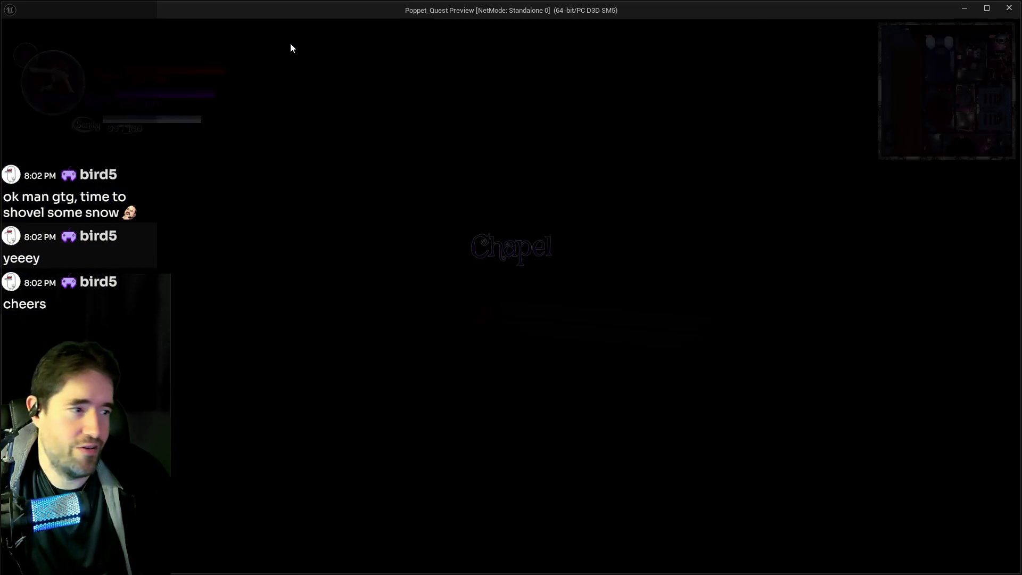
# Run the character through the chapel doorway into the Magician Room, back out, and in again.
pyautogui.press('w')
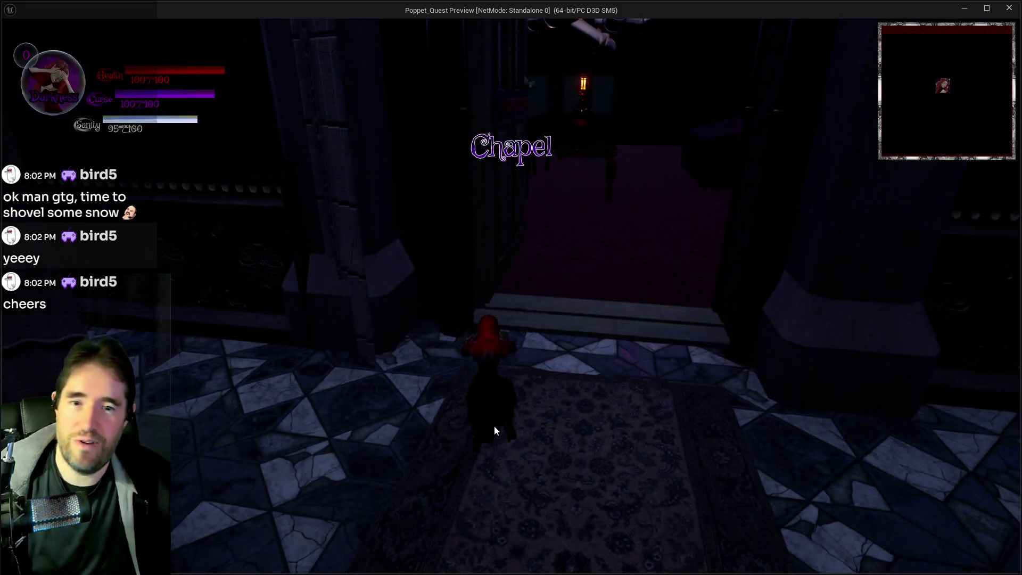
pyautogui.click(494, 425)
pyautogui.press('w')
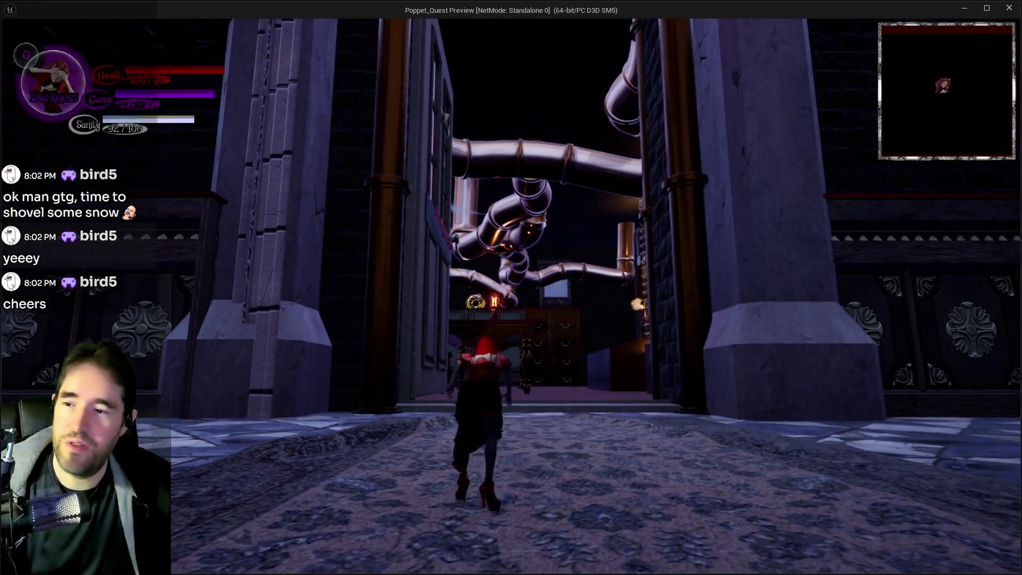
pyautogui.press('w')
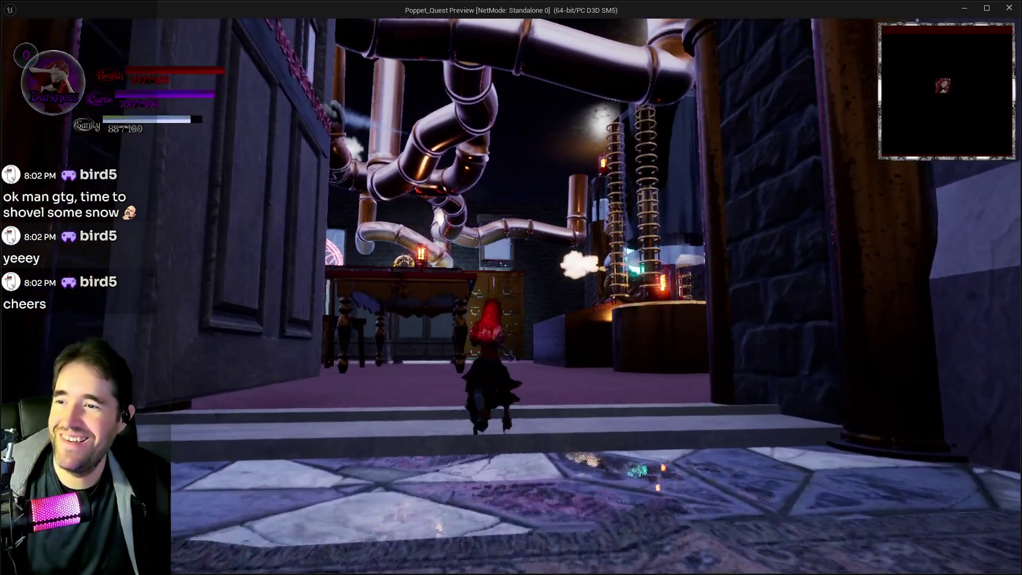
pyautogui.press('s')
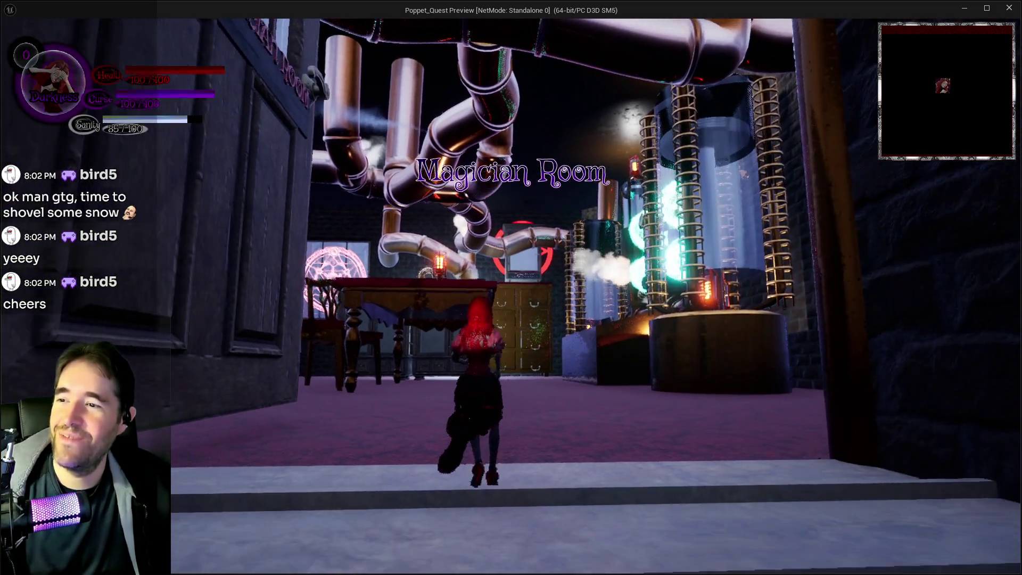
pyautogui.press('s')
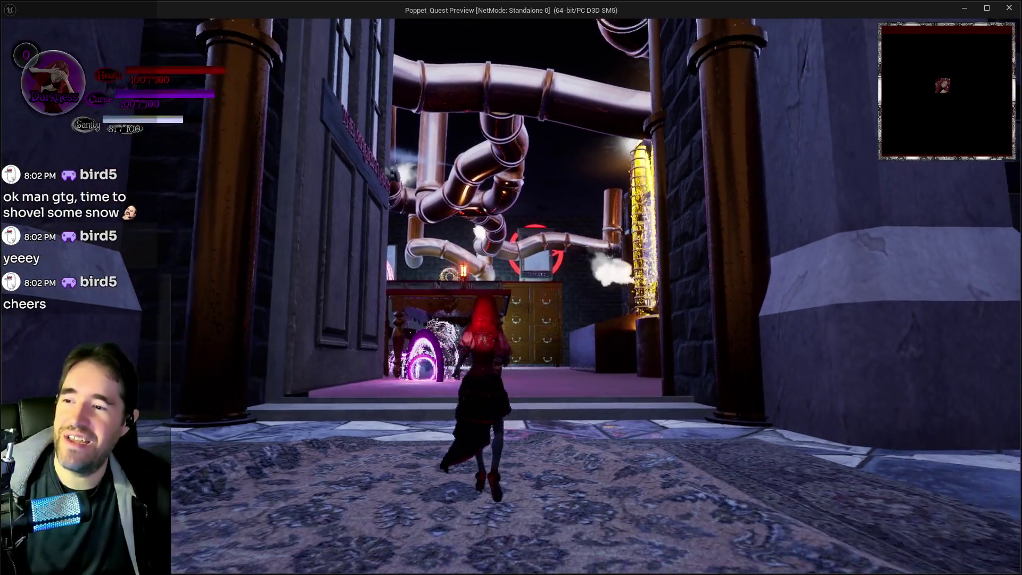
pyautogui.press('w')
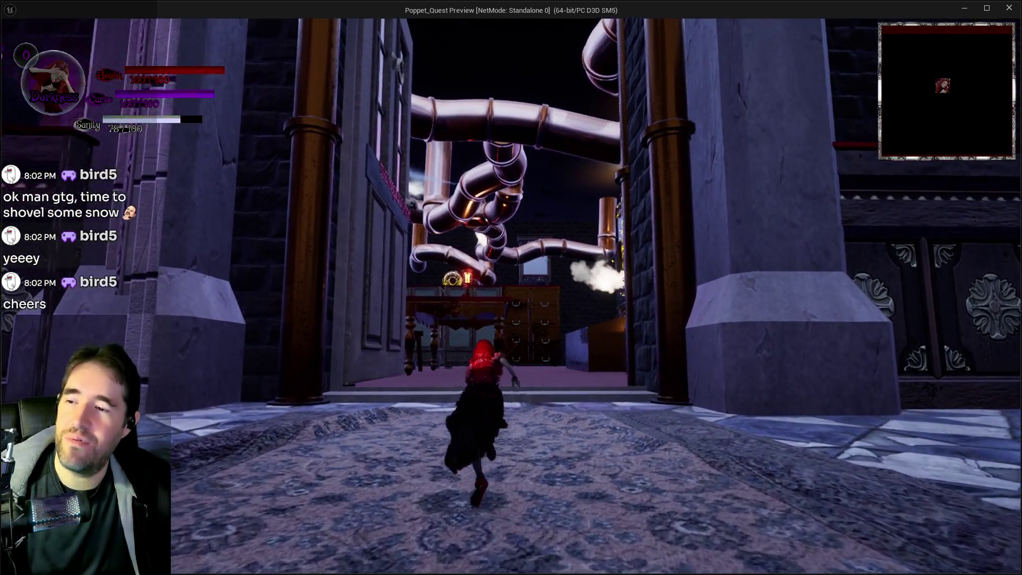
pyautogui.press('w')
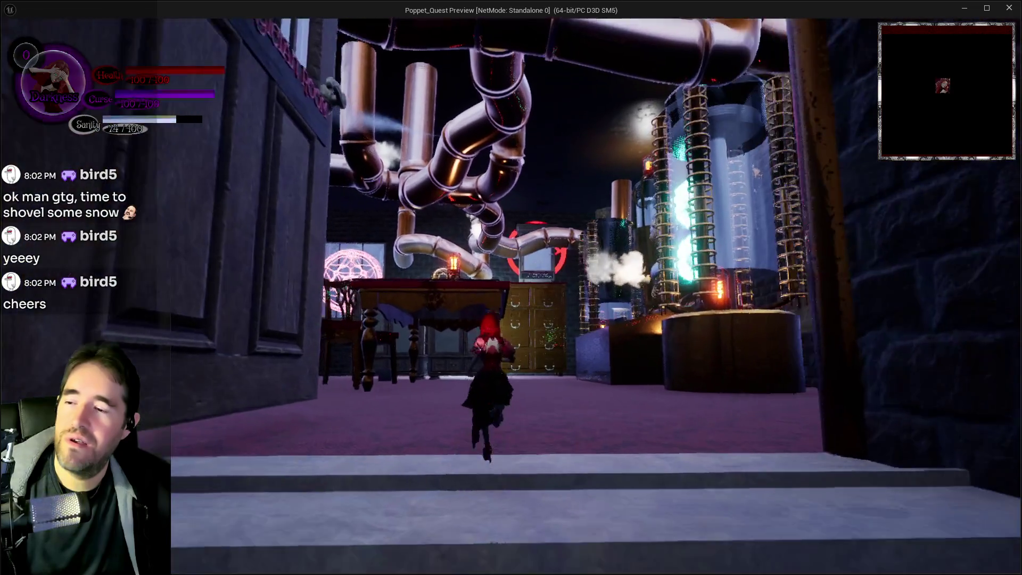
# Back out onto the carpet, run through into the machine room, then end the play session.
pyautogui.press('s')
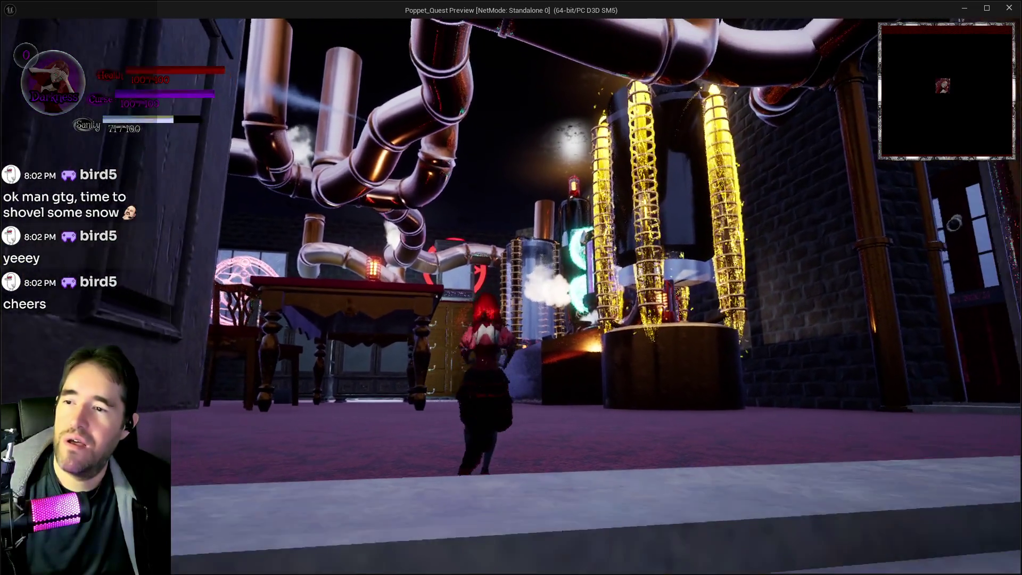
pyautogui.press('s')
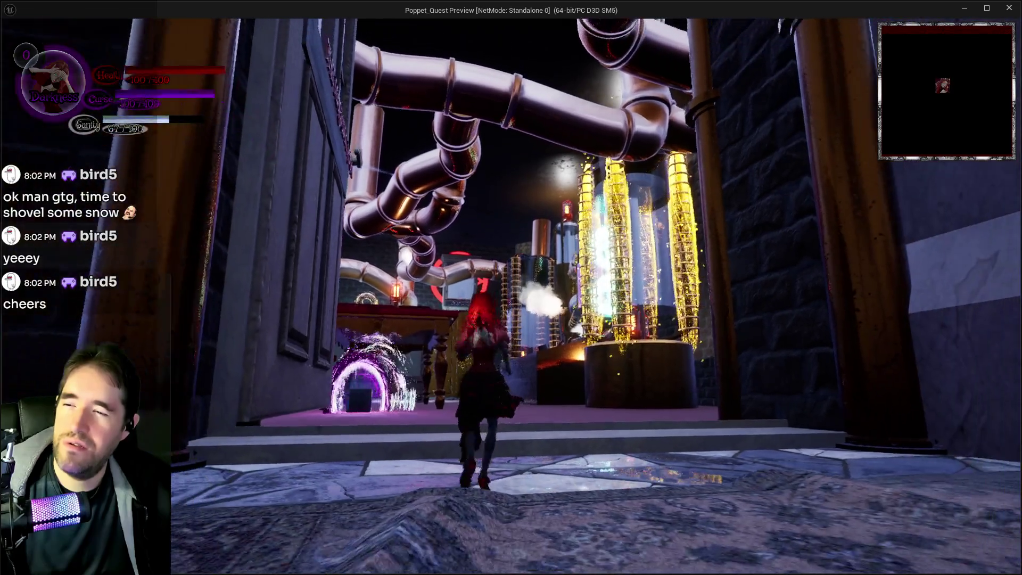
pyautogui.press('s')
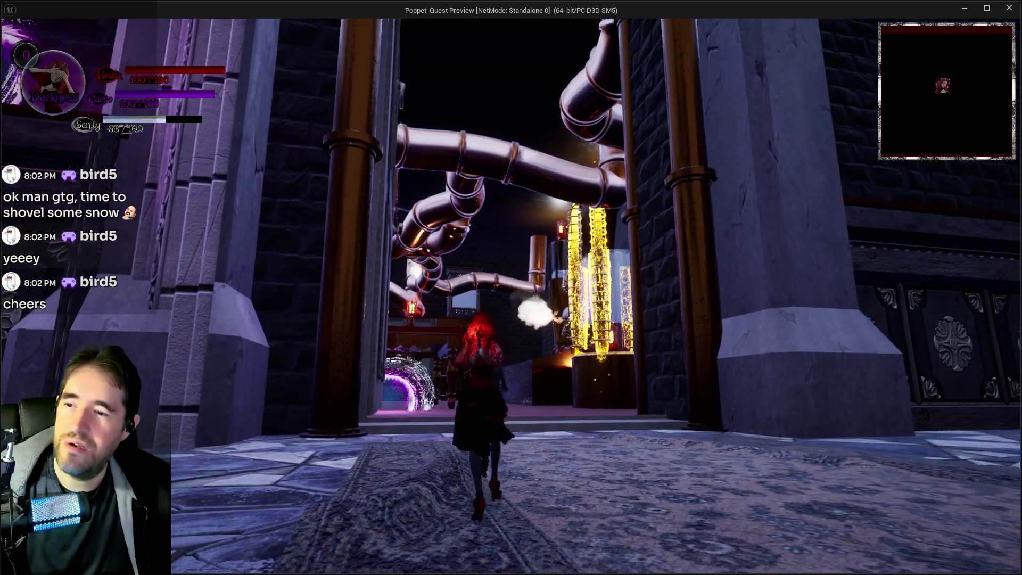
pyautogui.press('w')
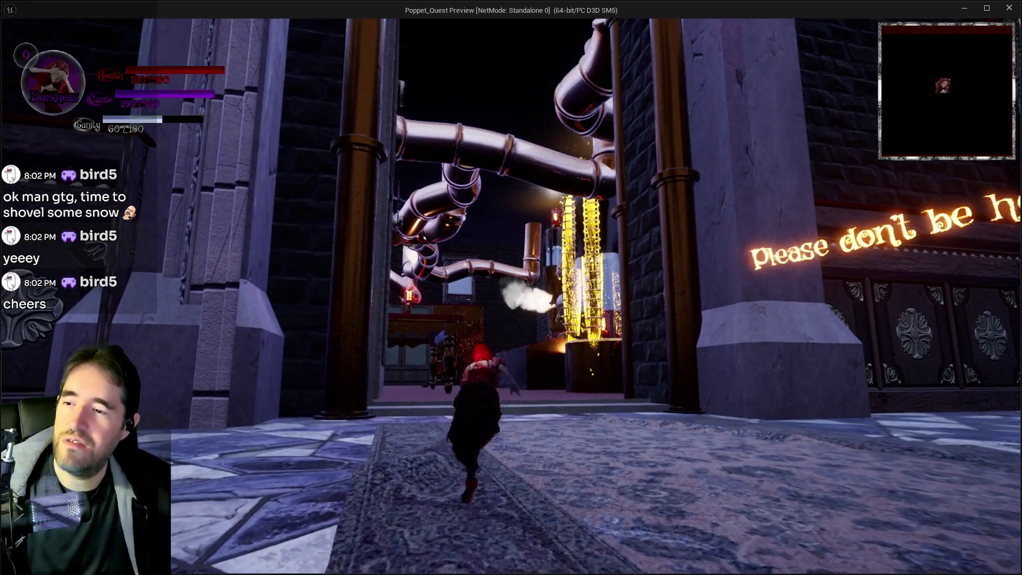
pyautogui.press('w')
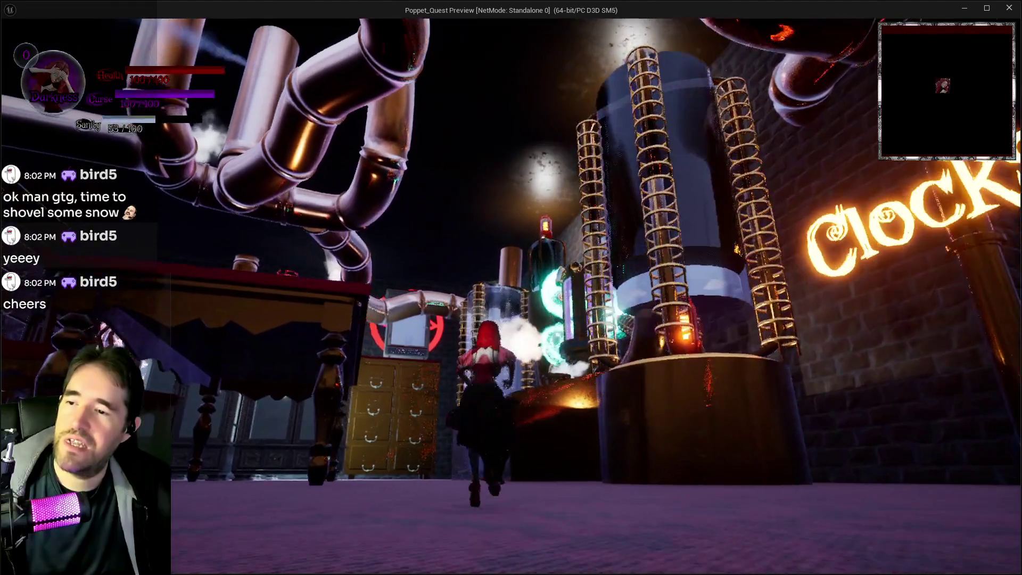
pyautogui.hotkey('alt', 'Tab')
pyautogui.press('Escape')
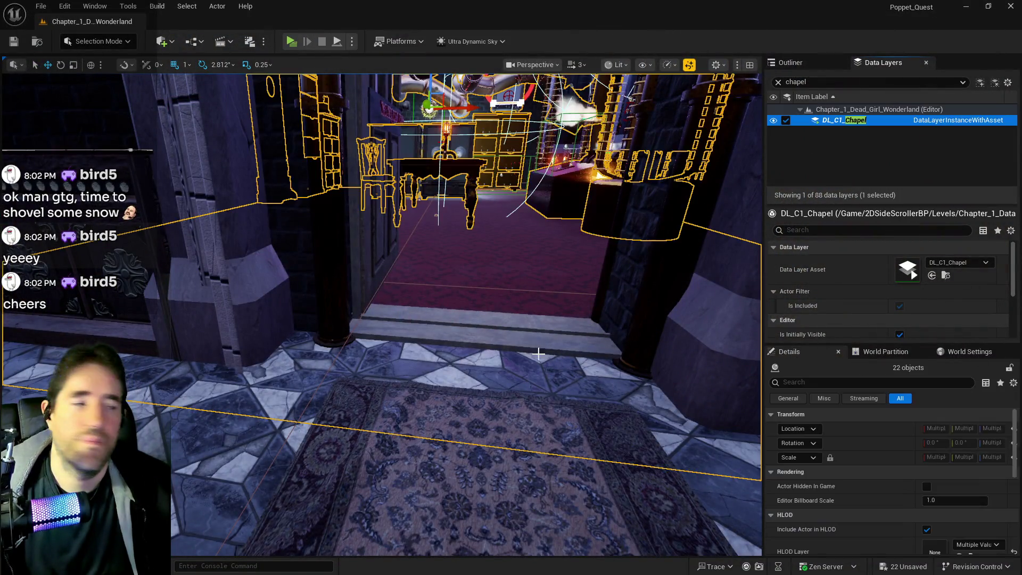
# Select the Level_Reactor3 level instance and add the reactor light to the selection.
pyautogui.click(544, 156)
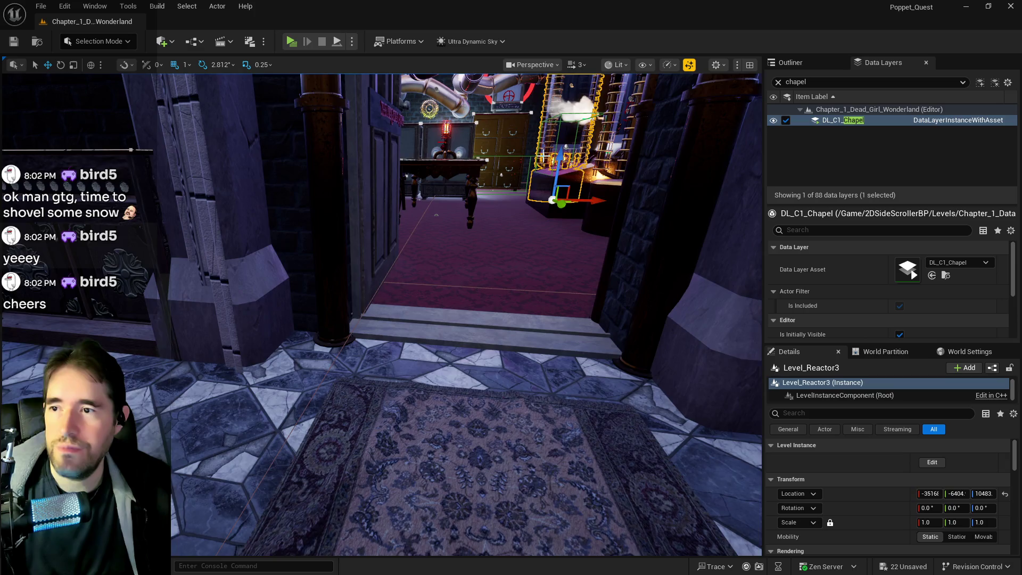
pyautogui.press('w')
pyautogui.press('w')
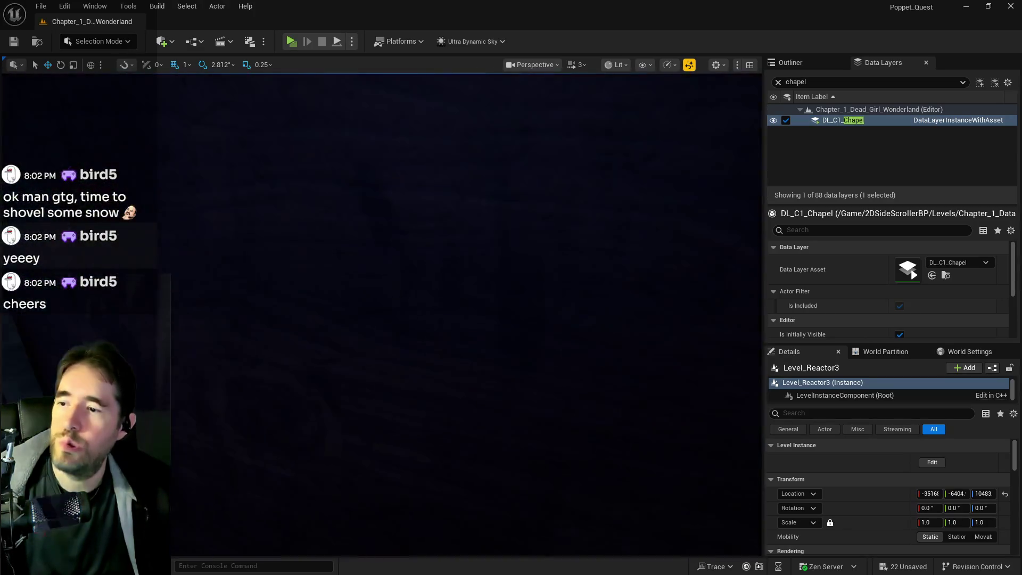
pyautogui.press('w')
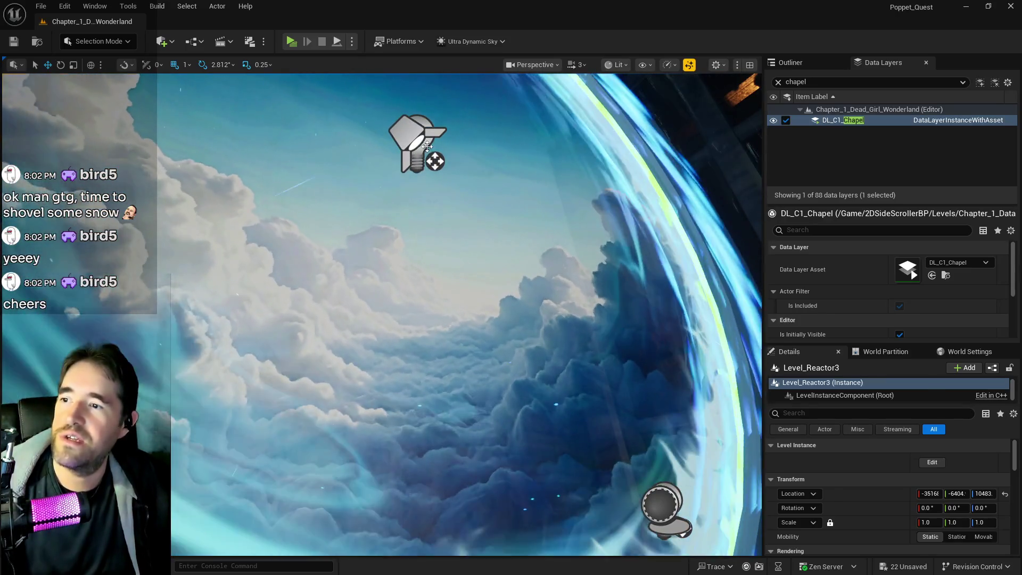
pyautogui.keyDown('ctrl'); pyautogui.click(435, 160); pyautogui.keyUp('ctrl')
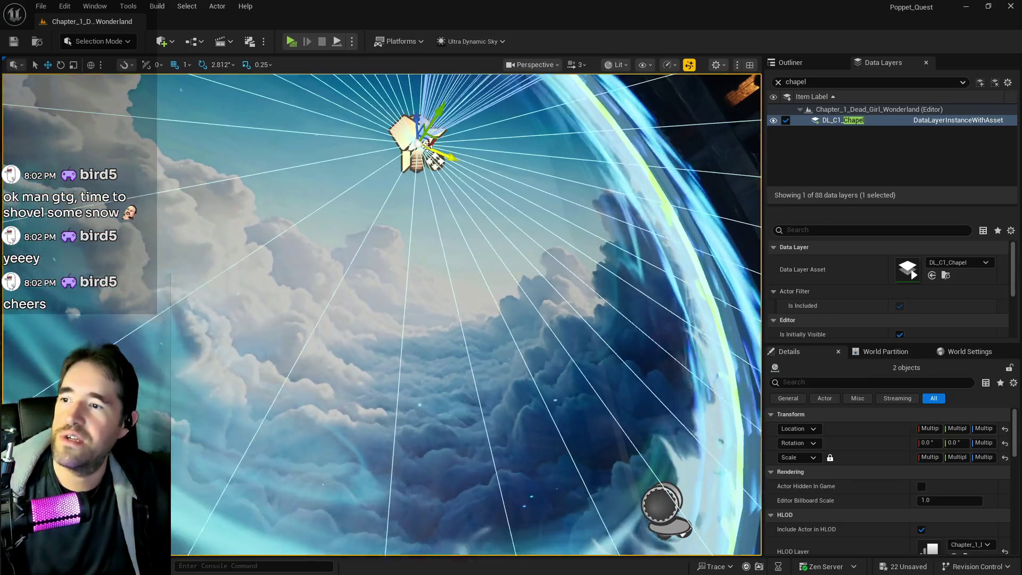
pyautogui.press('f')
pyautogui.press('s')
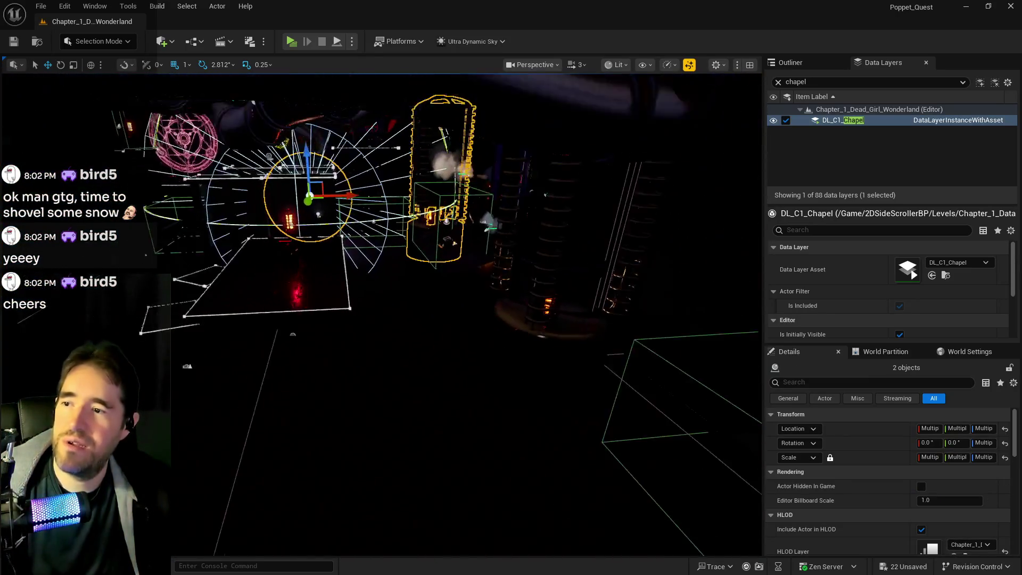
pyautogui.press('s')
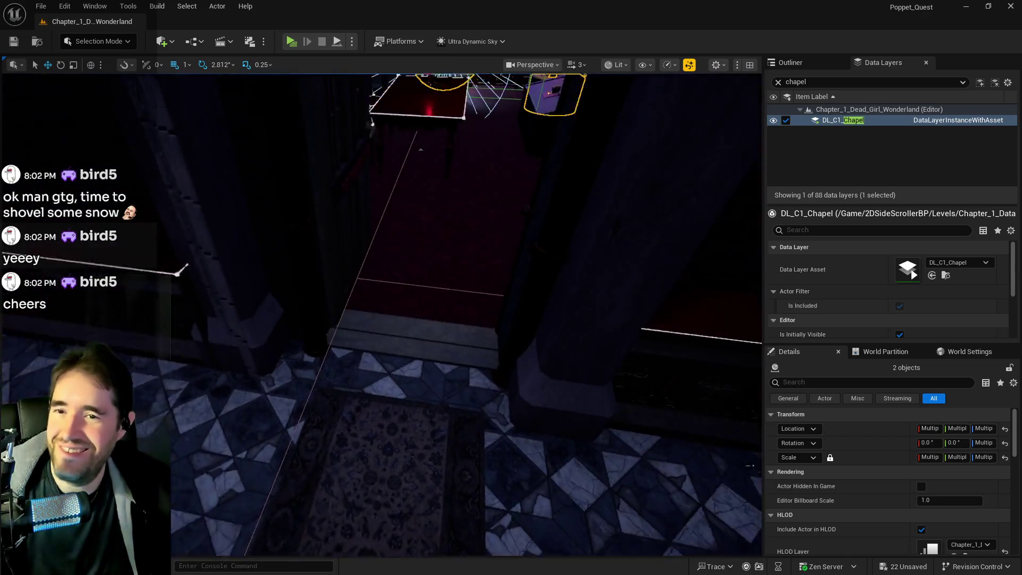
# Add both selected actors to the DL_C1_Chapel data layer.
pyautogui.rightClick(819, 120)
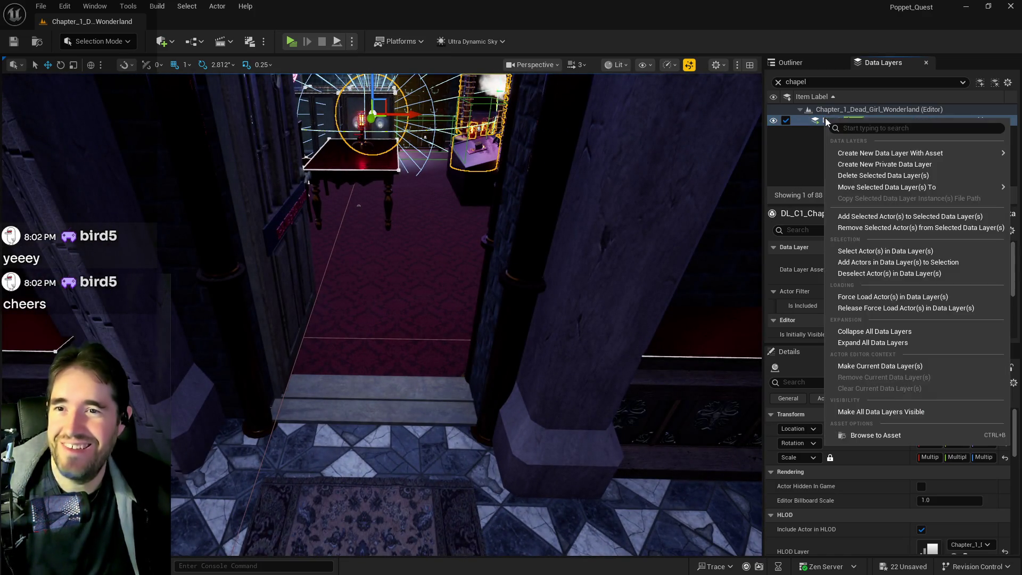
pyautogui.moveTo(864, 211)
pyautogui.click(754, 219)
pyautogui.moveTo(404, 205)
pyautogui.mouseDown()
pyautogui.moveTo(349, 162)
pyautogui.moveTo(314, 101)
pyautogui.mouseUp()
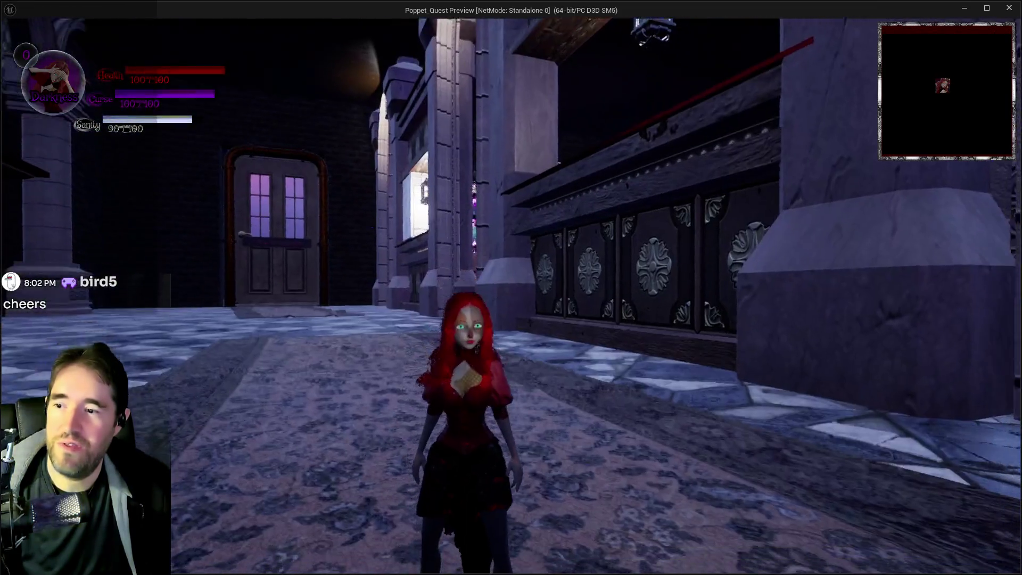
# Run the character into the Magician Room and back out twice, then return to the editor.
pyautogui.press('w')
pyautogui.press('w')
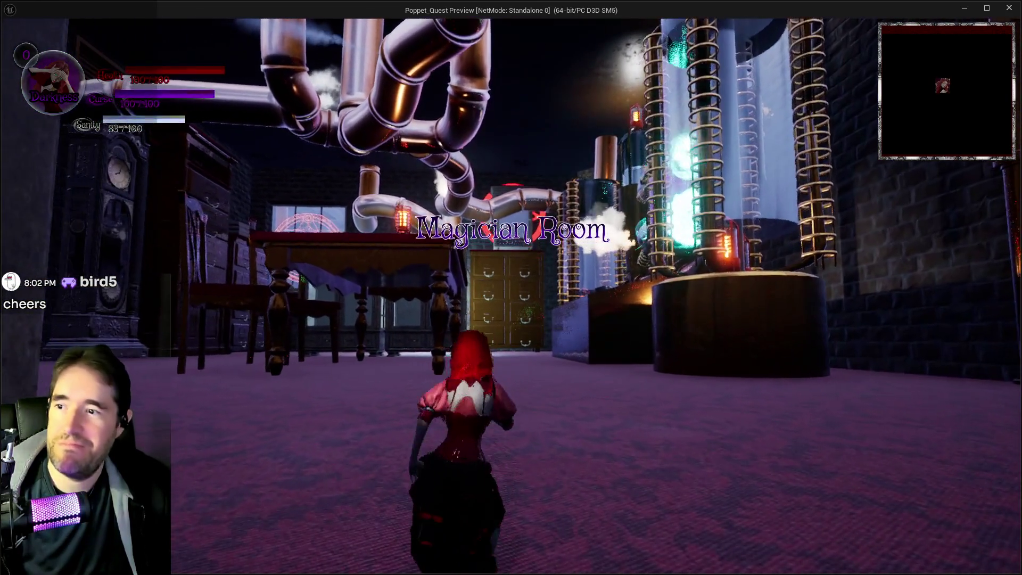
pyautogui.press('s')
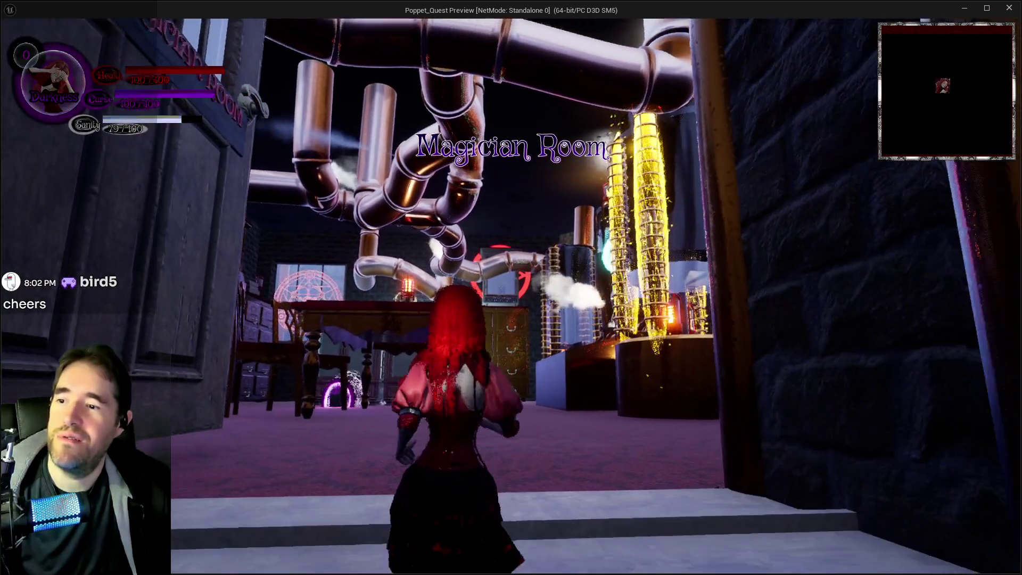
pyautogui.press('w')
pyautogui.press('s')
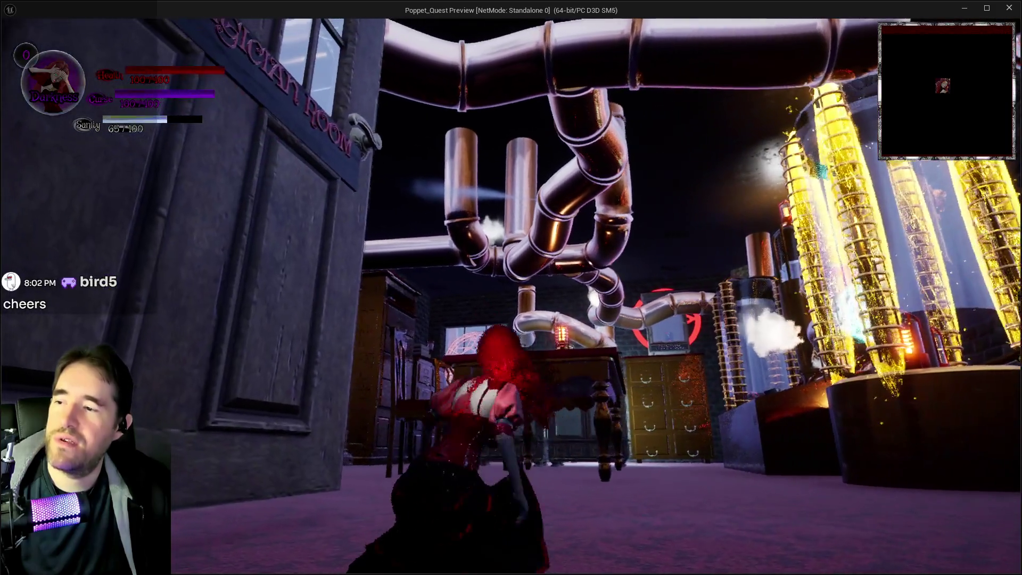
pyautogui.press('s')
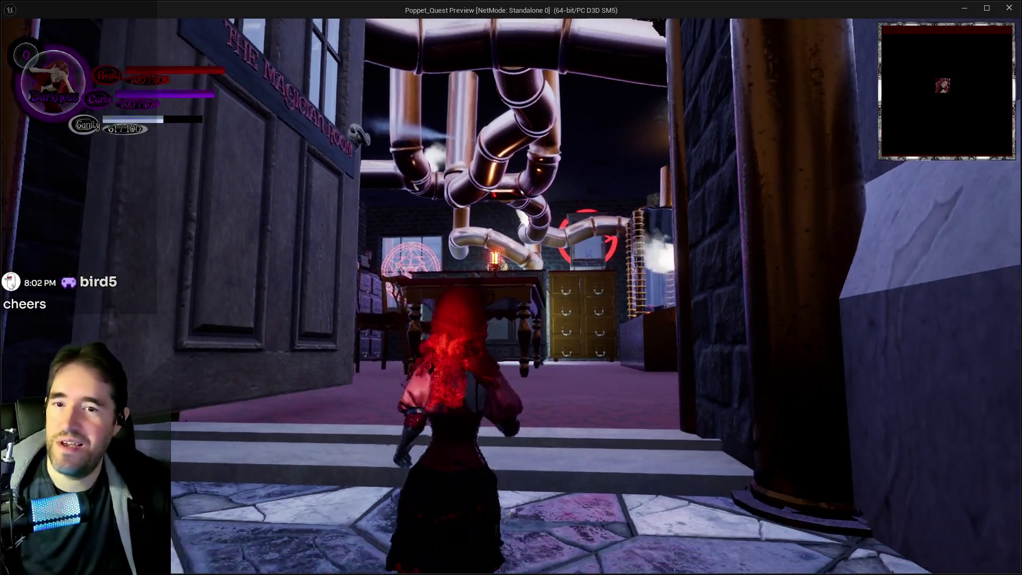
pyautogui.press('w')
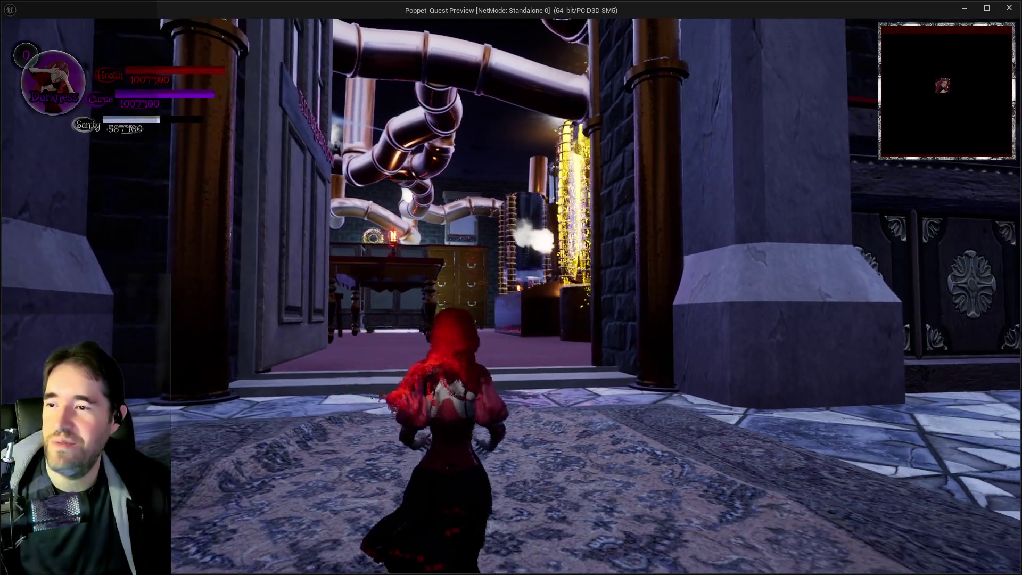
pyautogui.hotkey('alt', 'Tab')
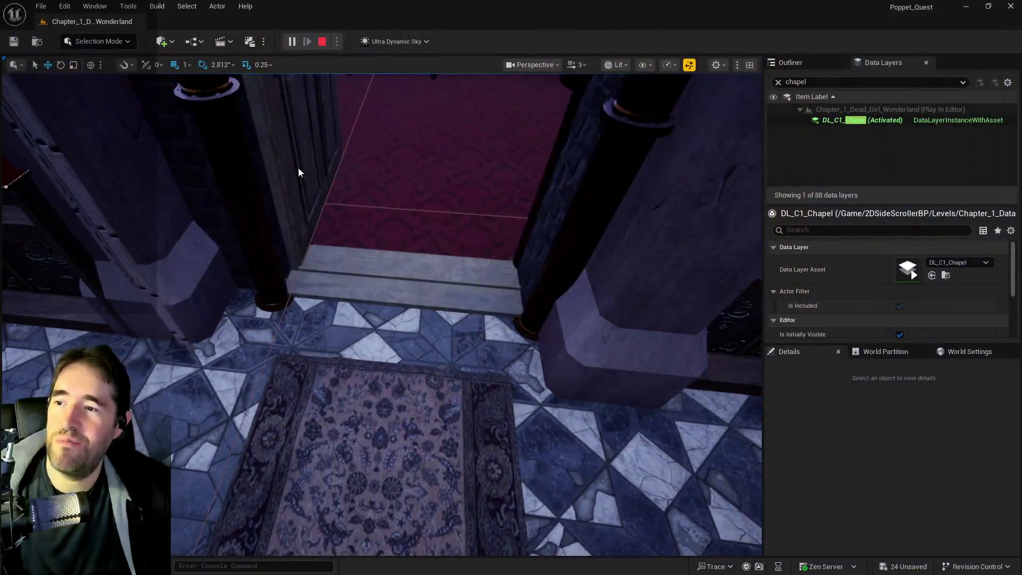
# Stop the play session and frame the gold gear emblem and its box frame.
pyautogui.press('Escape')
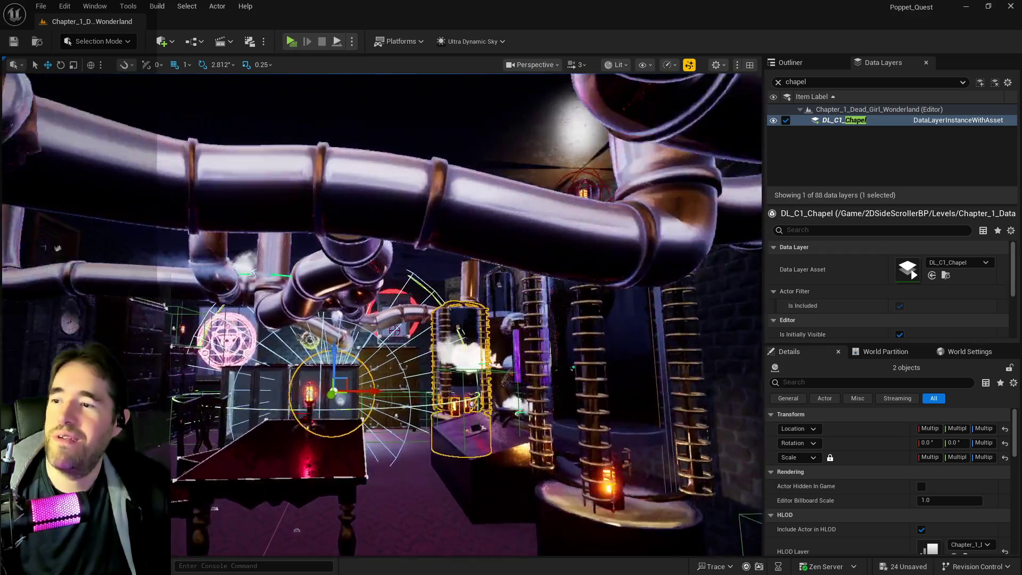
pyautogui.press('w')
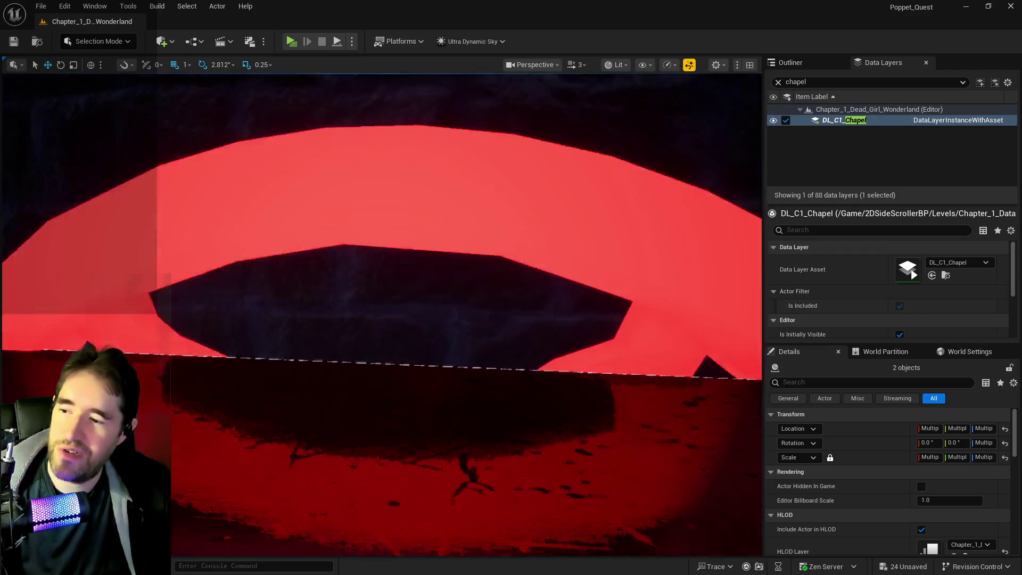
pyautogui.press('w')
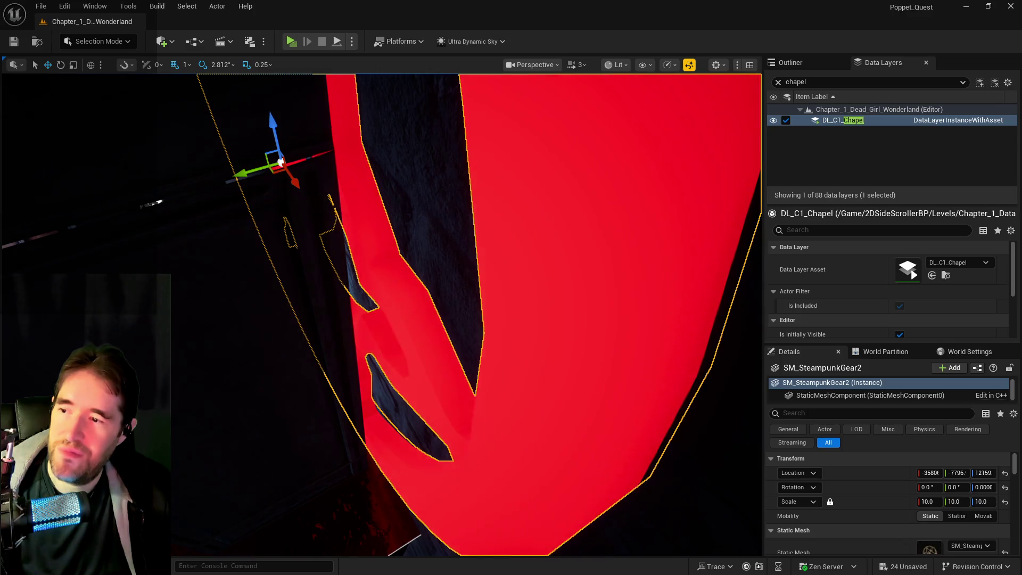
pyautogui.press('w')
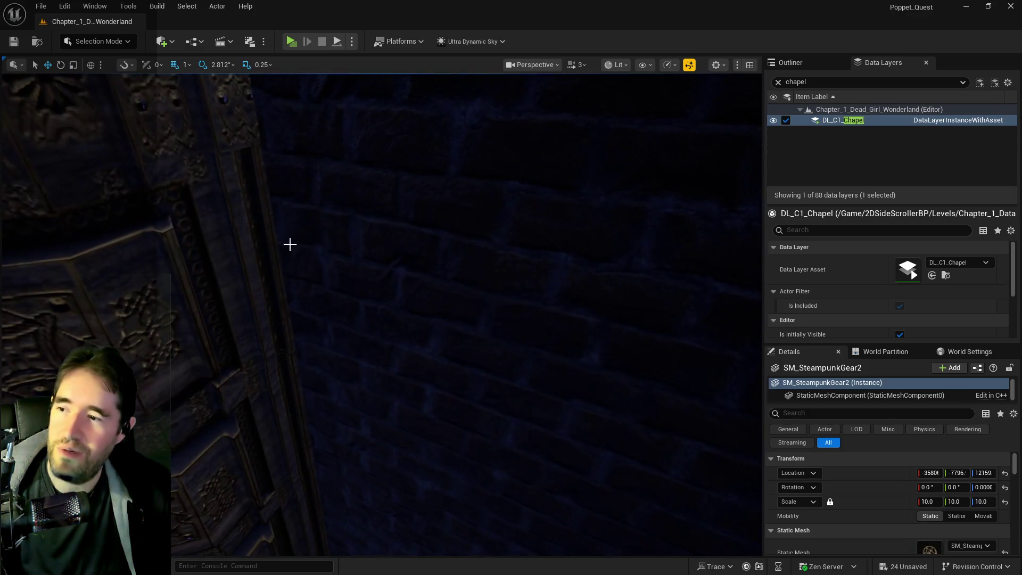
pyautogui.hotkey('ctrl', 'z')
pyautogui.press('f')
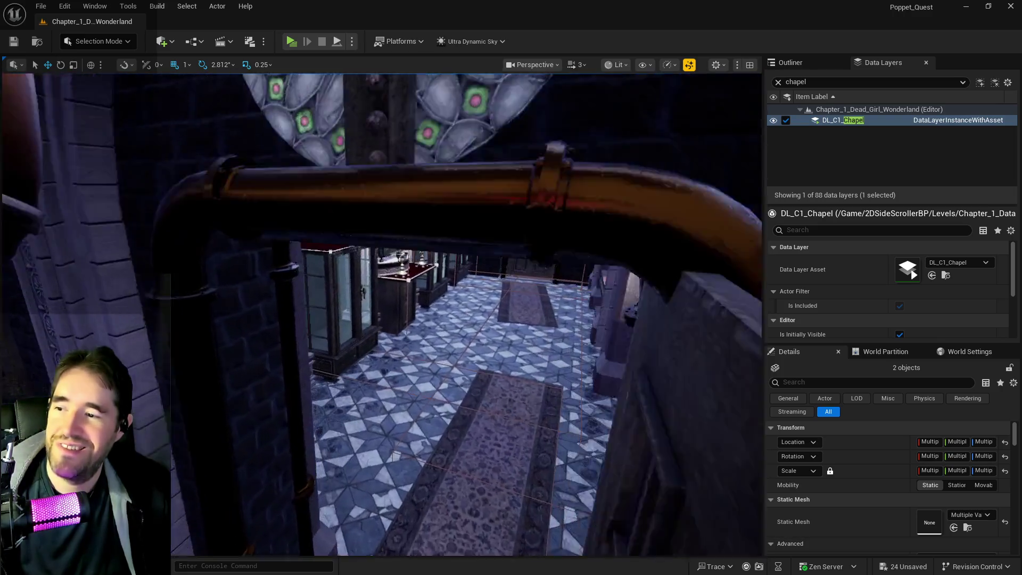
pyautogui.press('f')
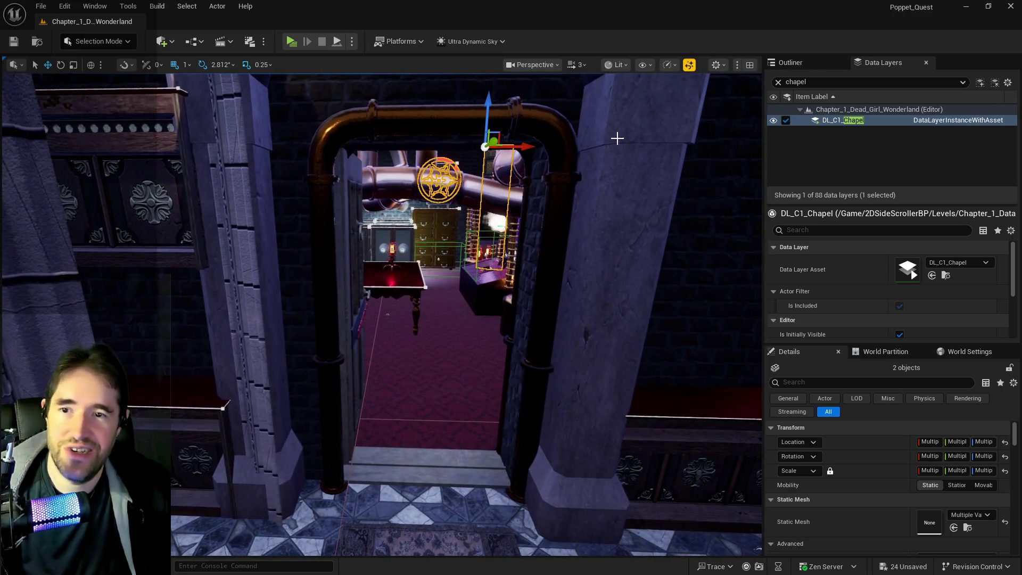
# Add the gear and box to DL_C1_Chapel and save all changes.
pyautogui.rightClick(847, 129)
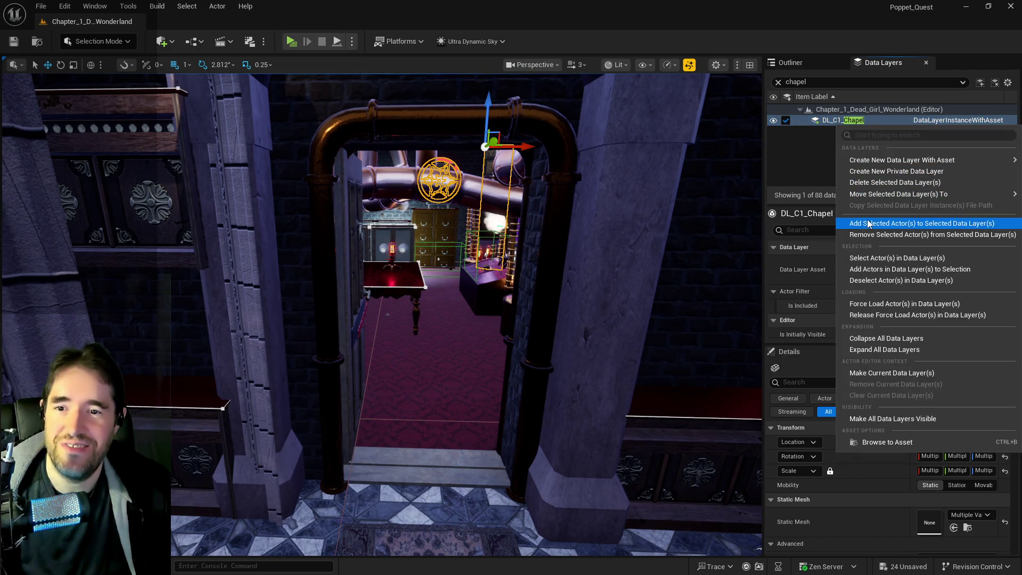
pyautogui.click(862, 221)
pyautogui.press('f')
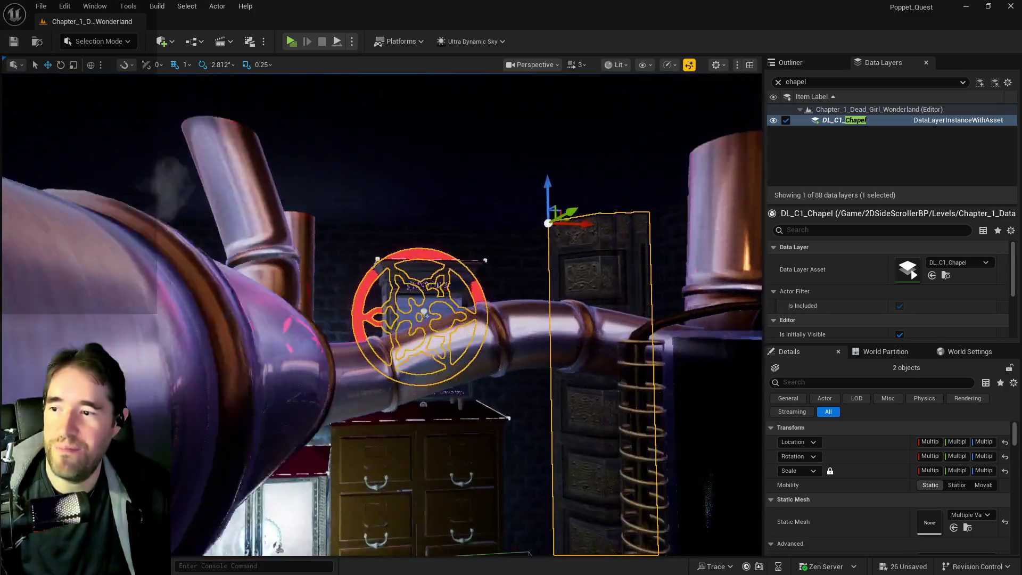
pyautogui.moveTo(432, 325); pyautogui.dragTo(433, 325)
pyautogui.hotkey('ctrl', 's')
pyautogui.press('f')
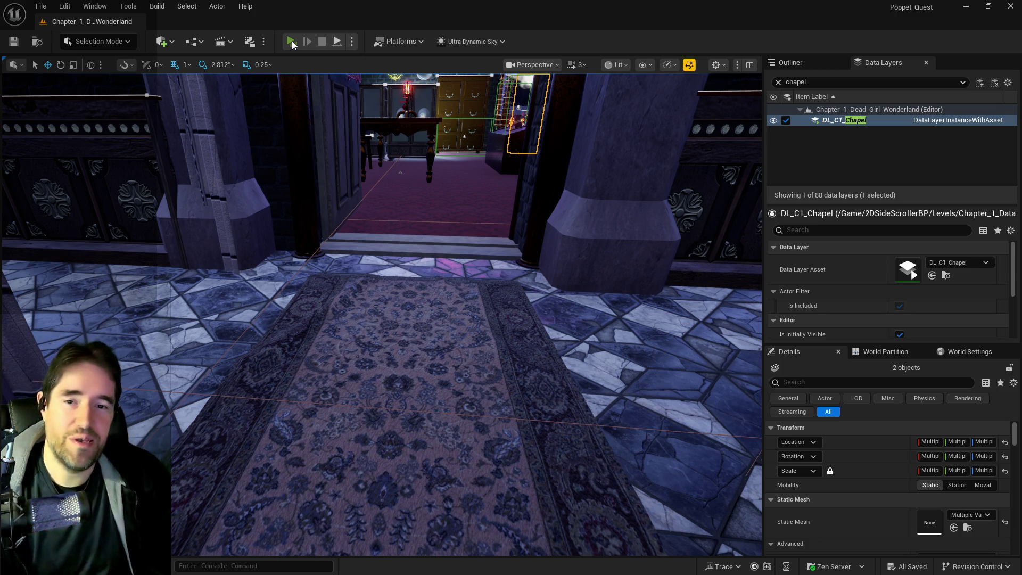
# Start Play, run into the pipe room, trigger the purple burst, and toggle Darkness/Light.
pyautogui.click(292, 41)
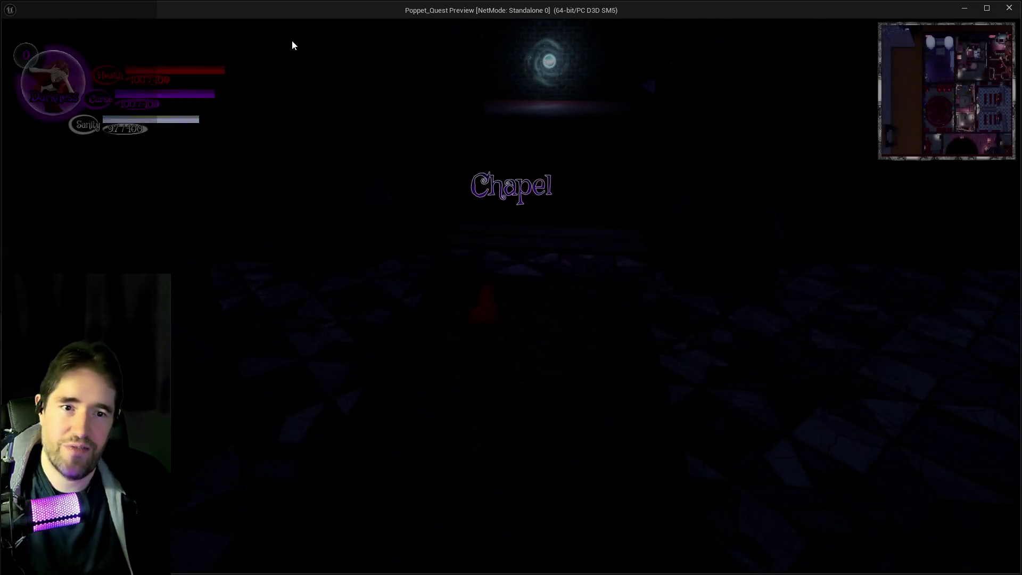
pyautogui.click(552, 212)
pyautogui.press('w')
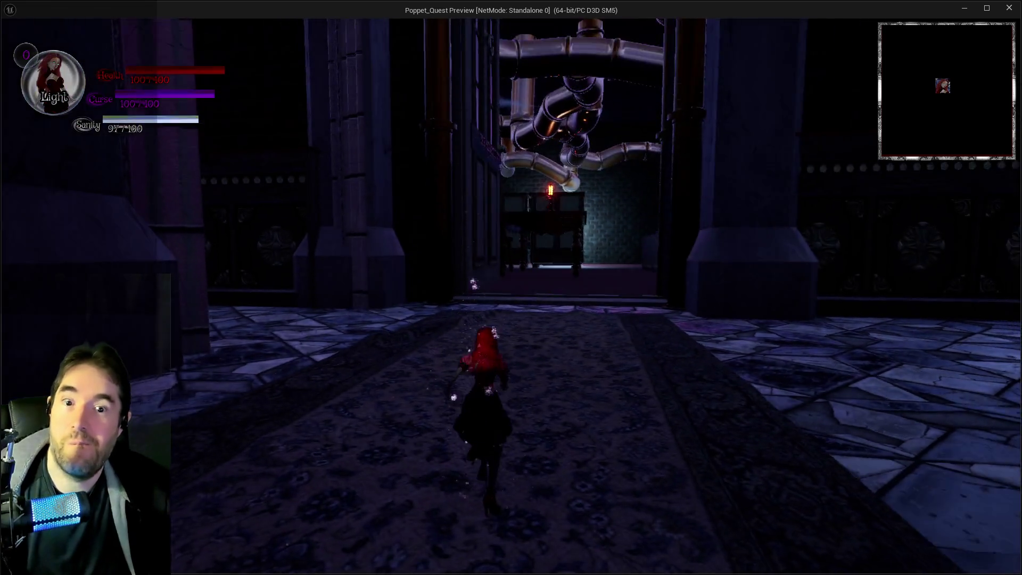
pyautogui.press('w')
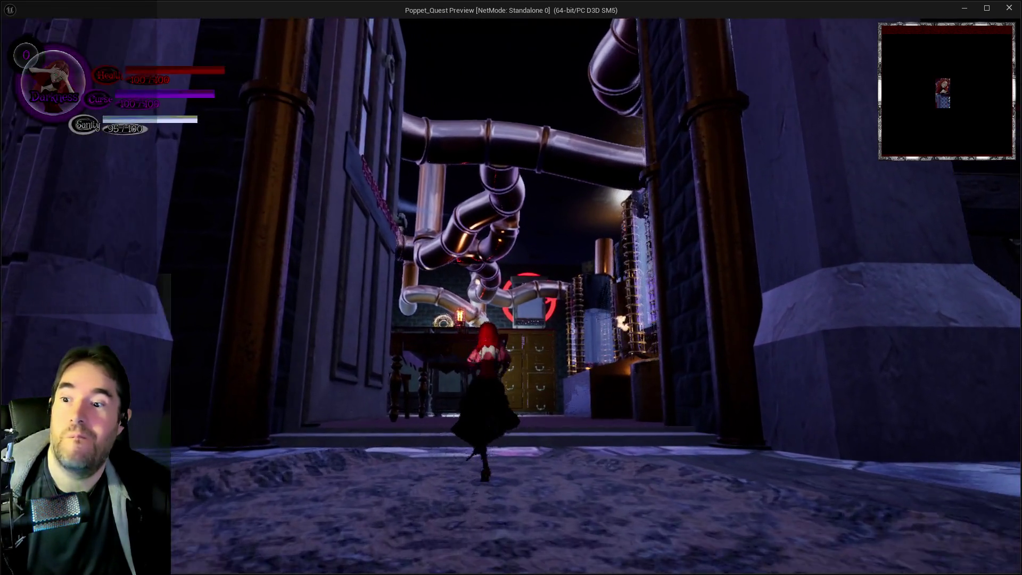
pyautogui.press('s')
pyautogui.press('q')
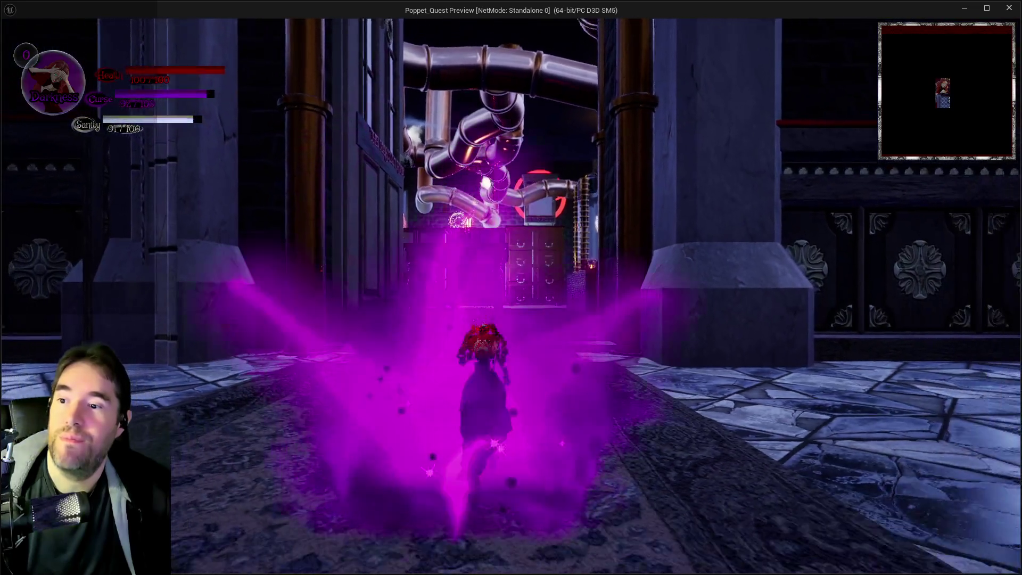
pyautogui.press('w')
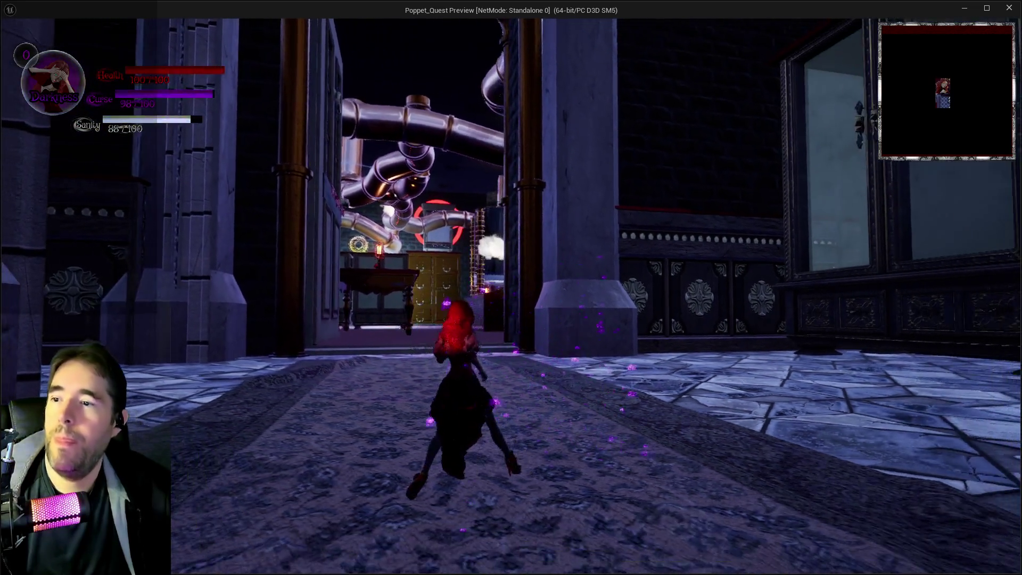
pyautogui.press('e')
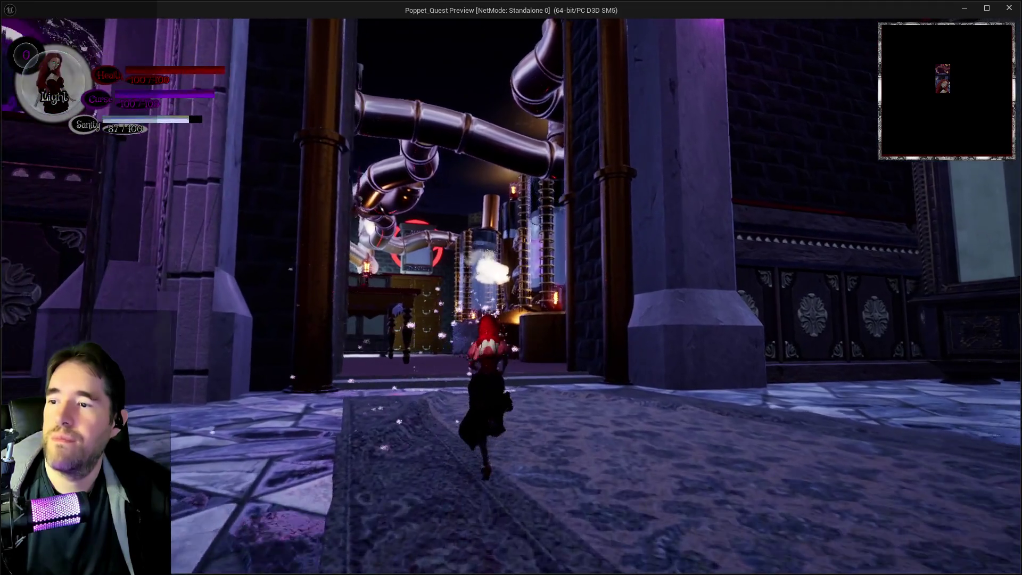
pyautogui.press('e')
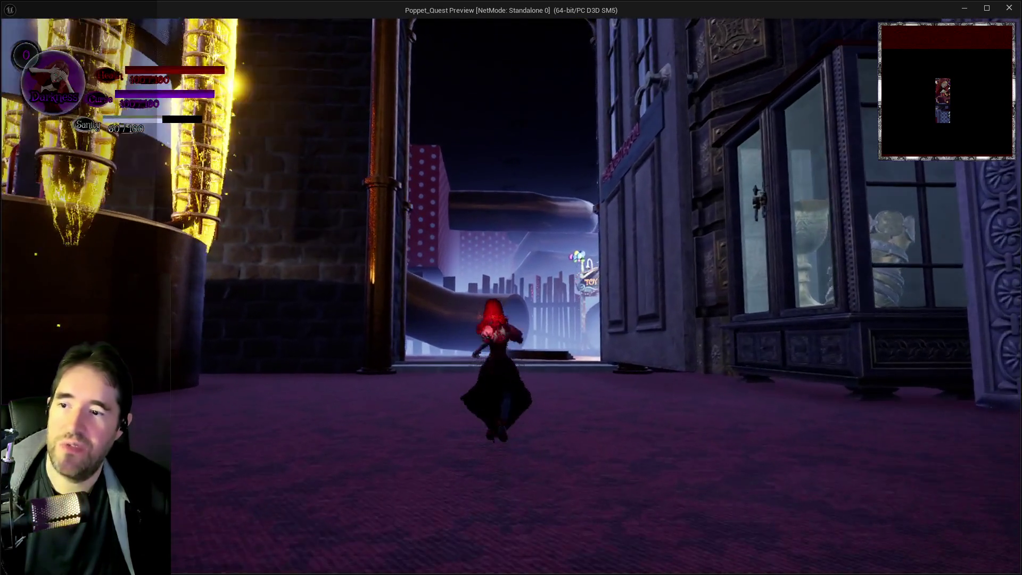
# Run through the tiled hall, pillared hall and stained-glass area into the pipe corridor, then return to the editor.
pyautogui.press('w')
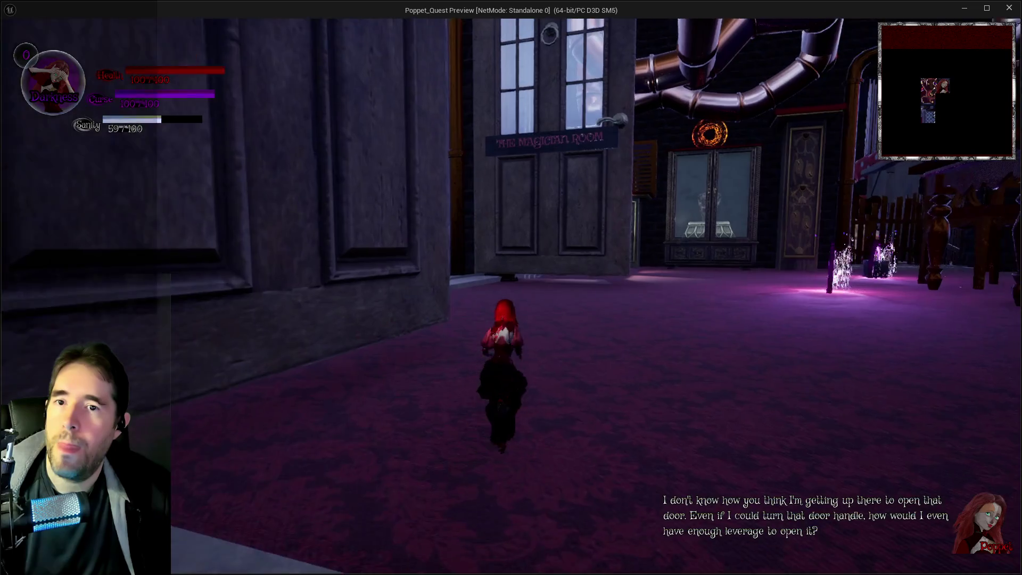
pyautogui.press('w')
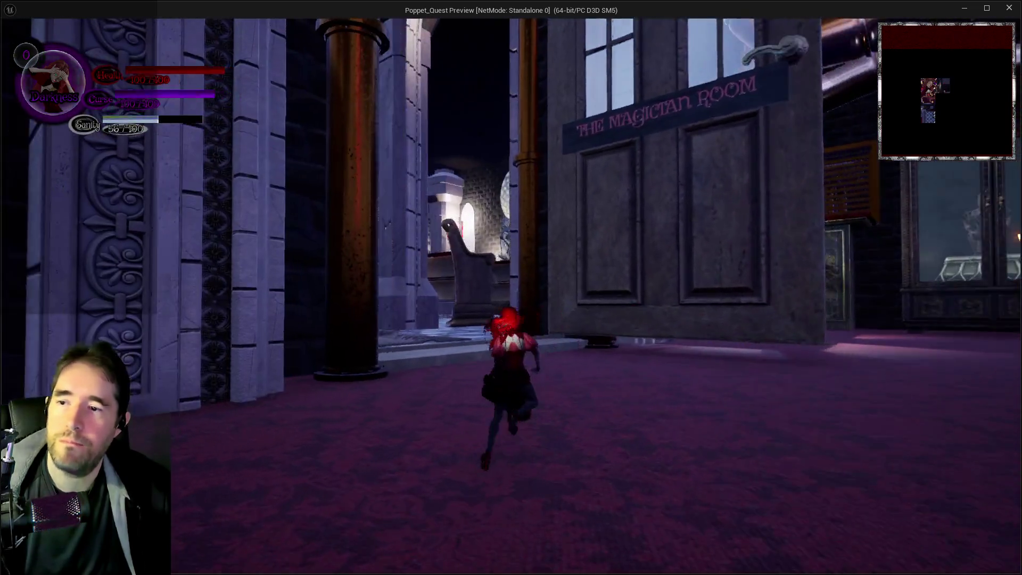
pyautogui.press('w')
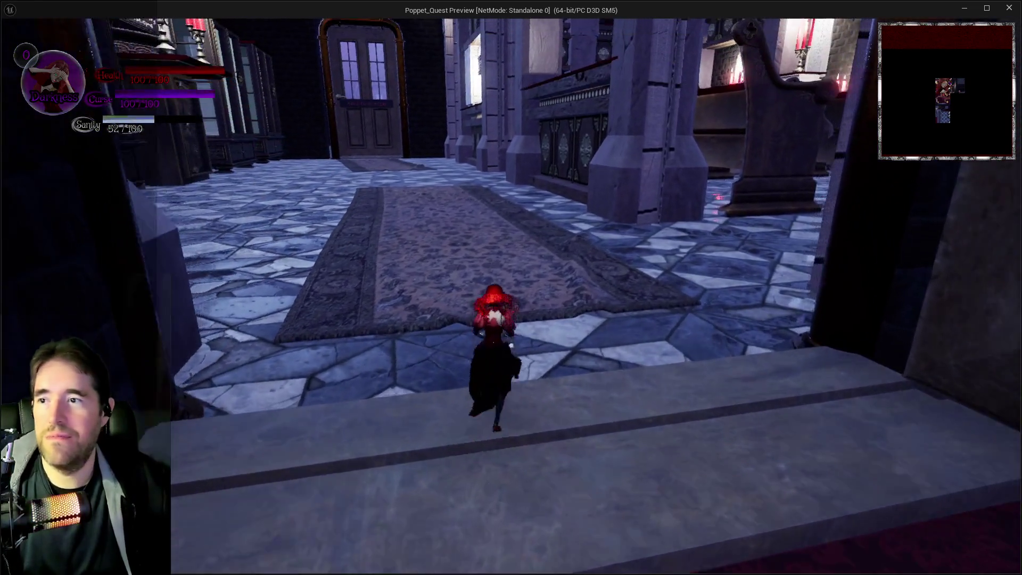
pyautogui.press('w')
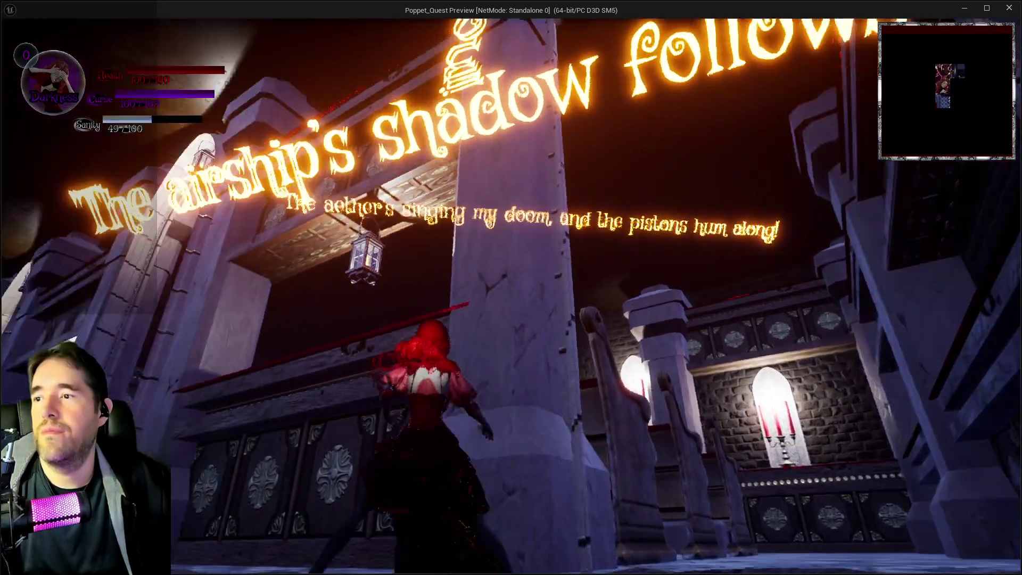
pyautogui.press('w')
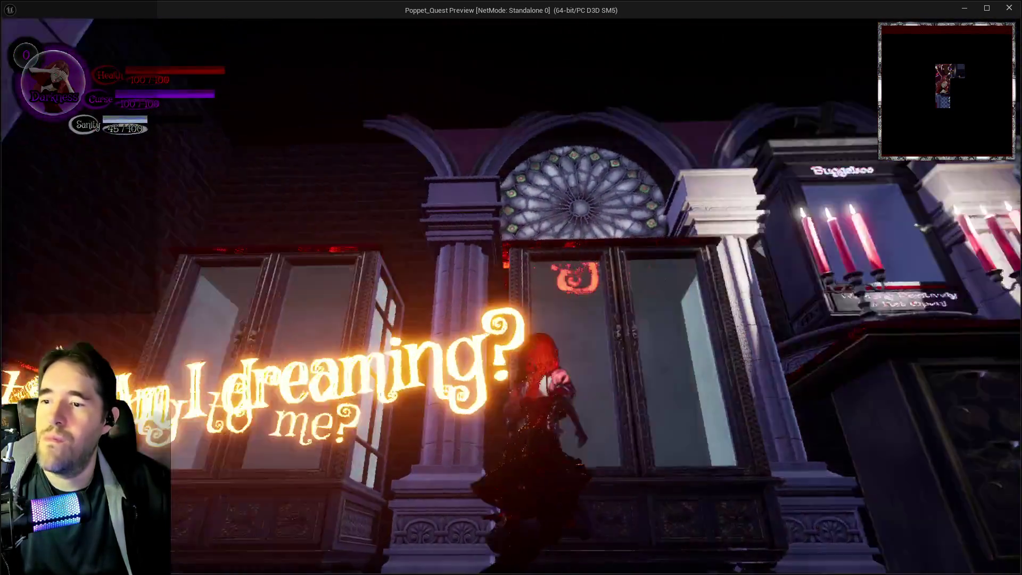
pyautogui.press('w')
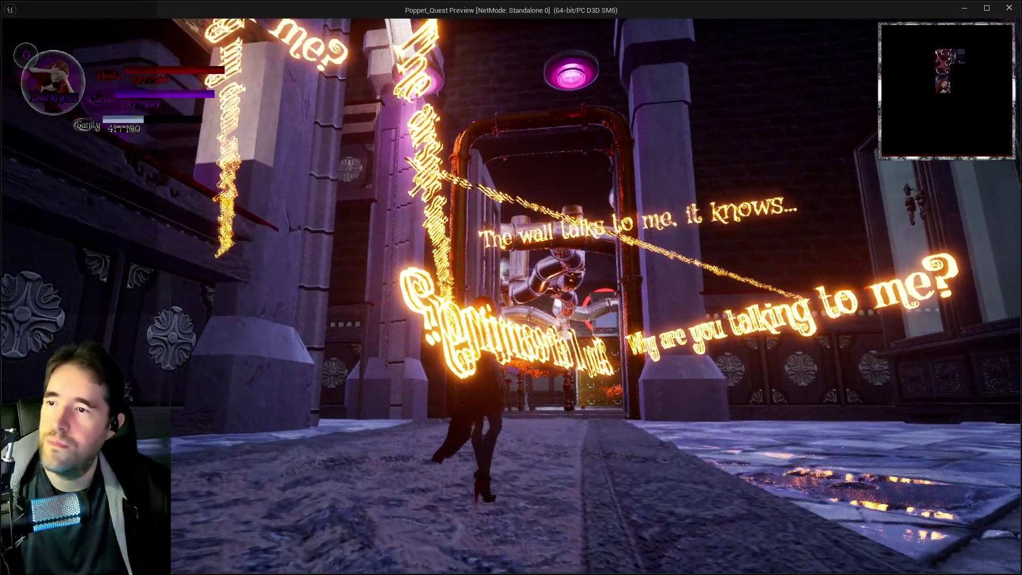
pyautogui.press('w')
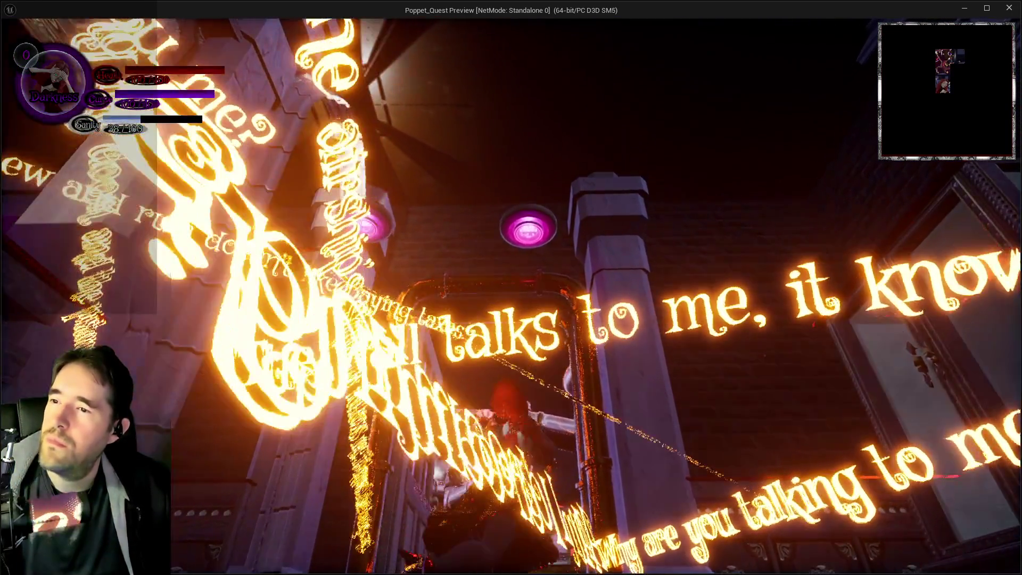
pyautogui.press('w')
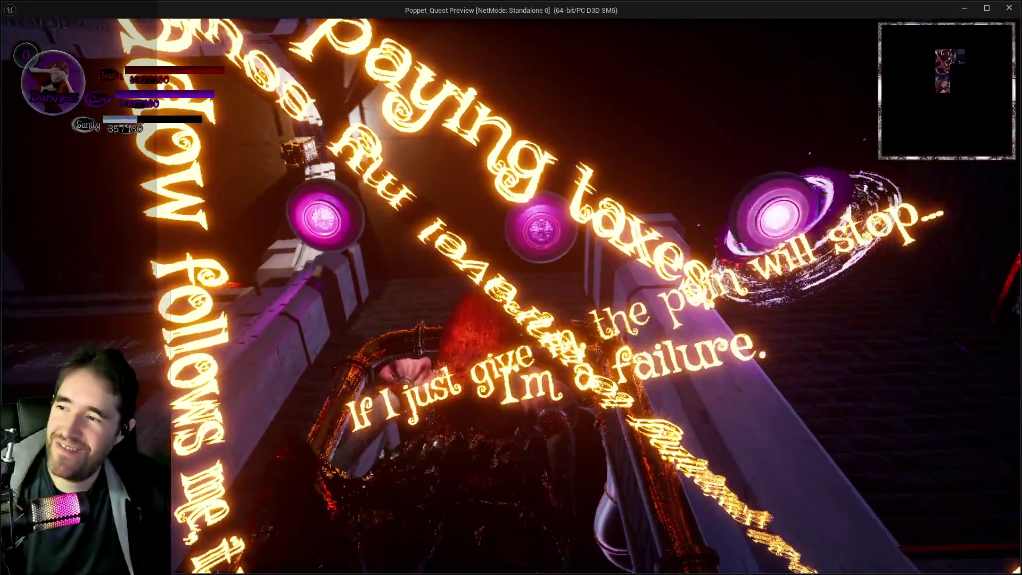
pyautogui.press('w')
pyautogui.hotkey('alt', 'Tab')
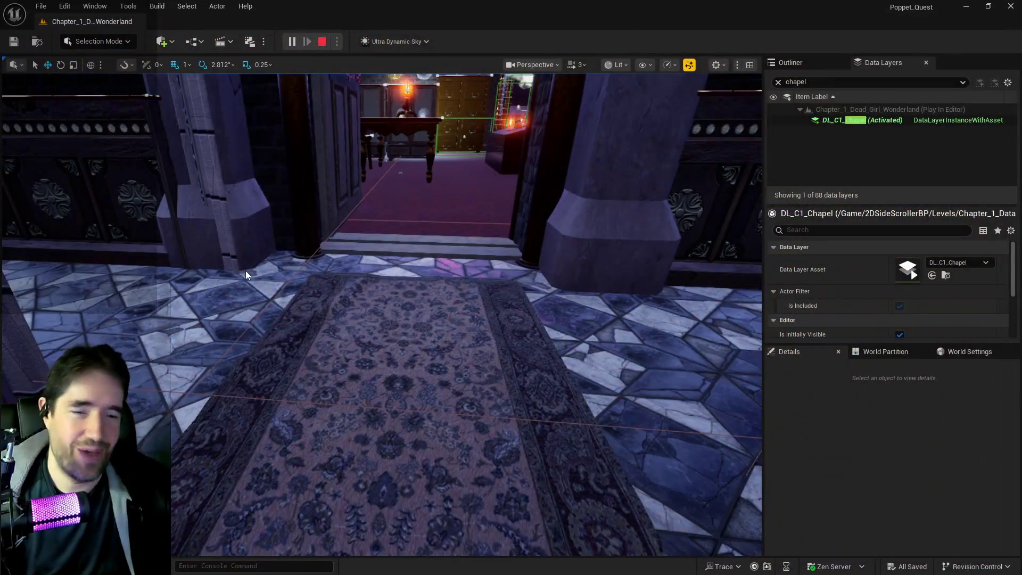
# Stop play, then select the Hall of Records door BP_Door_36 and nudge it along X.
pyautogui.press('Escape')
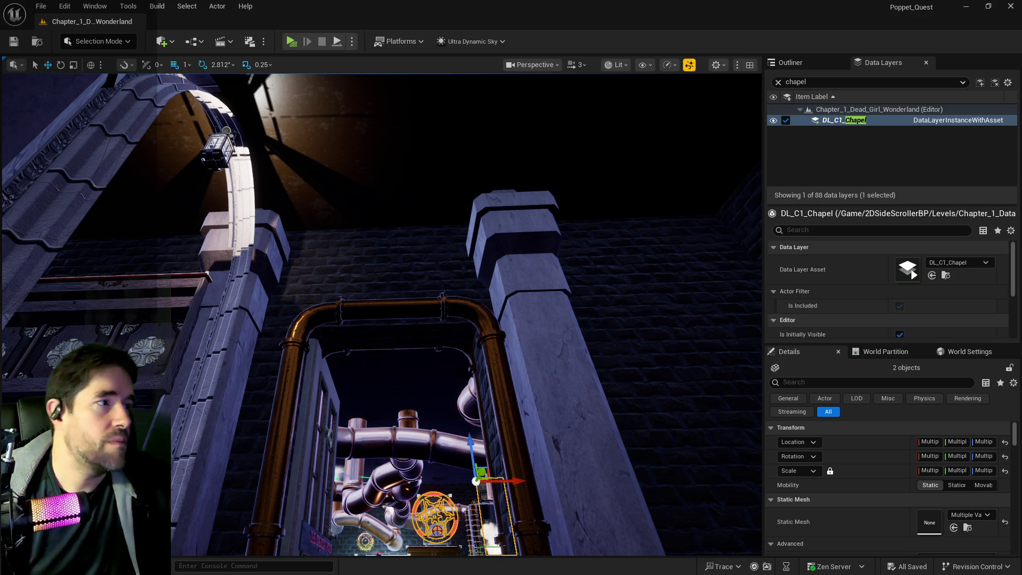
pyautogui.moveTo(701, 344)
pyautogui.mouseDown()
pyautogui.moveTo(707, 277)
pyautogui.moveTo(697, 234)
pyautogui.mouseUp()
pyautogui.click(498, 299)
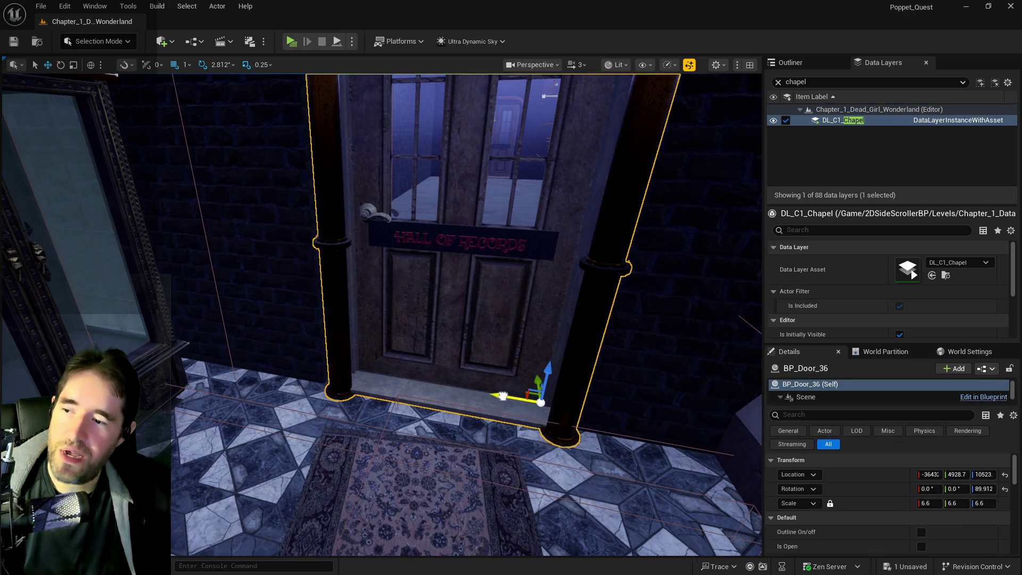
pyautogui.moveTo(503, 395); pyautogui.dragTo(493, 396)
pyautogui.press('f')
pyautogui.moveTo(380, 314); pyautogui.dragTo(368, 352)
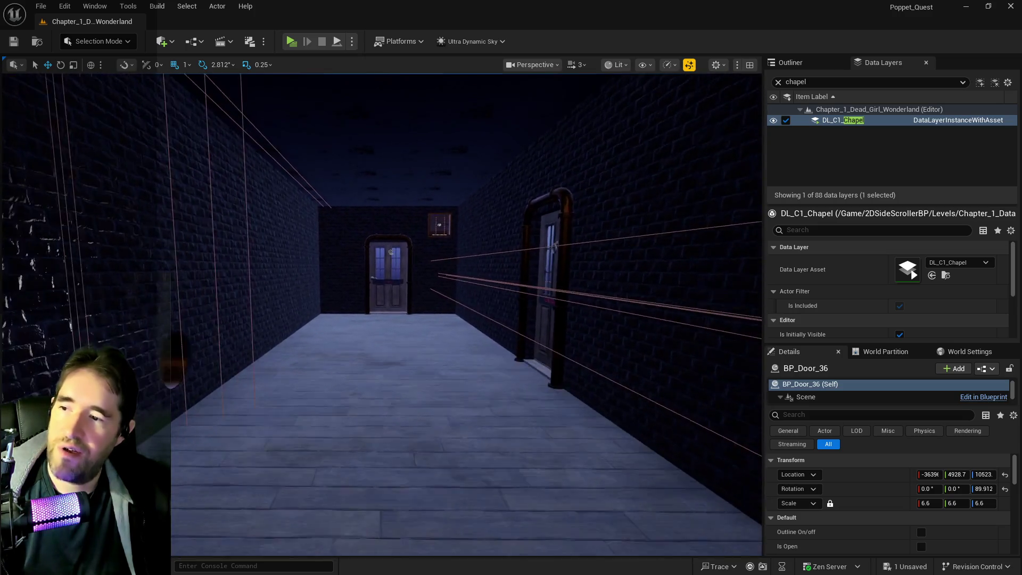
pyautogui.press('f')
# Look down the corridor toward the side door and clear the chapel filter from Data Layers.
pyautogui.scroll(-5, 381, 314)
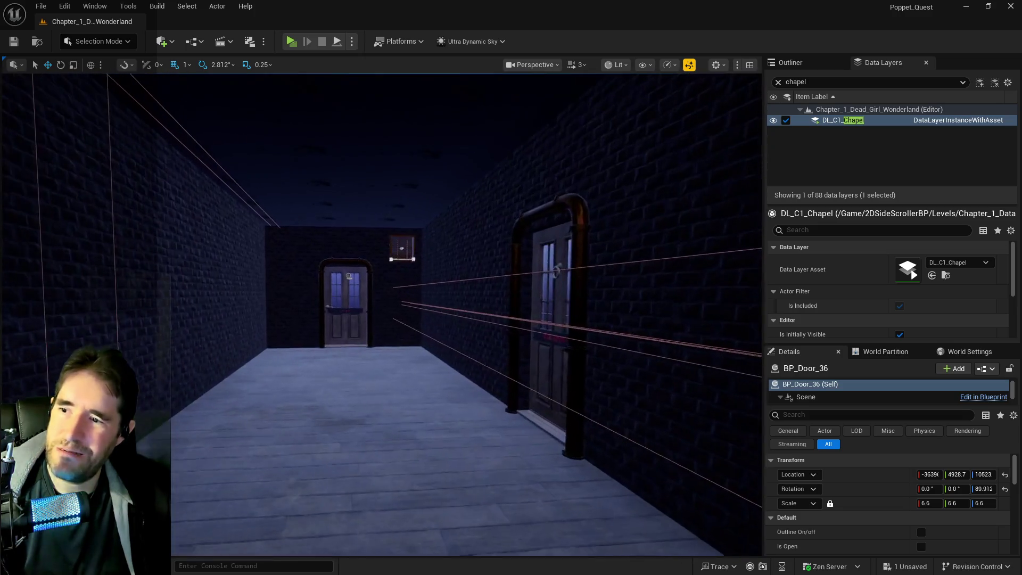
pyautogui.scroll(5, 381, 314)
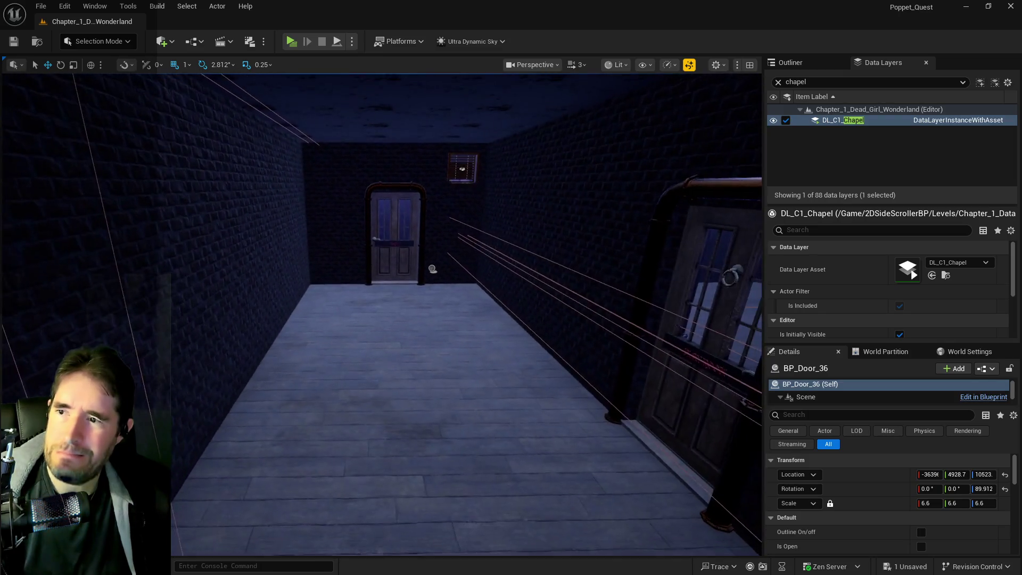
pyautogui.moveTo(474, 169); pyautogui.dragTo(500, 169)
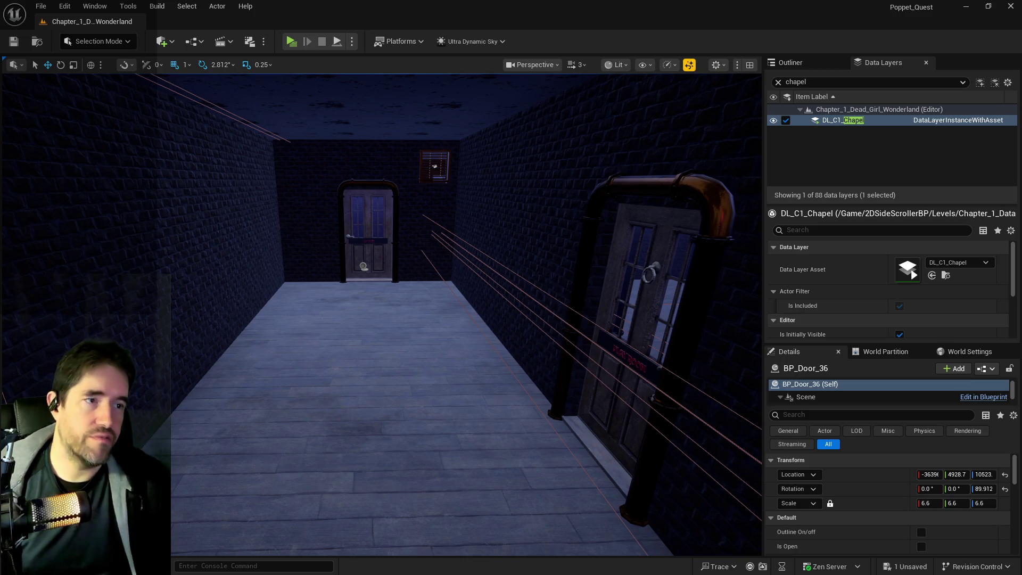
pyautogui.moveTo(364, 266)
pyautogui.mouseDown()
pyautogui.moveTo(410, 202)
pyautogui.moveTo(222, 259)
pyautogui.mouseUp()
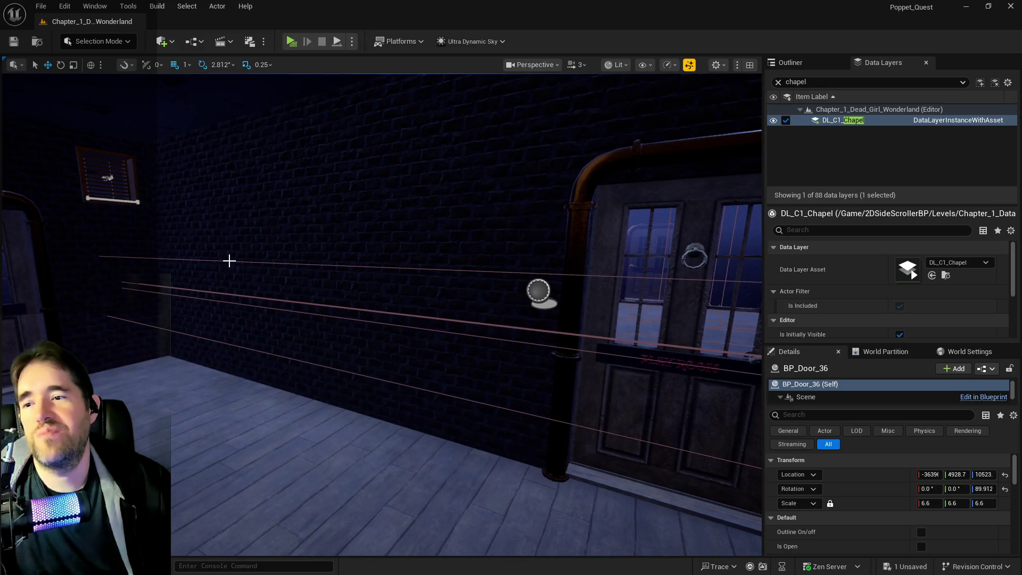
pyautogui.click(778, 82)
# Filter the data layers by 'hall' and load DL_C1_Hall_Of_Records.
pyautogui.write('hall')
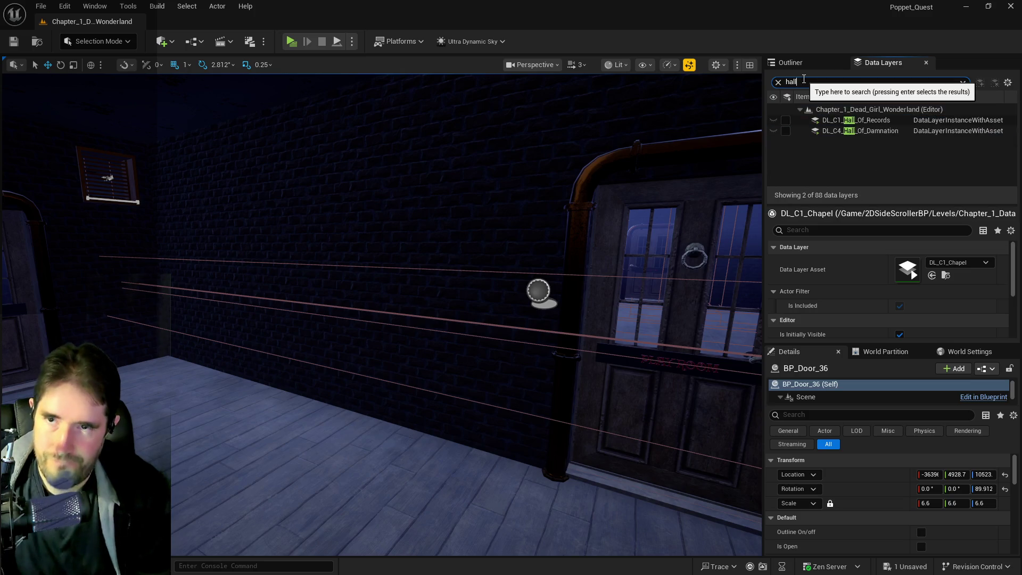
pyautogui.click(786, 122)
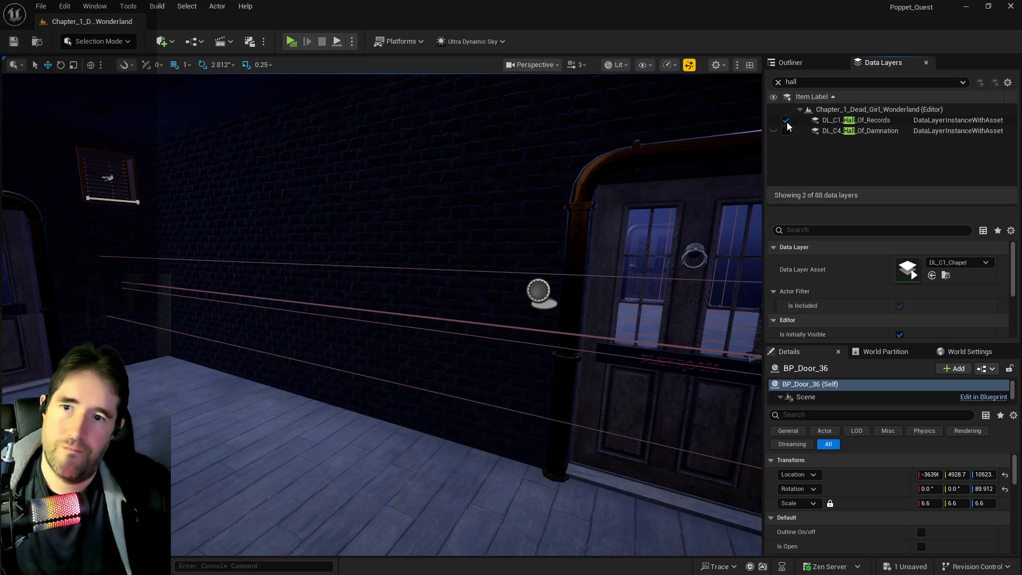
pyautogui.moveTo(583, 236)
pyautogui.mouseDown()
pyautogui.moveTo(713, 237)
pyautogui.moveTo(665, 213)
pyautogui.moveTo(638, 223)
pyautogui.moveTo(611, 202)
pyautogui.moveTo(575, 229)
pyautogui.moveTo(667, 303)
pyautogui.mouseUp()
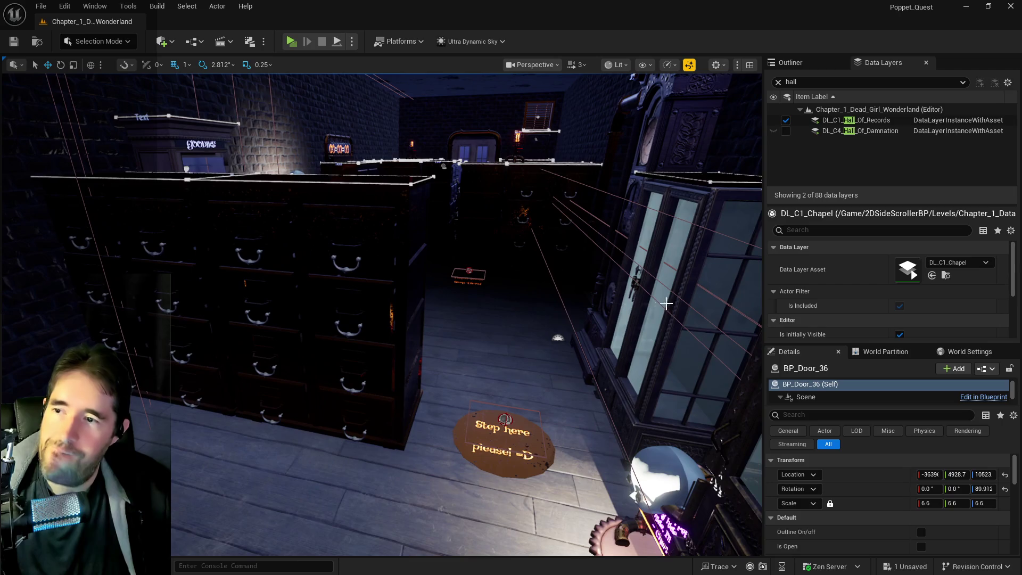
# Select filing cabinet Level_Cabinet18 and fly around the rows of cabinets.
pyautogui.click(319, 298)
pyautogui.moveTo(319, 298)
pyautogui.mouseDown()
pyautogui.moveTo(320, 325)
pyautogui.moveTo(341, 298)
pyautogui.moveTo(199, 267)
pyautogui.mouseUp()
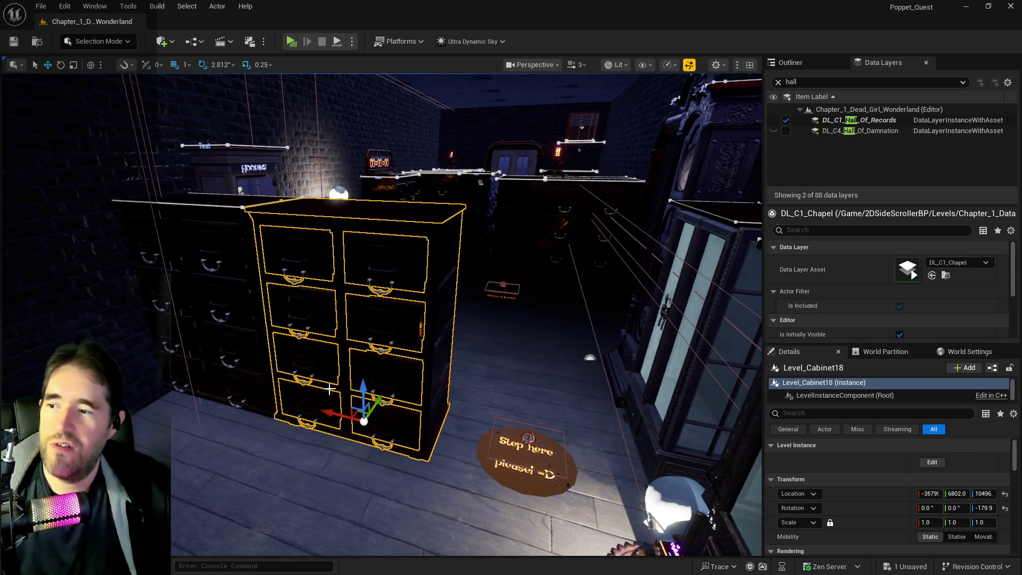
pyautogui.moveTo(516, 380)
pyautogui.mouseDown()
pyautogui.moveTo(559, 357)
pyautogui.moveTo(569, 335)
pyautogui.moveTo(548, 356)
pyautogui.moveTo(537, 351)
pyautogui.moveTo(516, 381)
pyautogui.mouseUp()
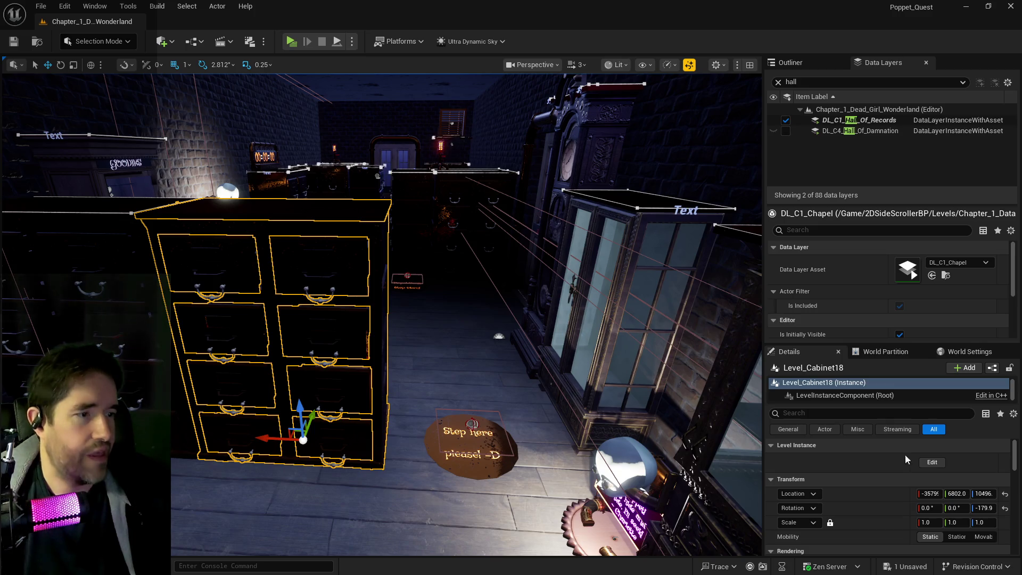
pyautogui.moveTo(609, 383); pyautogui.dragTo(479, 367)
pyautogui.moveTo(29, 205); pyautogui.dragTo(30, 205)
pyautogui.moveTo(416, 252); pyautogui.dragTo(416, 252)
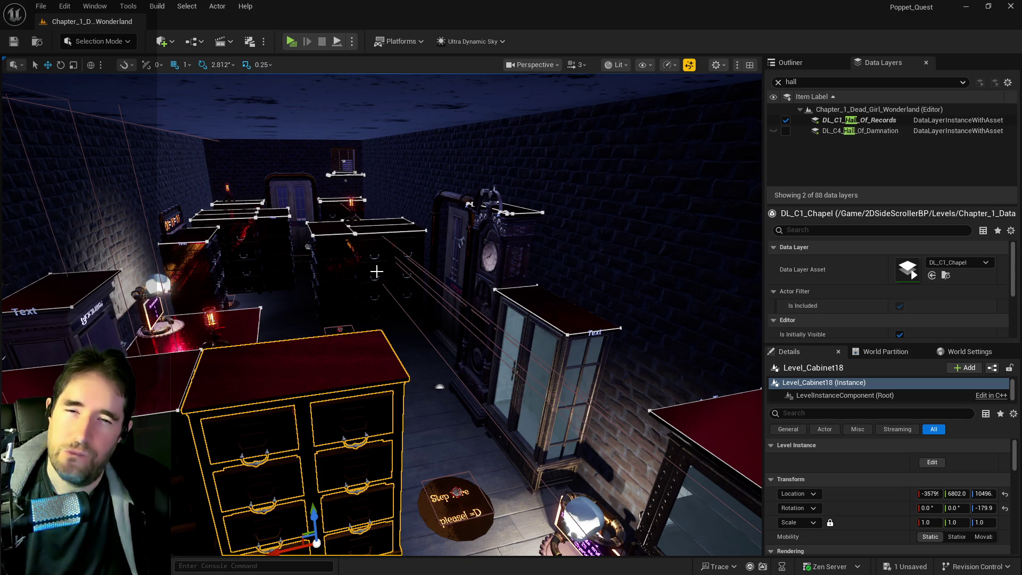
# Fly around the cabinet hall, focus Level_Cabinet18, and trim the 'hall' search to 'hal'.
pyautogui.moveTo(376, 271)
pyautogui.mouseDown()
pyautogui.moveTo(340, 368)
pyautogui.moveTo(320, 368)
pyautogui.moveTo(346, 365)
pyautogui.mouseUp()
pyautogui.moveTo(380, 291)
pyautogui.mouseDown()
pyautogui.moveTo(334, 392)
pyautogui.moveTo(237, 333)
pyautogui.mouseUp()
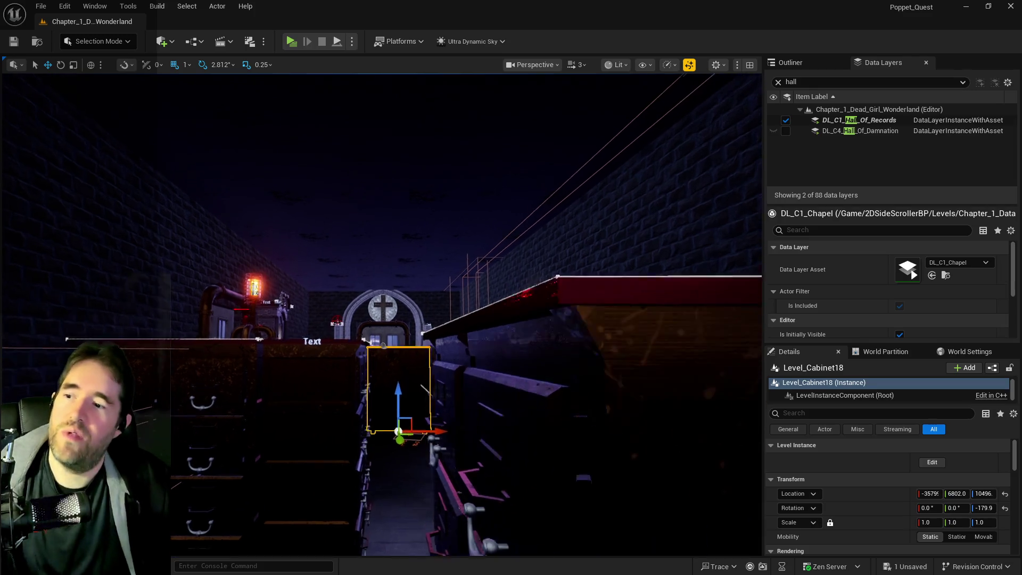
pyautogui.moveTo(237, 333)
pyautogui.mouseDown()
pyautogui.moveTo(178, 357)
pyautogui.moveTo(146, 352)
pyautogui.mouseUp()
pyautogui.press('f')
pyautogui.moveTo(391, 333); pyautogui.dragTo(391, 334)
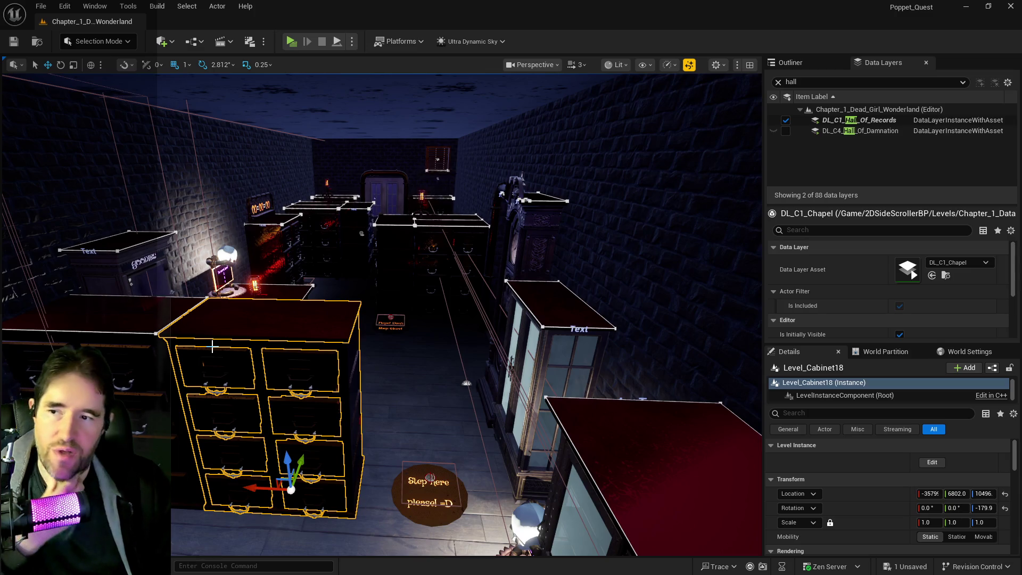
pyautogui.moveTo(213, 346)
pyautogui.mouseDown()
pyautogui.moveTo(229, 254)
pyautogui.moveTo(320, 213)
pyautogui.moveTo(642, 107)
pyautogui.mouseUp()
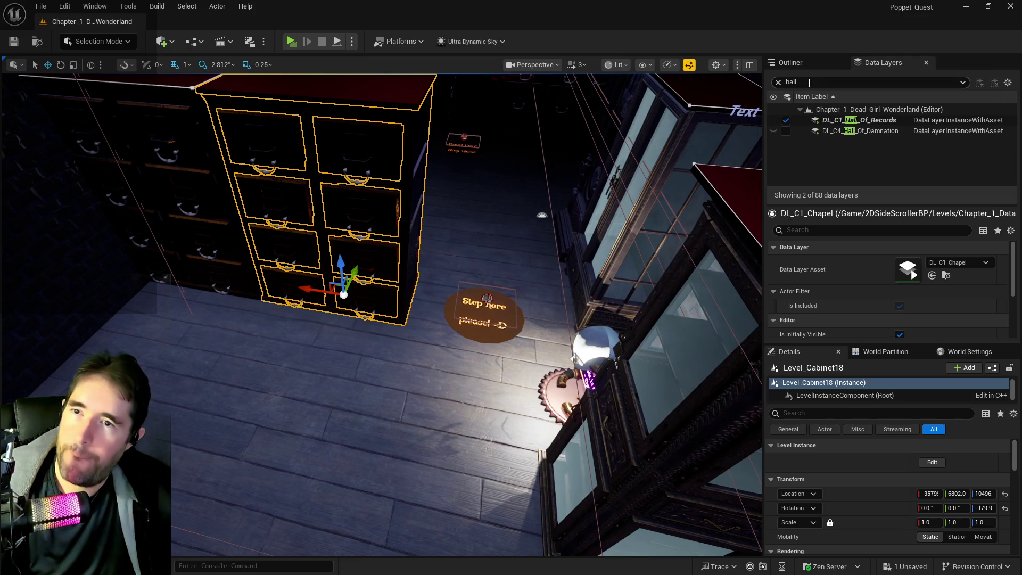
pyautogui.press('BackSpace')
pyautogui.press('BackSpace')
# Select DL_C3_Haunted_Gallery, fly down the gallery corridor, and select its side wall.
pyautogui.write('u')
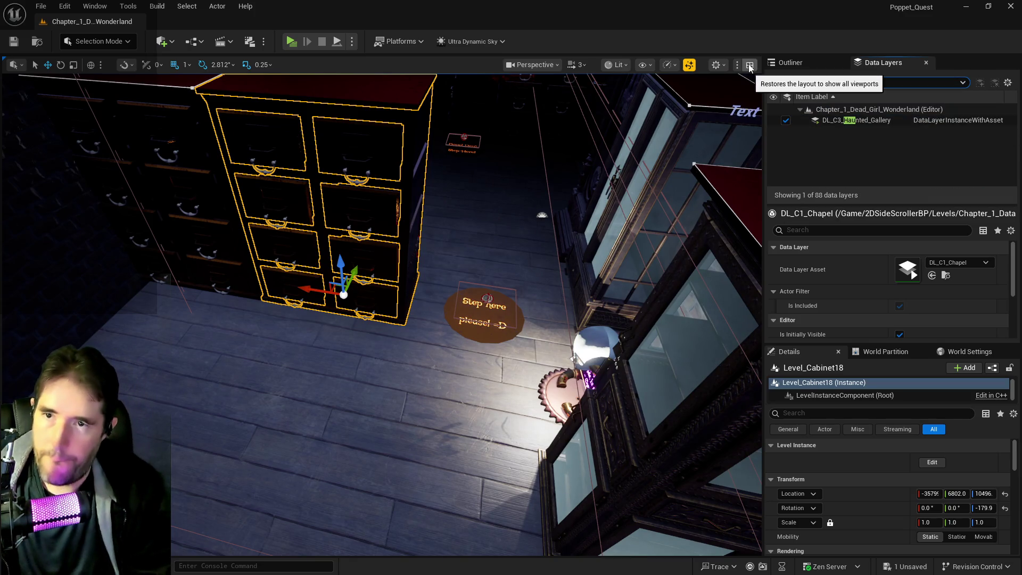
pyautogui.click(804, 122)
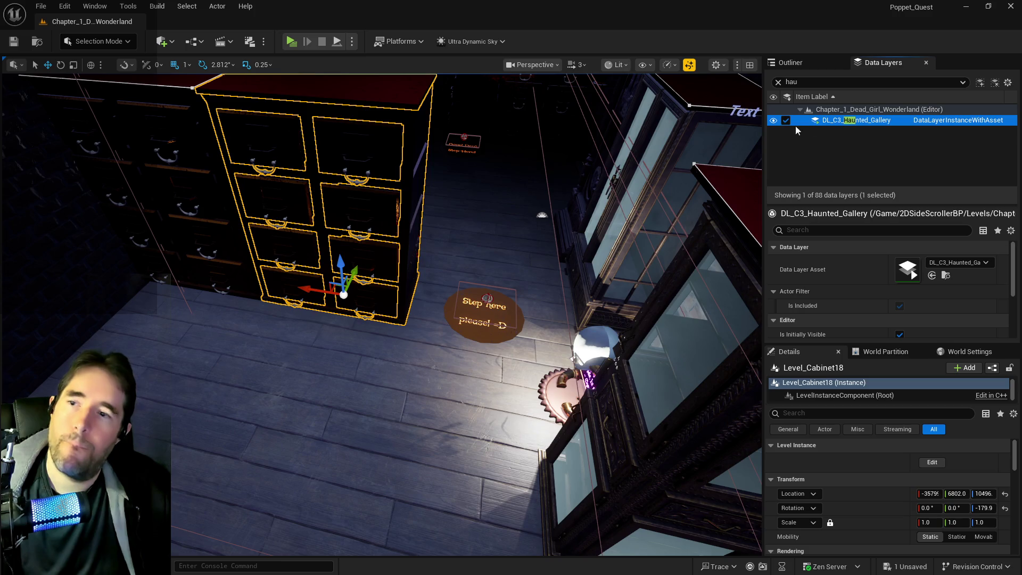
pyautogui.moveTo(479, 320)
pyautogui.mouseDown()
pyautogui.moveTo(479, 175)
pyautogui.moveTo(479, 245)
pyautogui.moveTo(463, 261)
pyautogui.moveTo(415, 266)
pyautogui.moveTo(628, 269)
pyautogui.moveTo(580, 295)
pyautogui.moveTo(621, 264)
pyautogui.mouseUp()
pyautogui.click(622, 269)
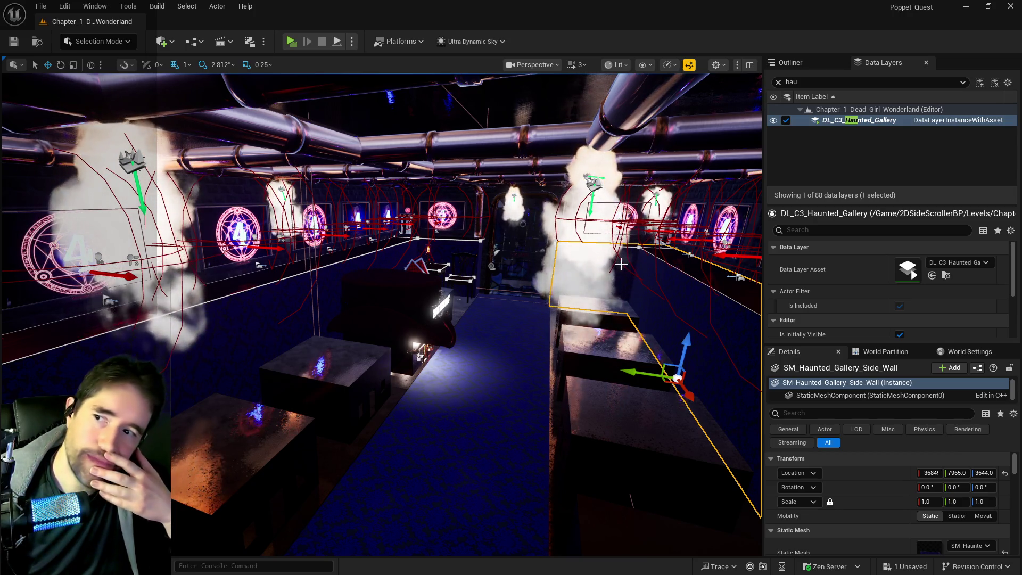
pyautogui.moveTo(586, 316); pyautogui.dragTo(559, 308)
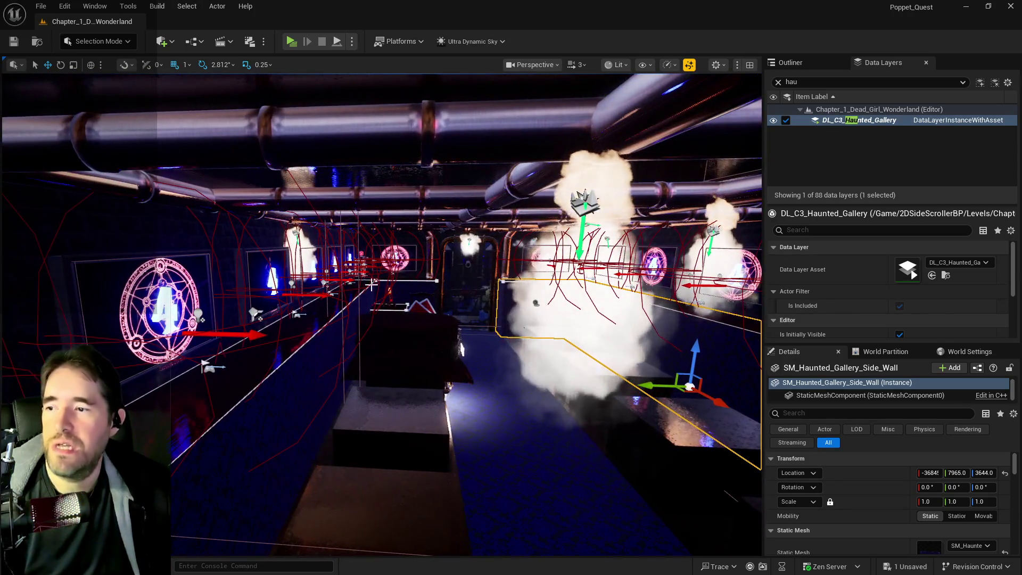
pyautogui.moveTo(330, 418); pyautogui.dragTo(237, 387)
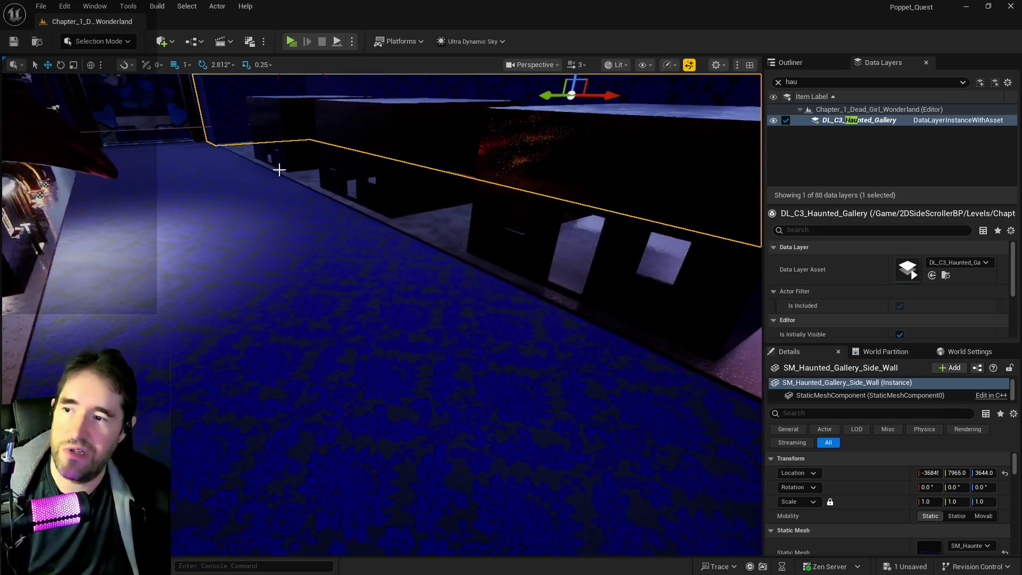
pyautogui.moveTo(236, 386)
pyautogui.mouseDown()
pyautogui.moveTo(228, 343)
pyautogui.moveTo(237, 367)
pyautogui.moveTo(224, 354)
pyautogui.moveTo(239, 327)
pyautogui.moveTo(231, 372)
pyautogui.moveTo(266, 361)
pyautogui.moveTo(250, 364)
pyautogui.mouseUp()
pyautogui.moveTo(443, 259); pyautogui.dragTo(444, 259)
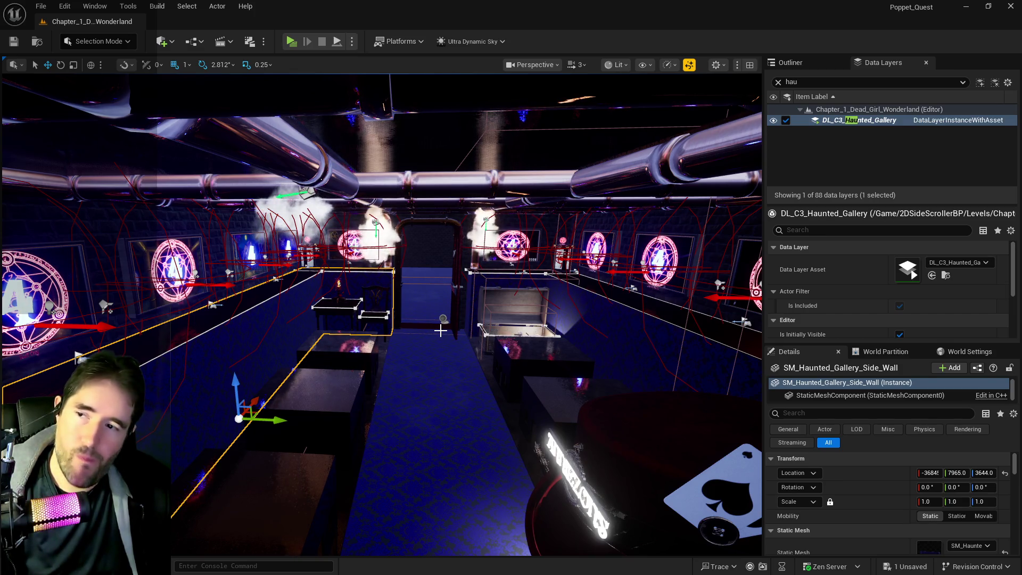
pyautogui.moveTo(429, 391)
pyautogui.mouseDown()
pyautogui.moveTo(351, 388)
pyautogui.moveTo(426, 383)
pyautogui.moveTo(402, 374)
pyautogui.moveTo(287, 375)
pyautogui.moveTo(298, 374)
pyautogui.mouseUp()
pyautogui.moveTo(381, 399); pyautogui.dragTo(381, 400)
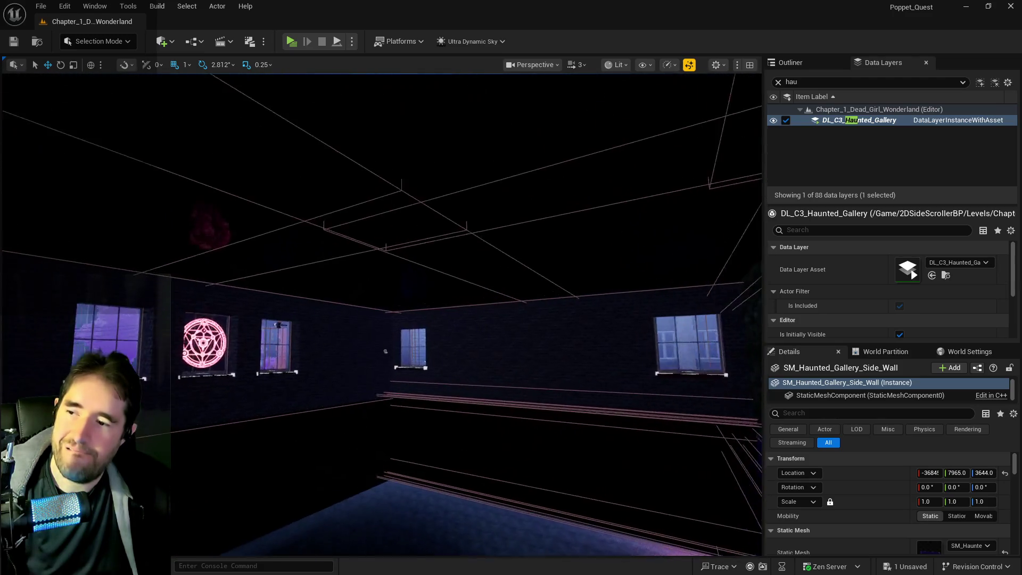
pyautogui.moveTo(591, 327)
pyautogui.mouseDown()
pyautogui.moveTo(532, 319)
pyautogui.moveTo(592, 327)
pyautogui.mouseUp()
pyautogui.moveTo(381, 314); pyautogui.dragTo(304, 279)
pyautogui.press('f')
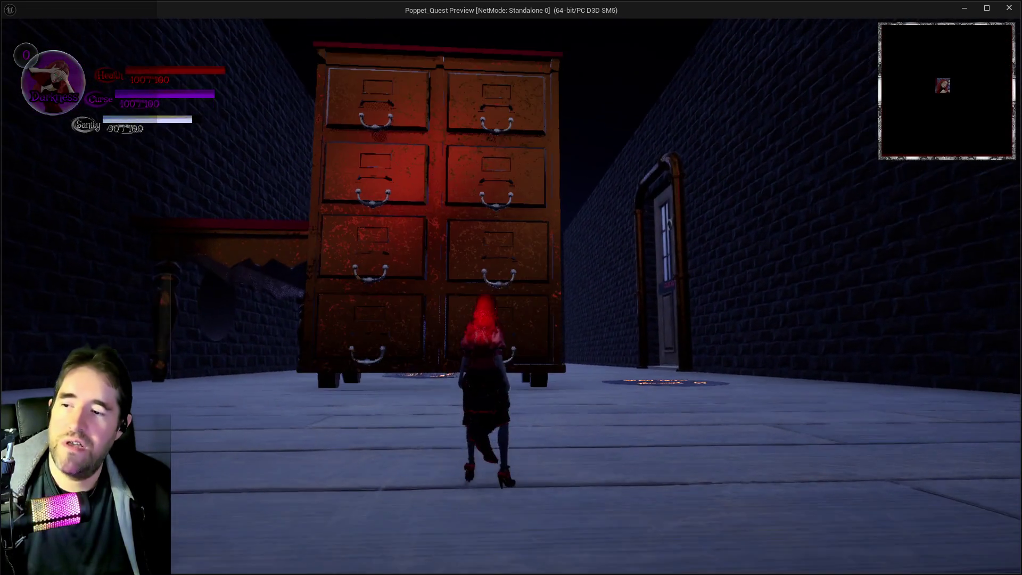
pyautogui.press('w')
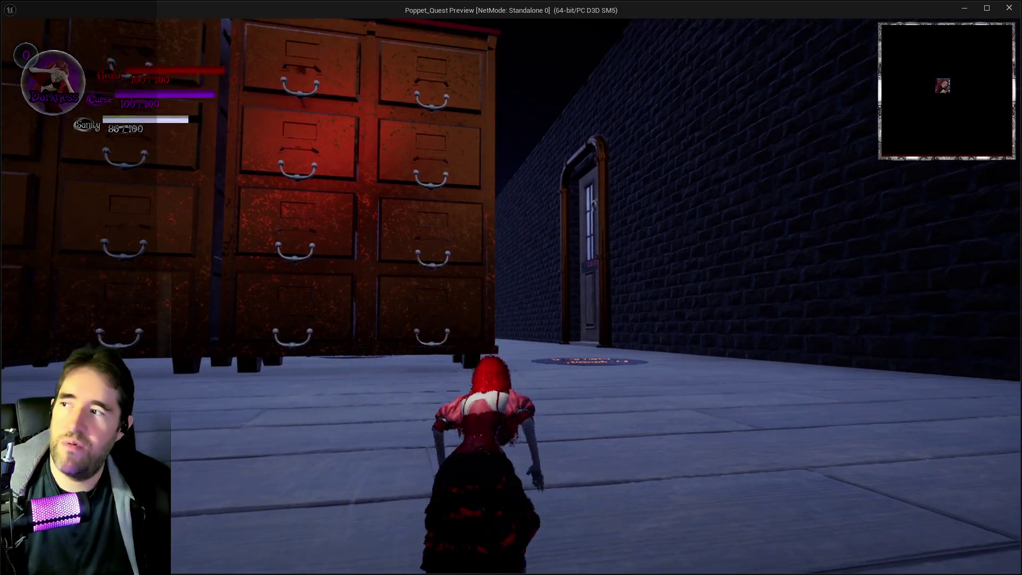
pyautogui.press('i')
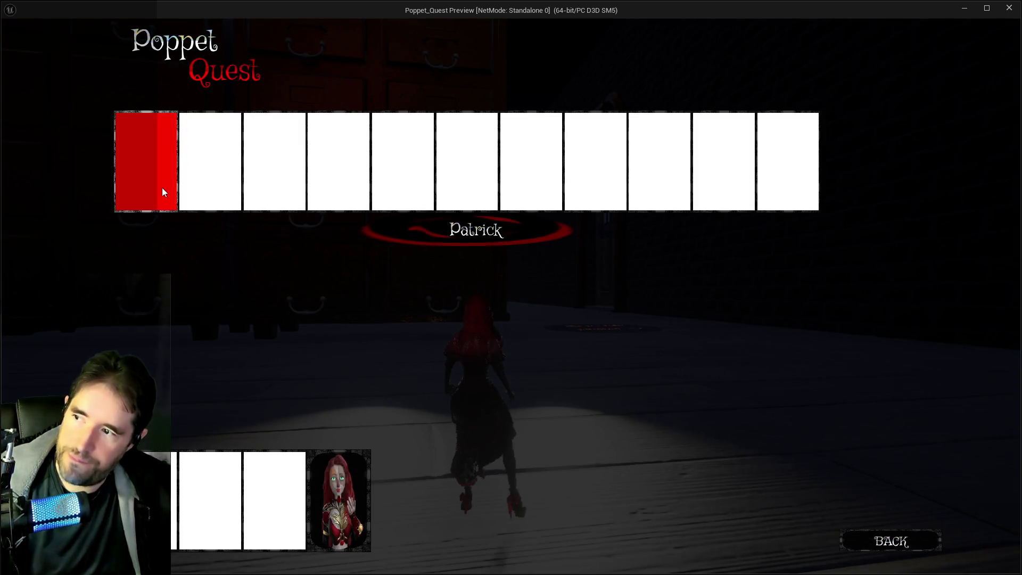
pyautogui.press('i')
pyautogui.press('w')
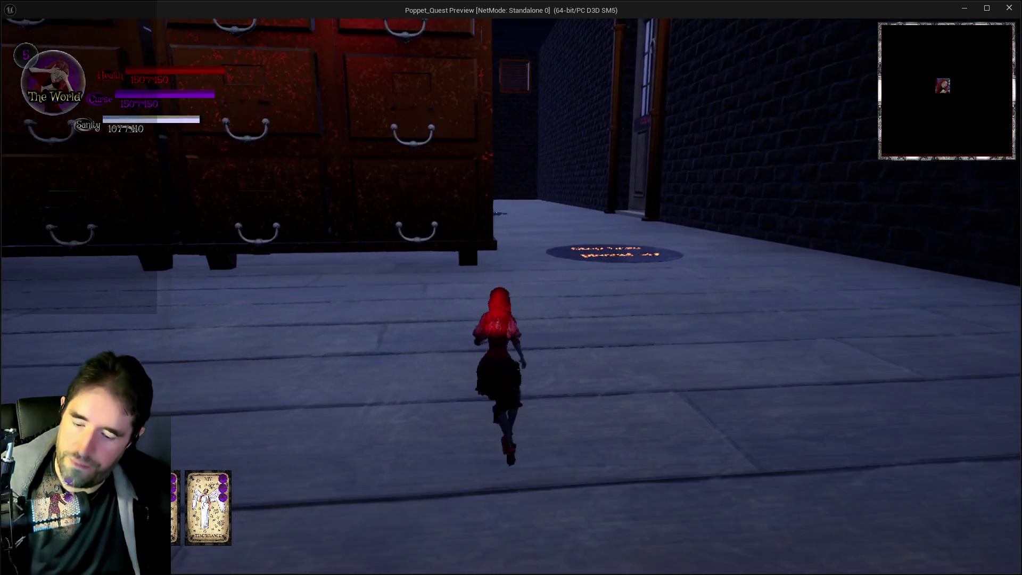
pyautogui.press('i')
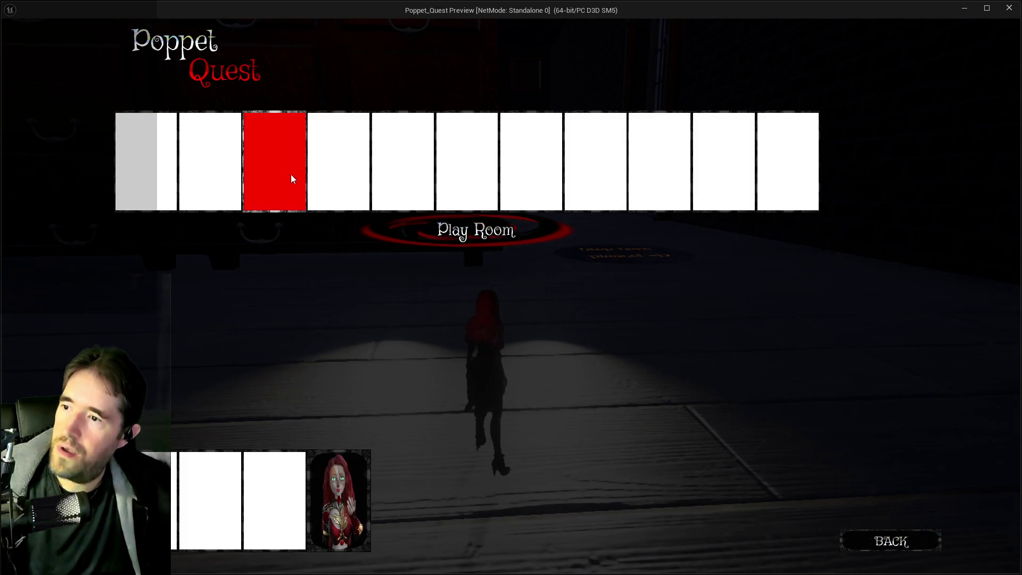
pyautogui.press('i')
pyautogui.press('w')
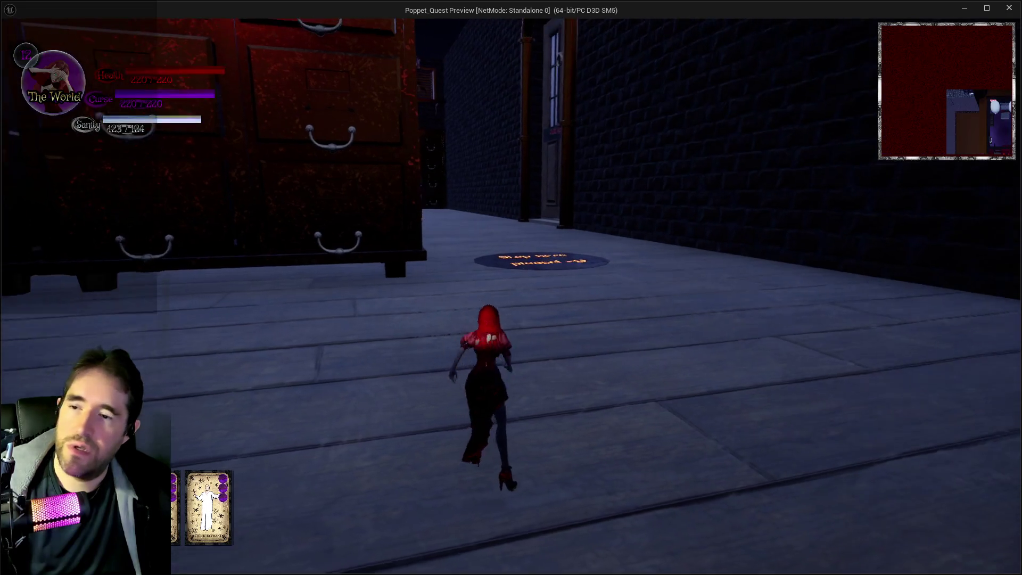
pyautogui.press('w')
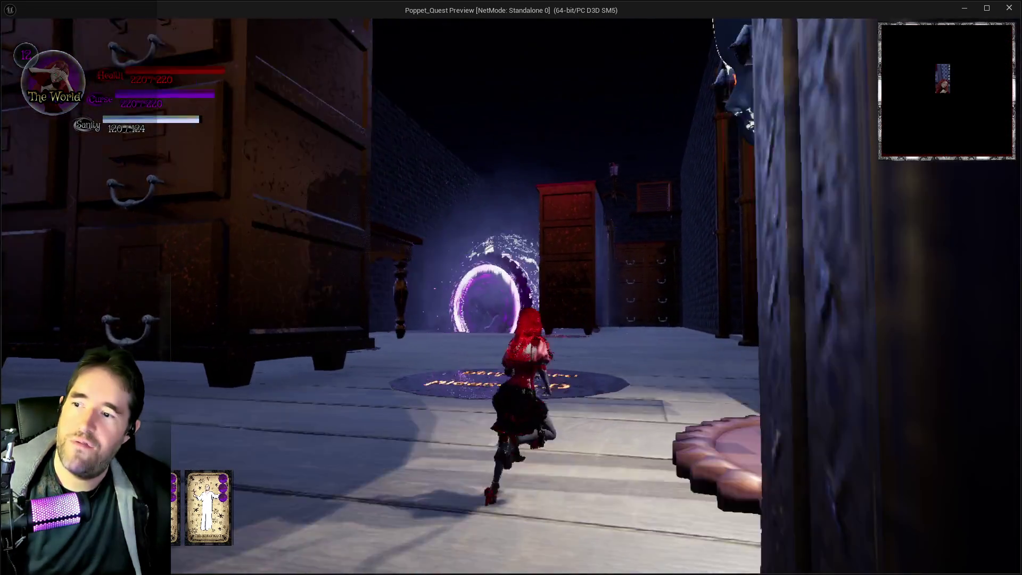
pyautogui.press('w')
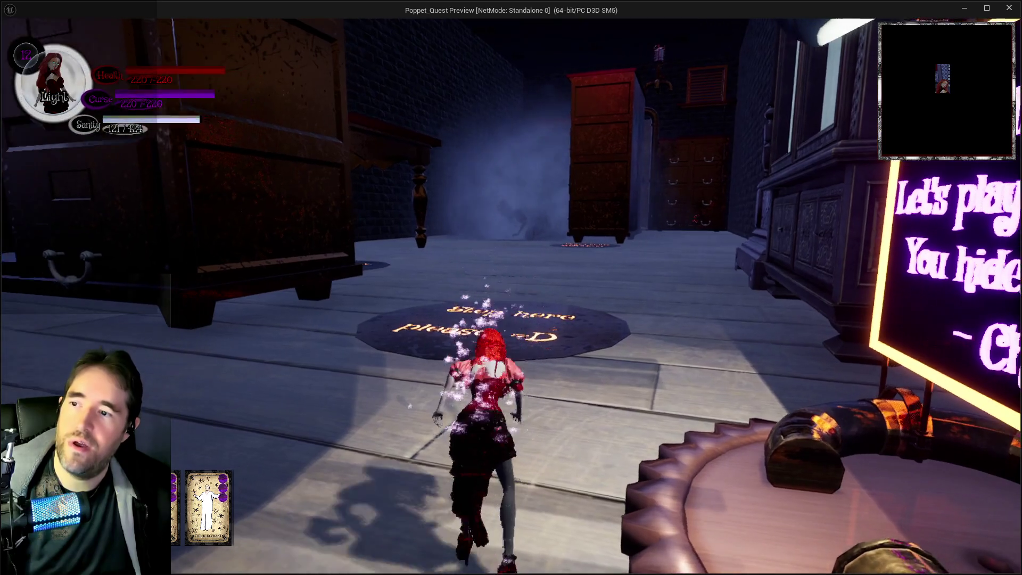
pyautogui.press('w')
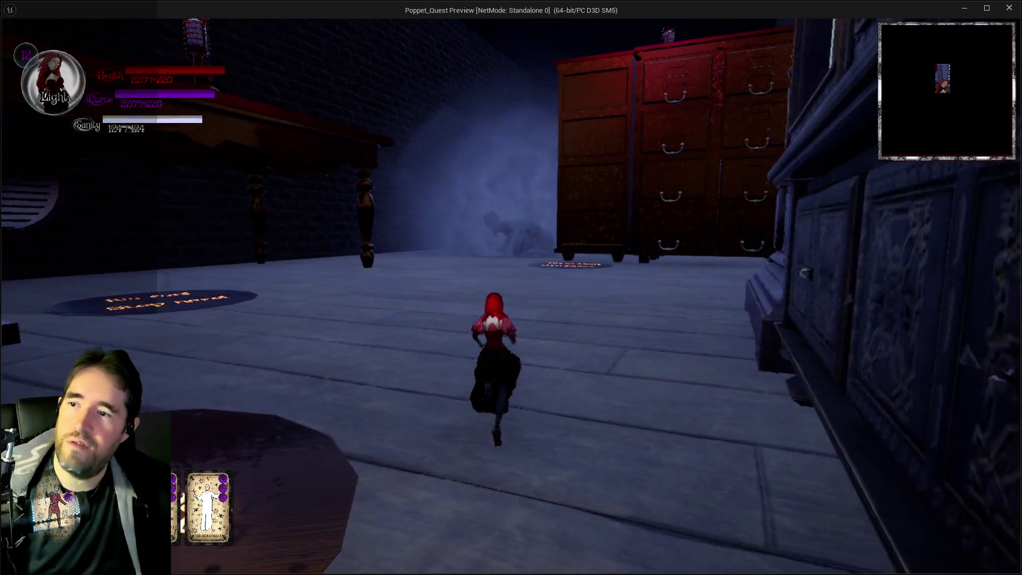
pyautogui.press('w')
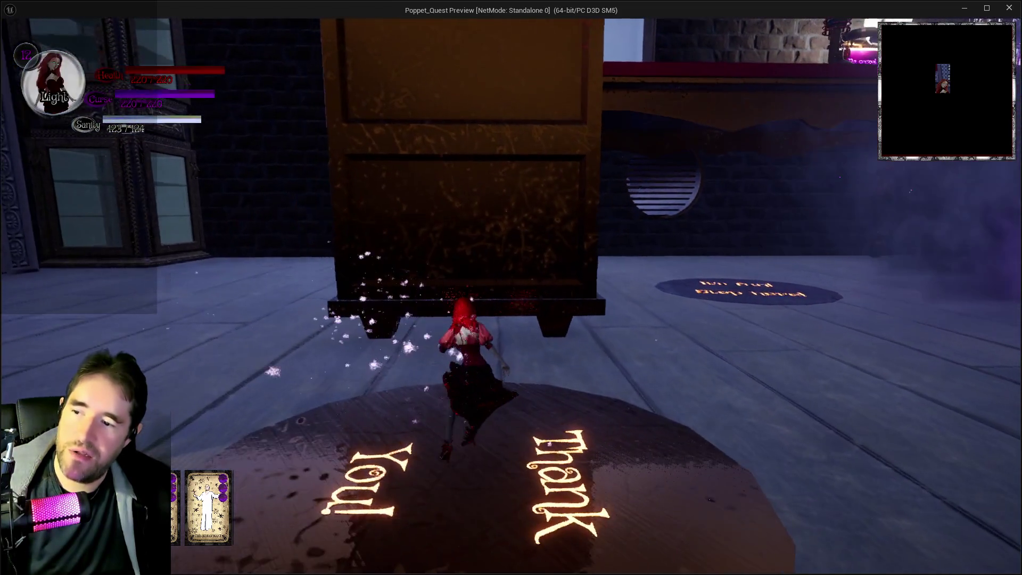
pyautogui.press('w')
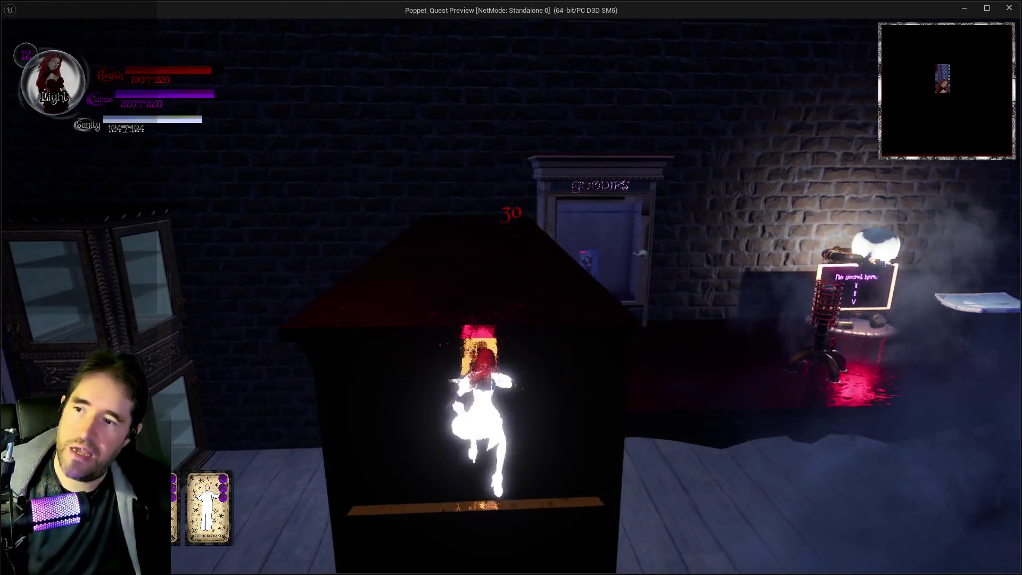
pyautogui.press('w')
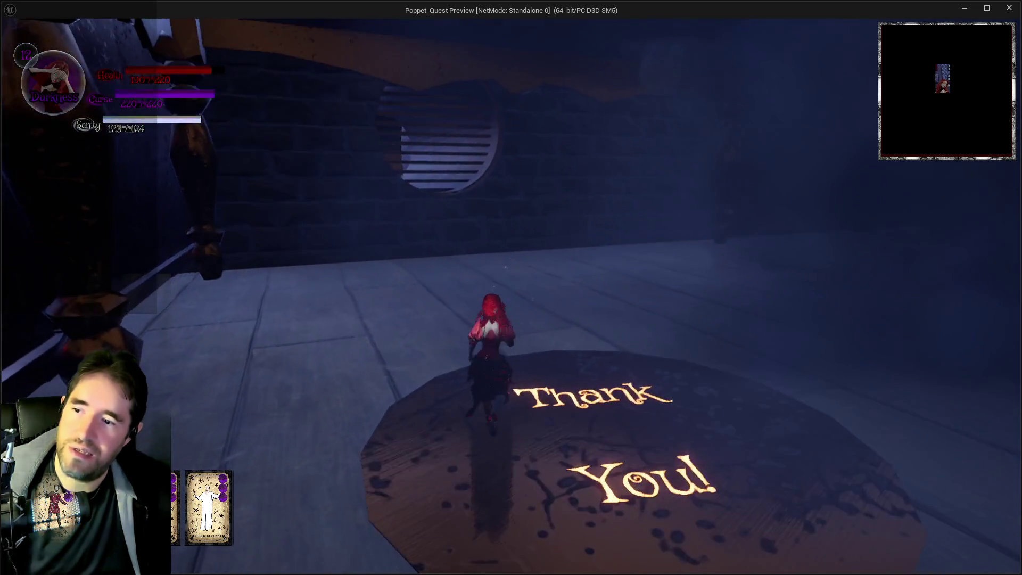
pyautogui.press('w')
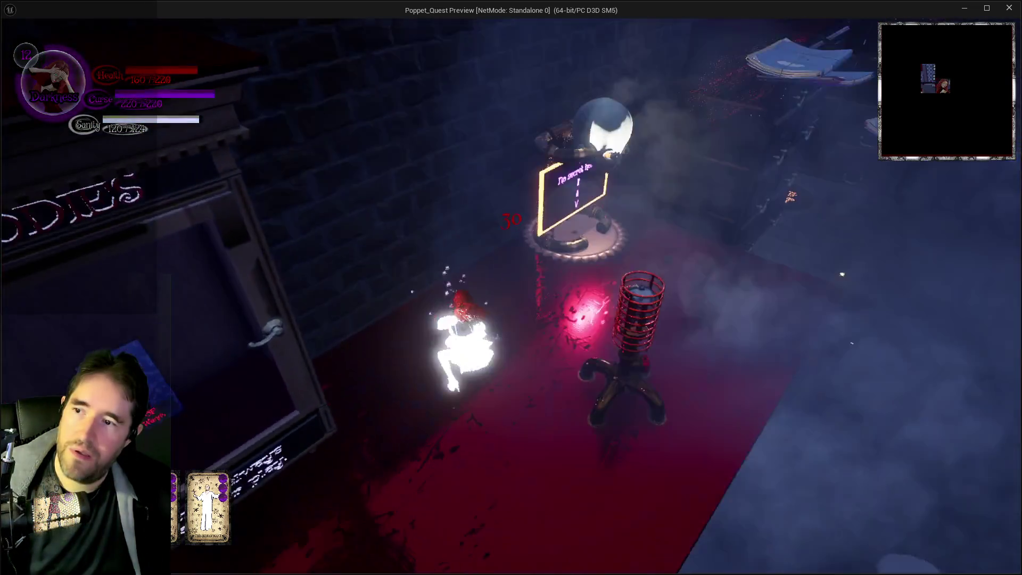
pyautogui.press('w')
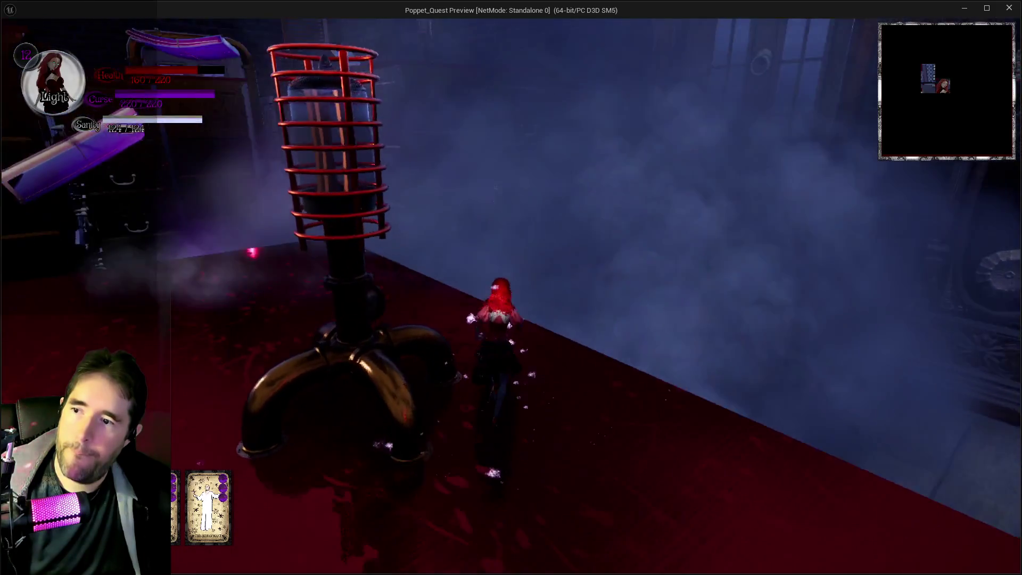
pyautogui.press('w')
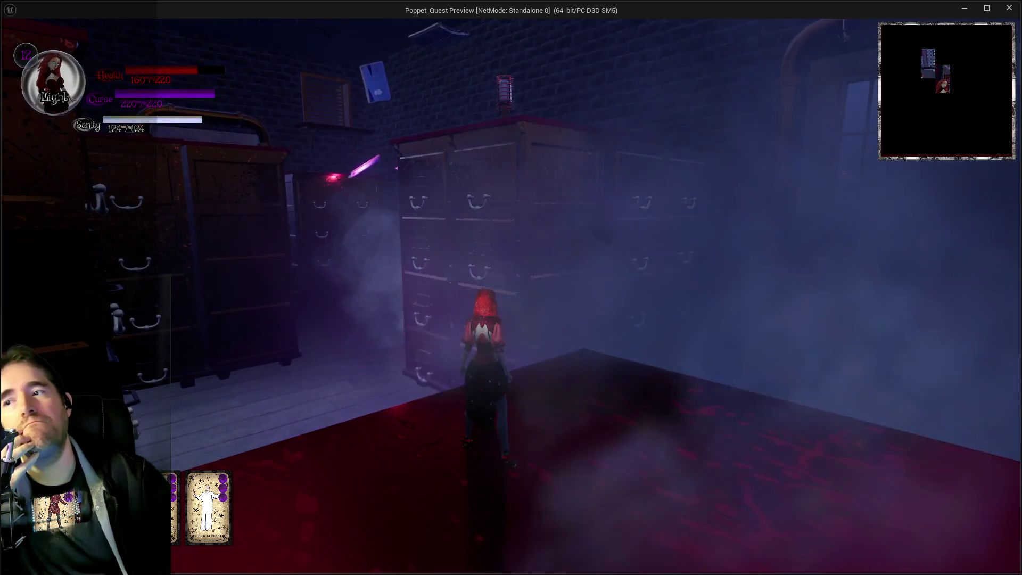
pyautogui.press('d')
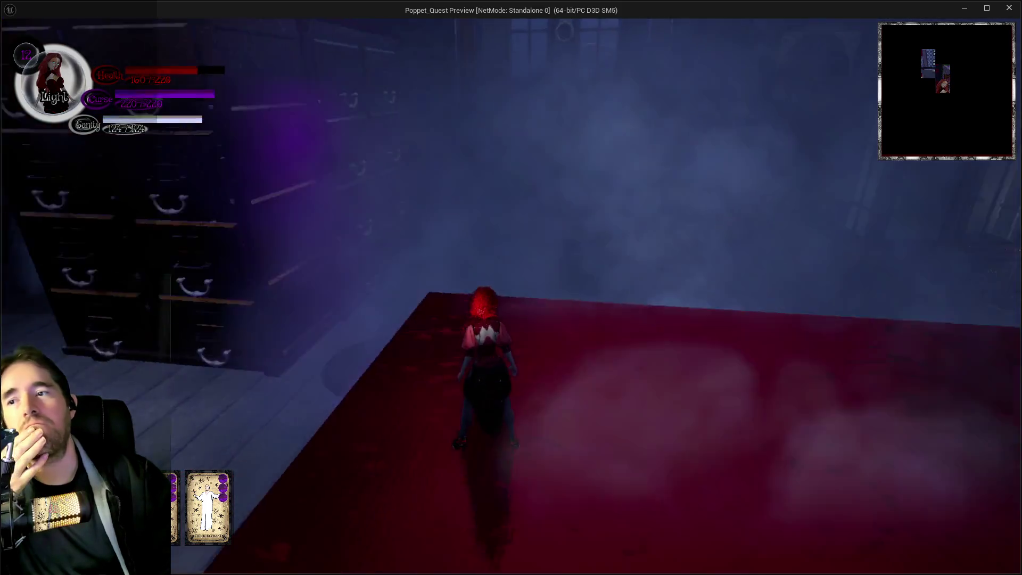
pyautogui.press('d')
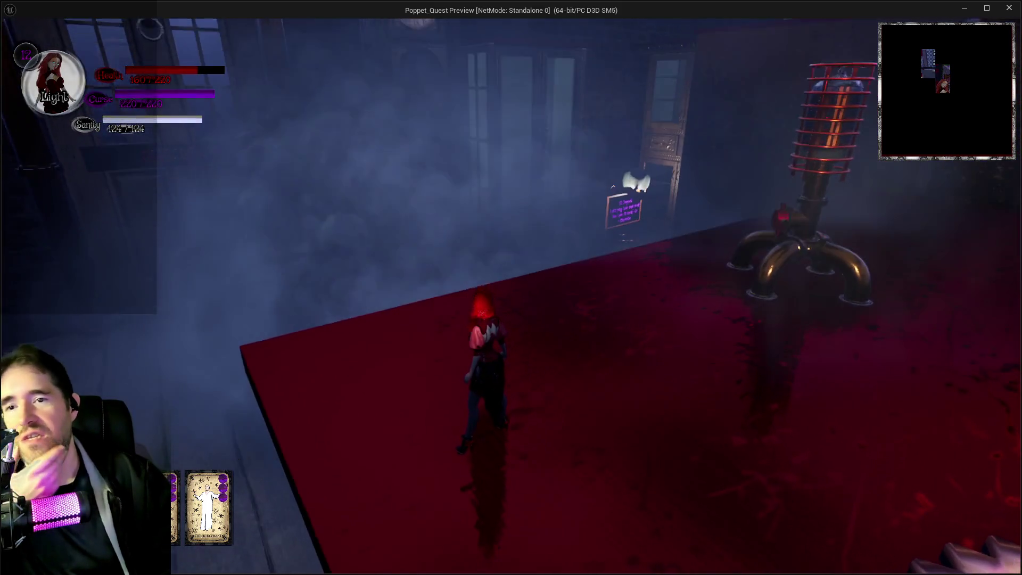
pyautogui.press('a')
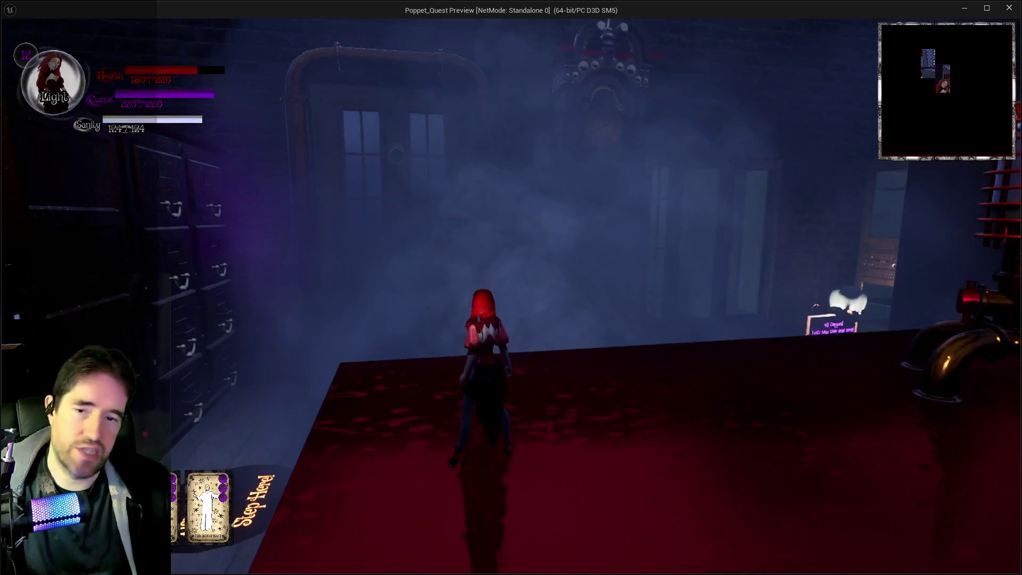
pyautogui.press('d')
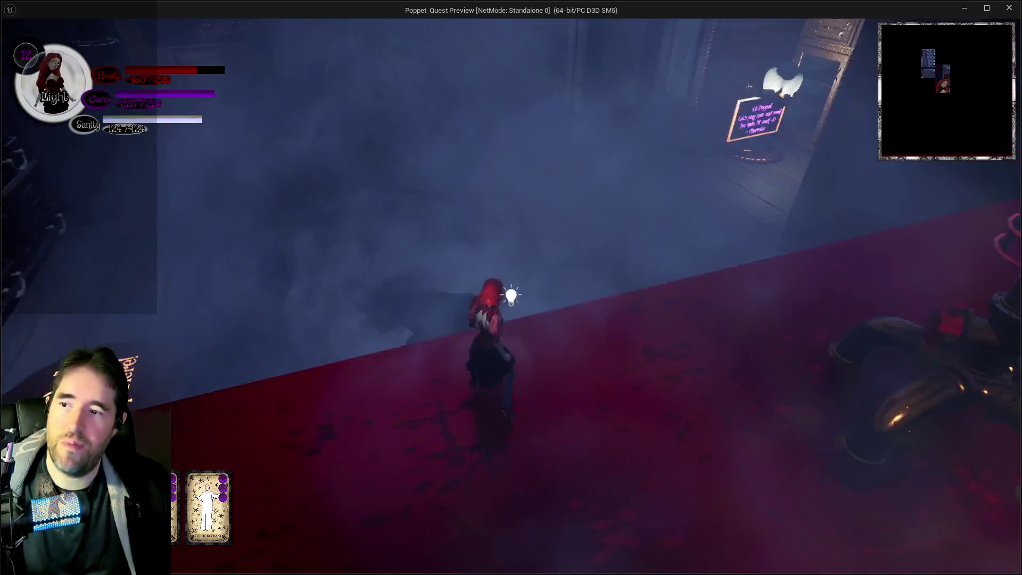
pyautogui.press('a')
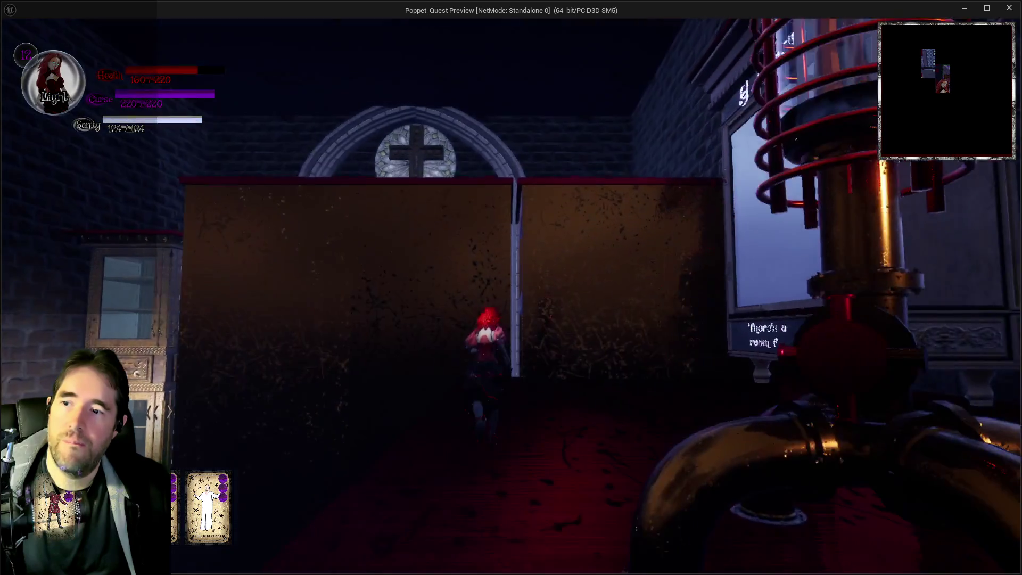
pyautogui.press('a')
pyautogui.press('a')
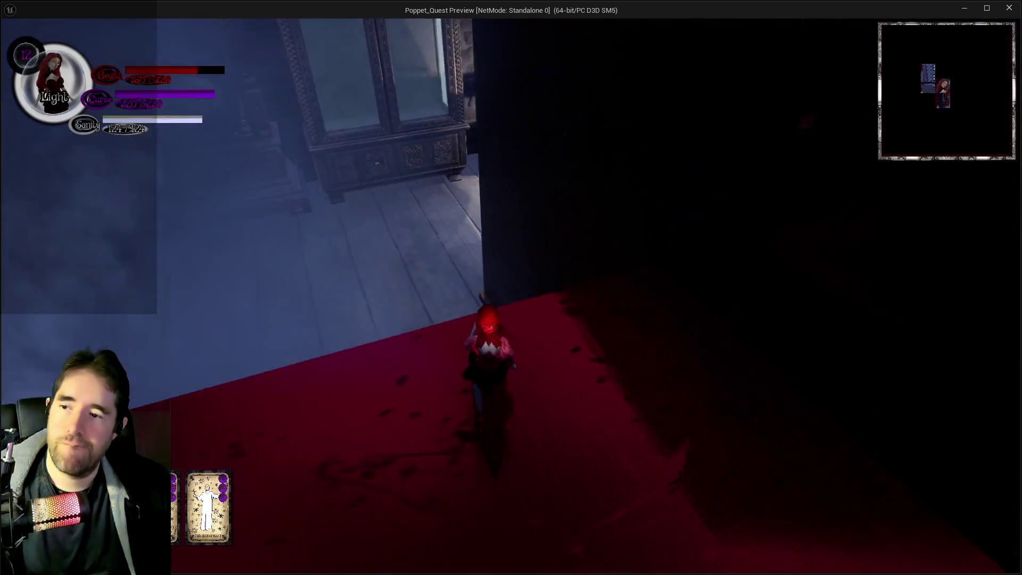
pyautogui.press('a')
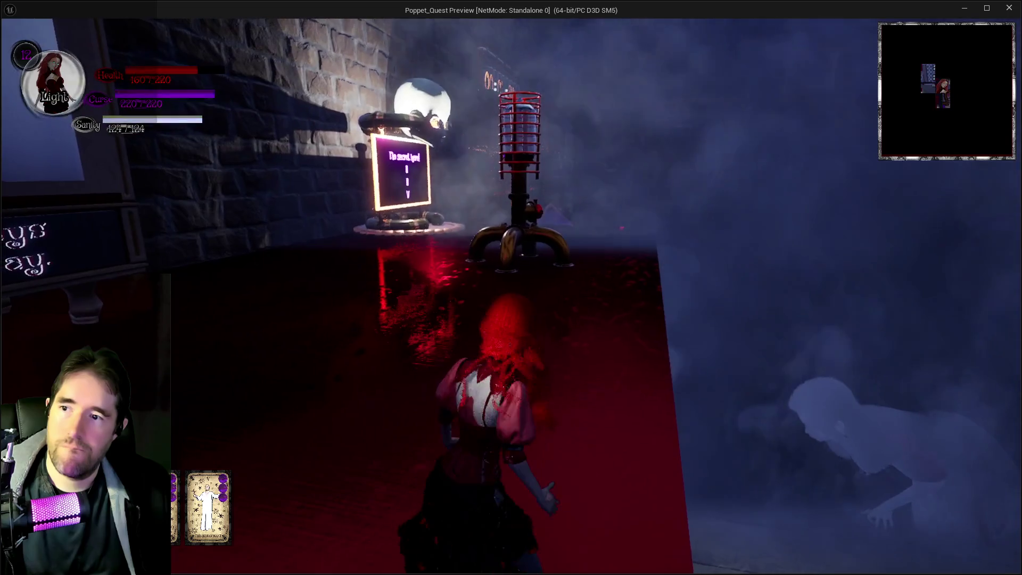
pyautogui.press('a')
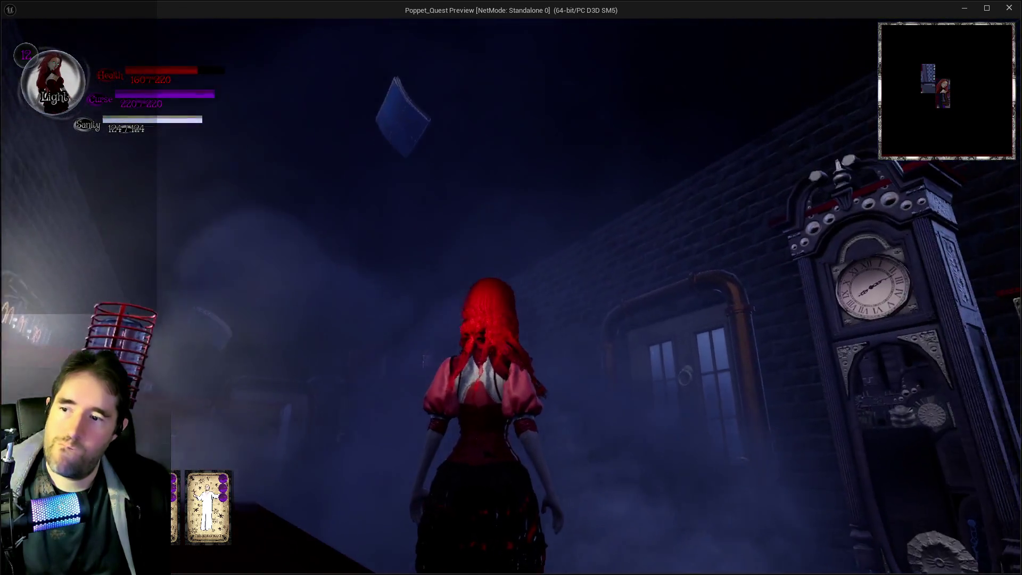
pyautogui.press('a')
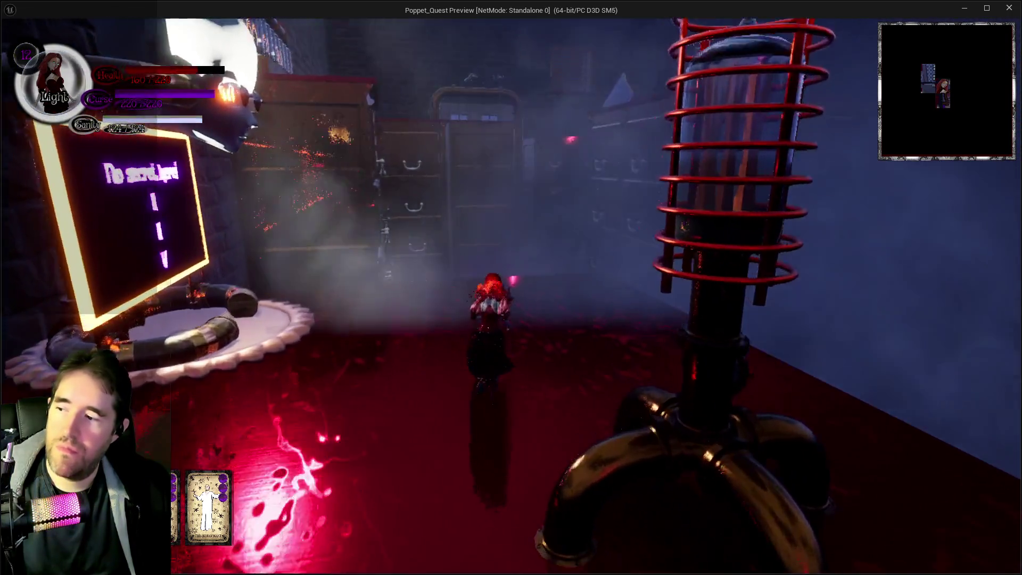
pyautogui.press('w')
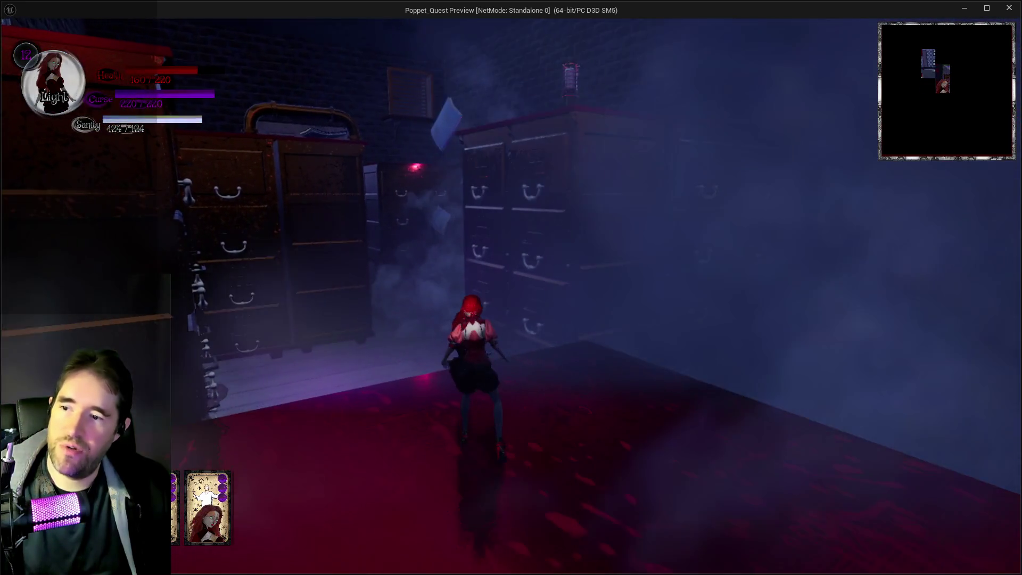
# Jump across the floating books onto the red dresser and cast a magic blast.
pyautogui.press('space')
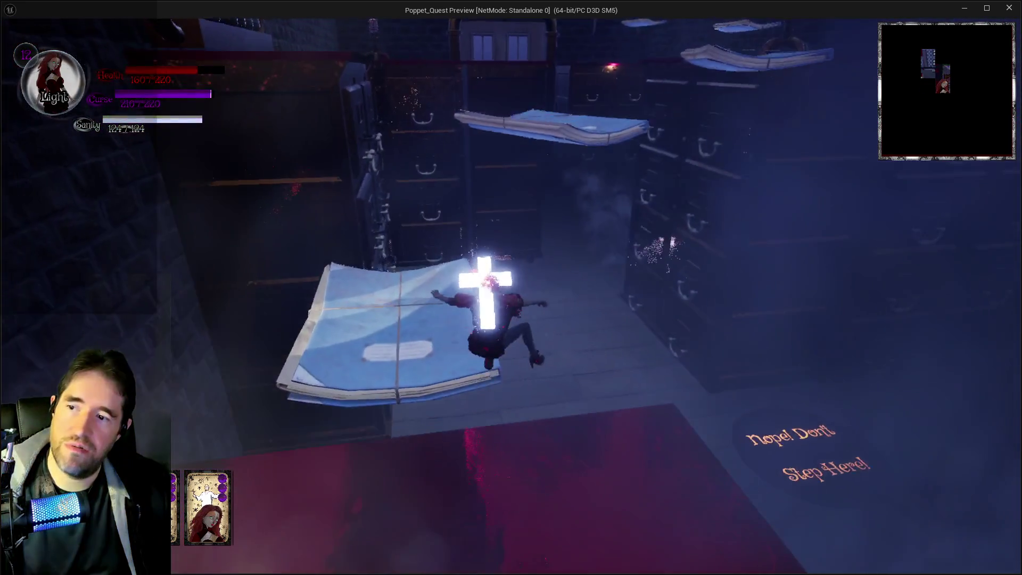
pyautogui.press('w')
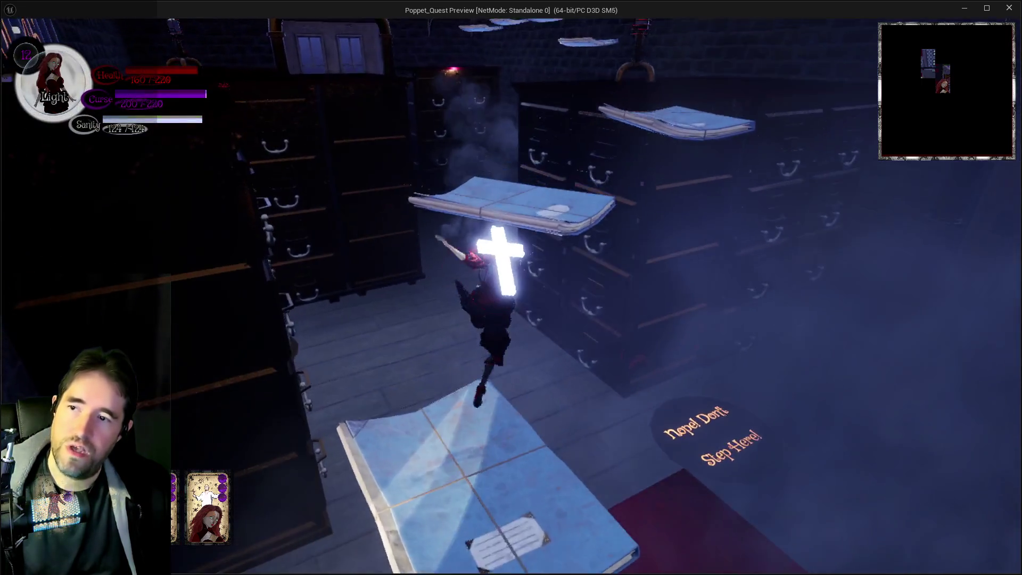
pyautogui.press('space')
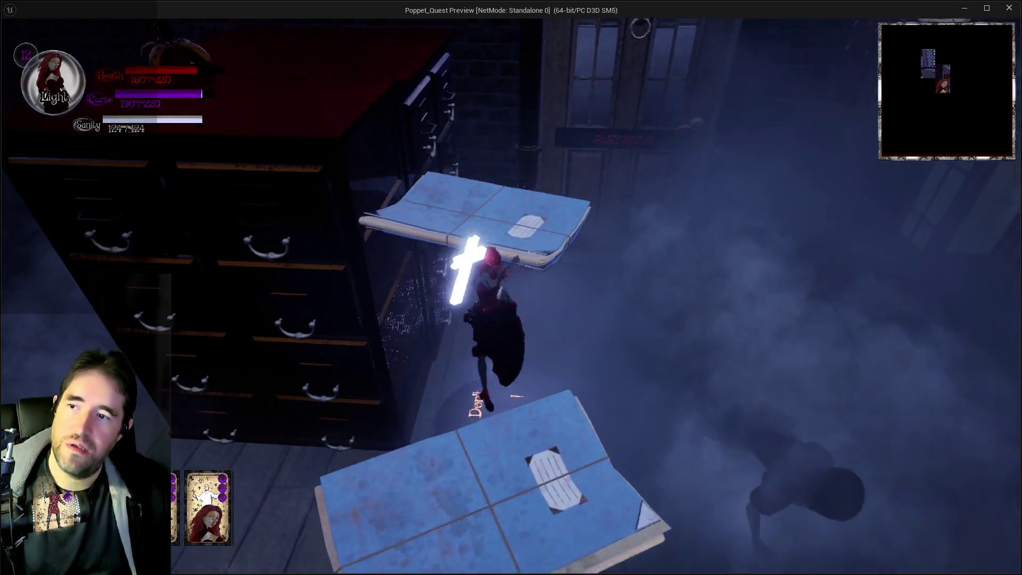
pyautogui.press('space')
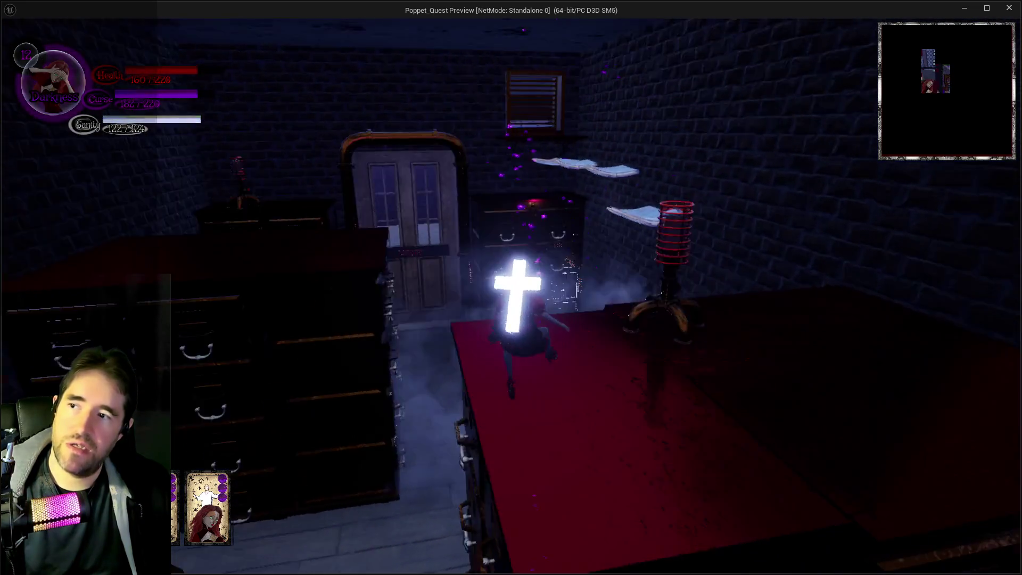
pyautogui.press('e')
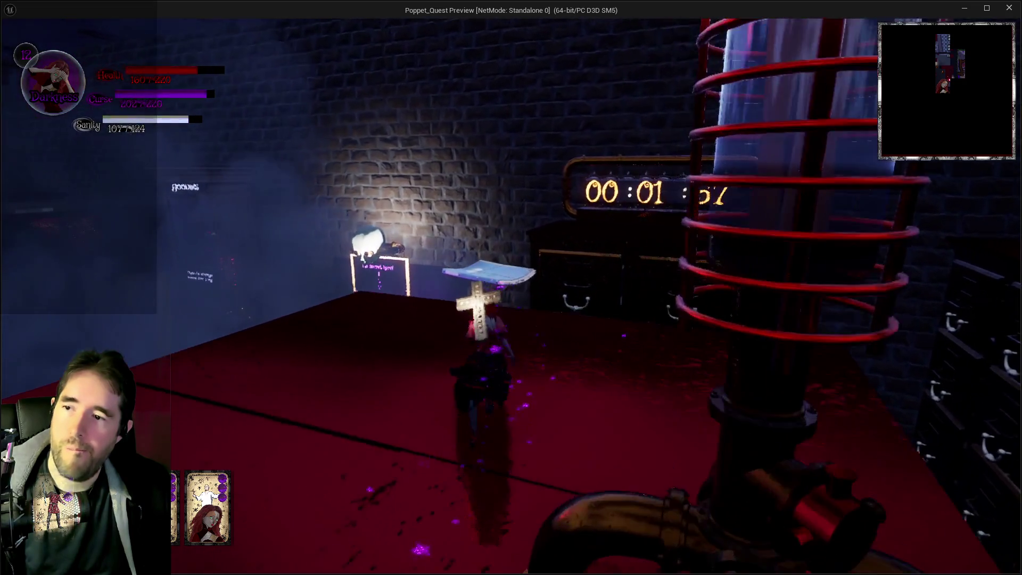
# Look around the room and cross the cabinet top toward the double and arched doors.
pyautogui.press('w')
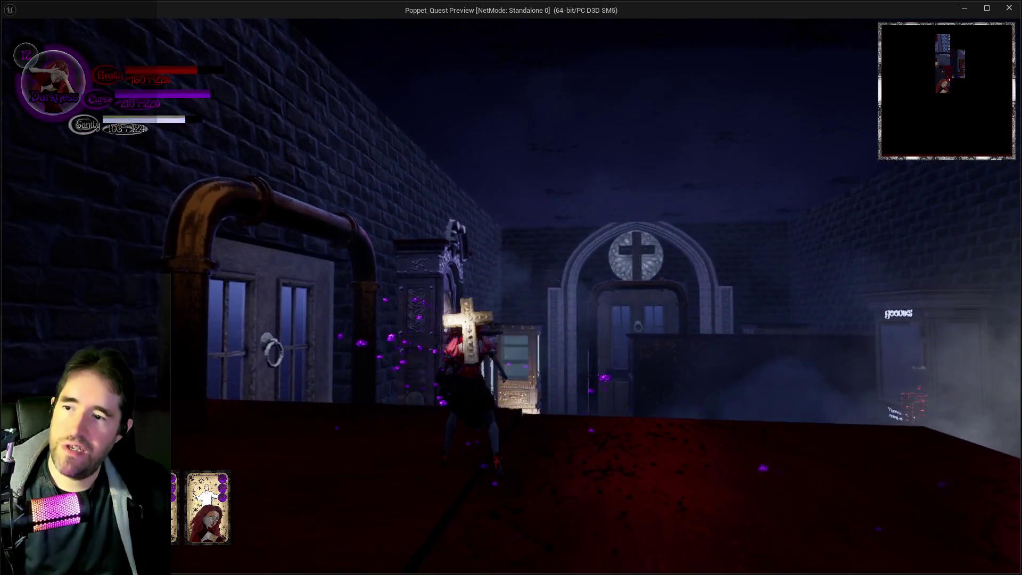
pyautogui.press('w')
pyautogui.press('w')
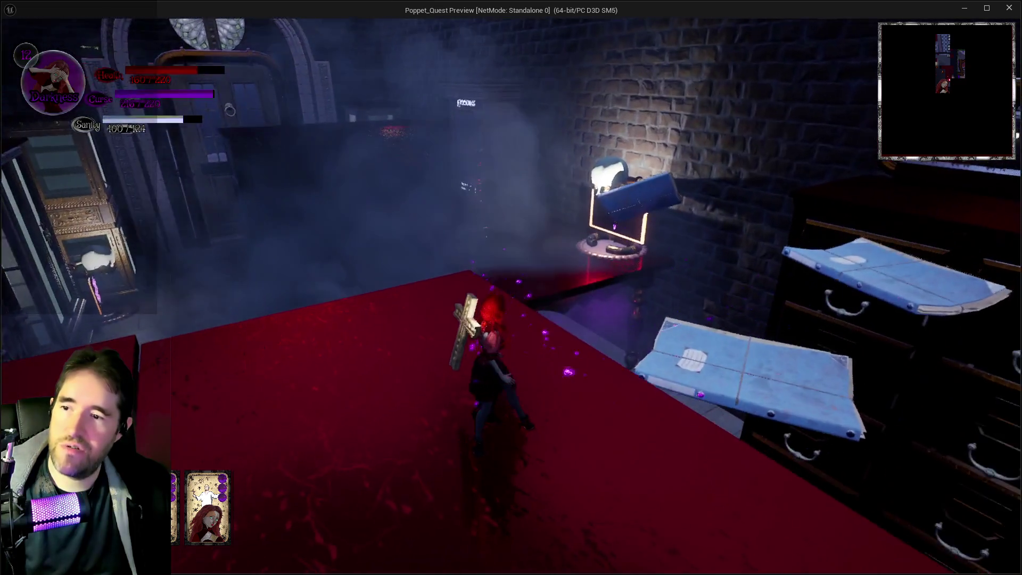
pyautogui.press('w')
pyautogui.press('w')
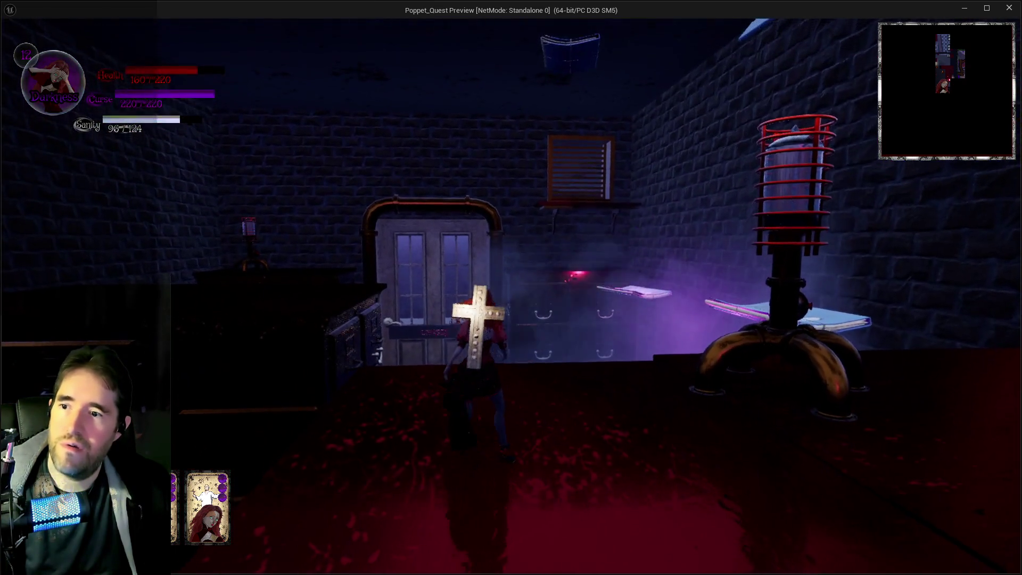
pyautogui.press('s')
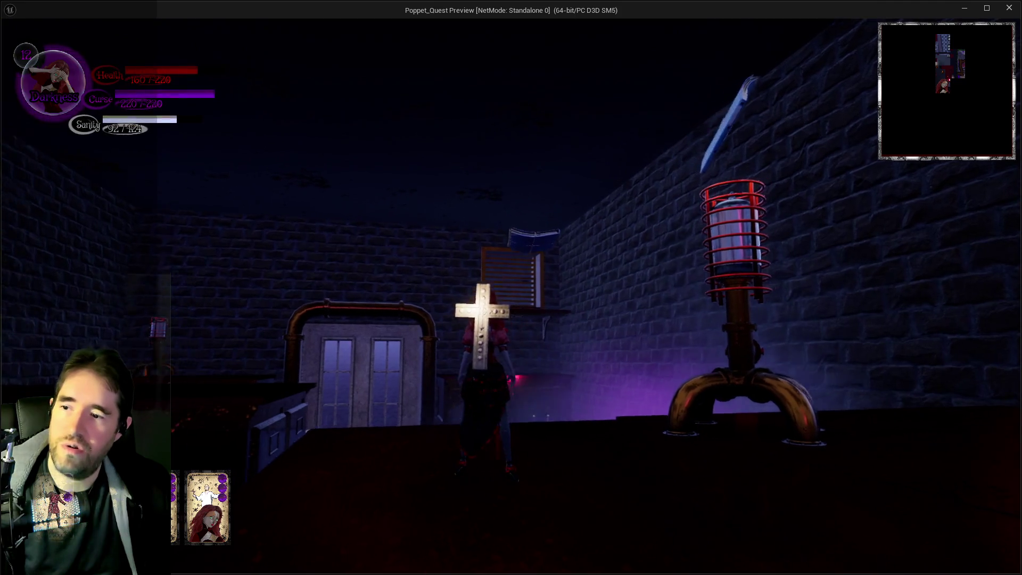
pyautogui.press('w')
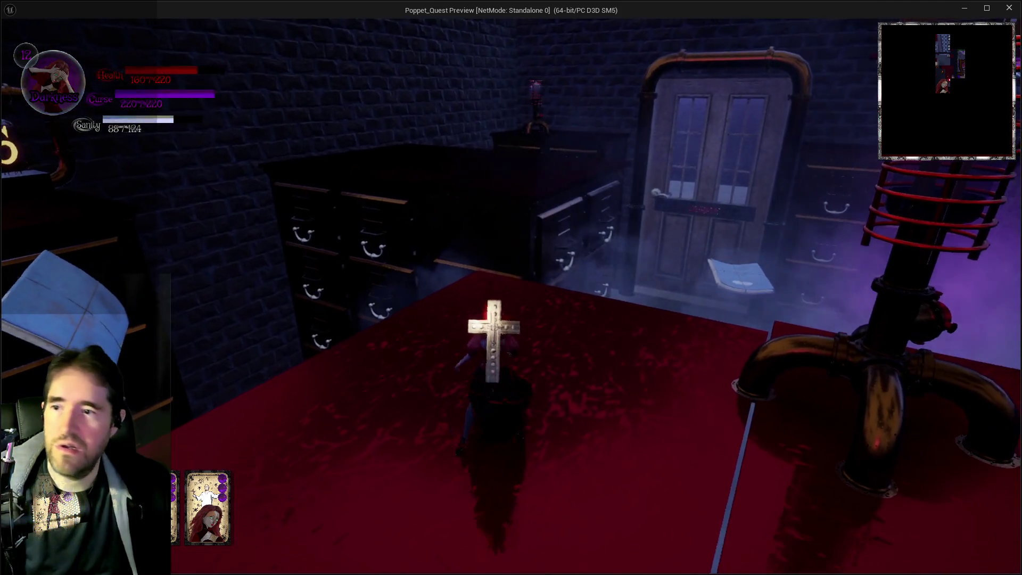
pyautogui.press('w')
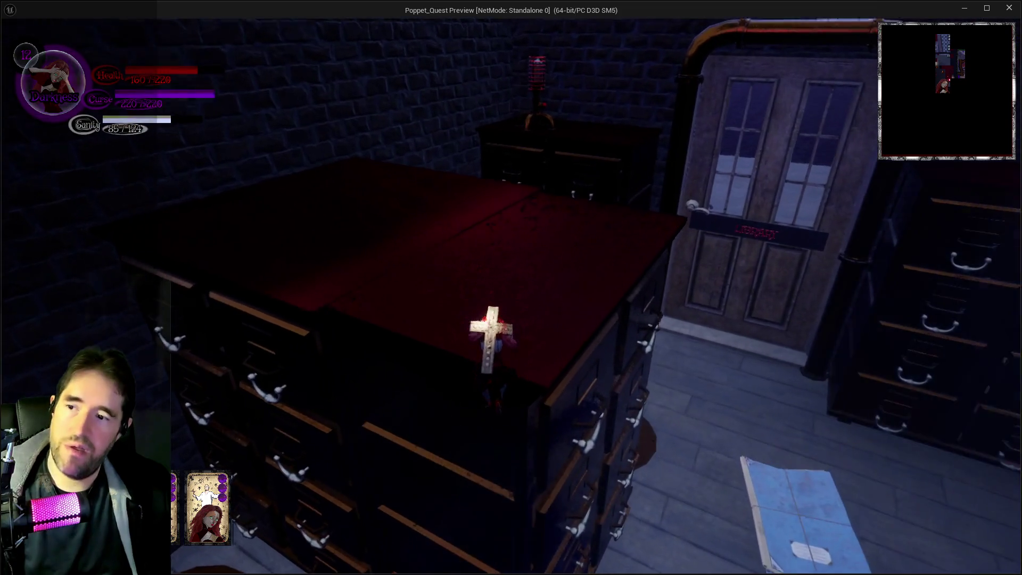
pyautogui.press('d')
pyautogui.press('a')
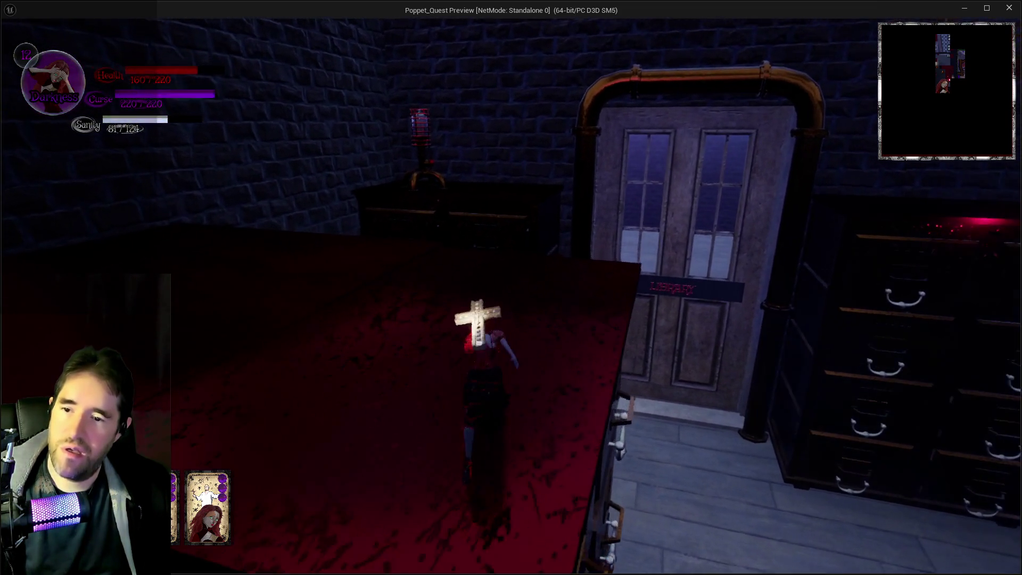
pyautogui.press('a')
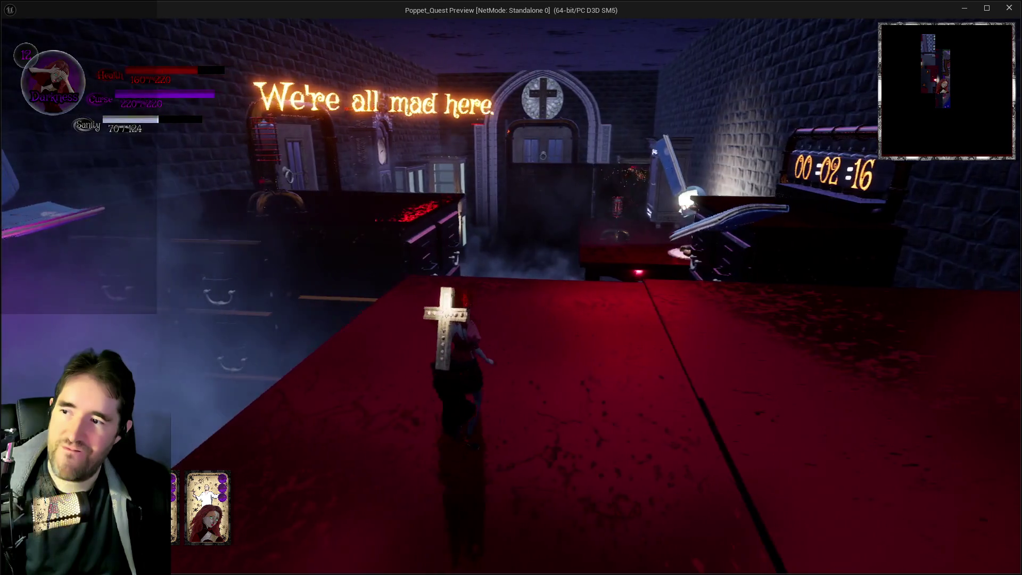
# Run across the red table toward the doors and lantern-lit wall.
pyautogui.press('w')
pyautogui.press('a')
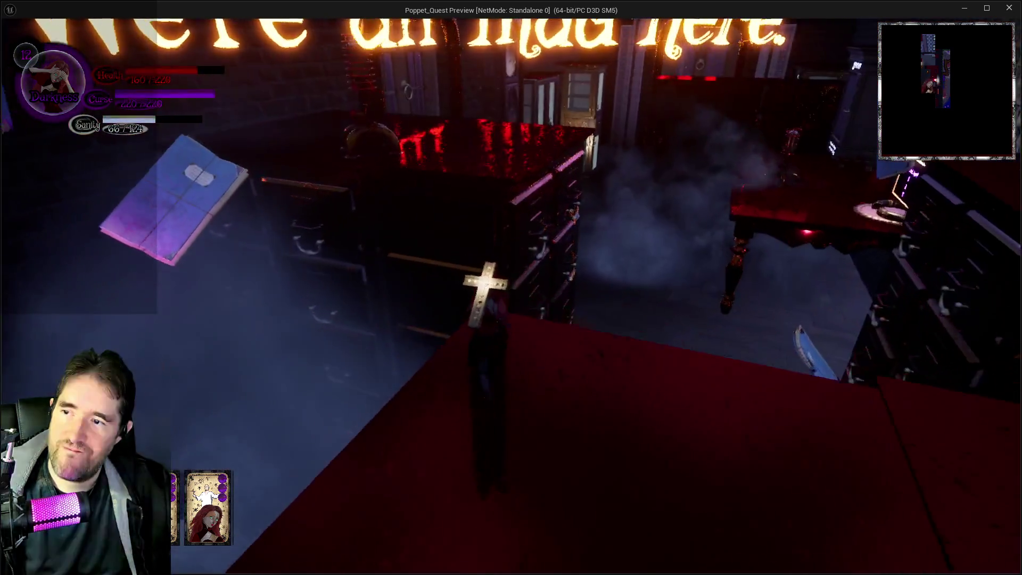
pyautogui.press('w')
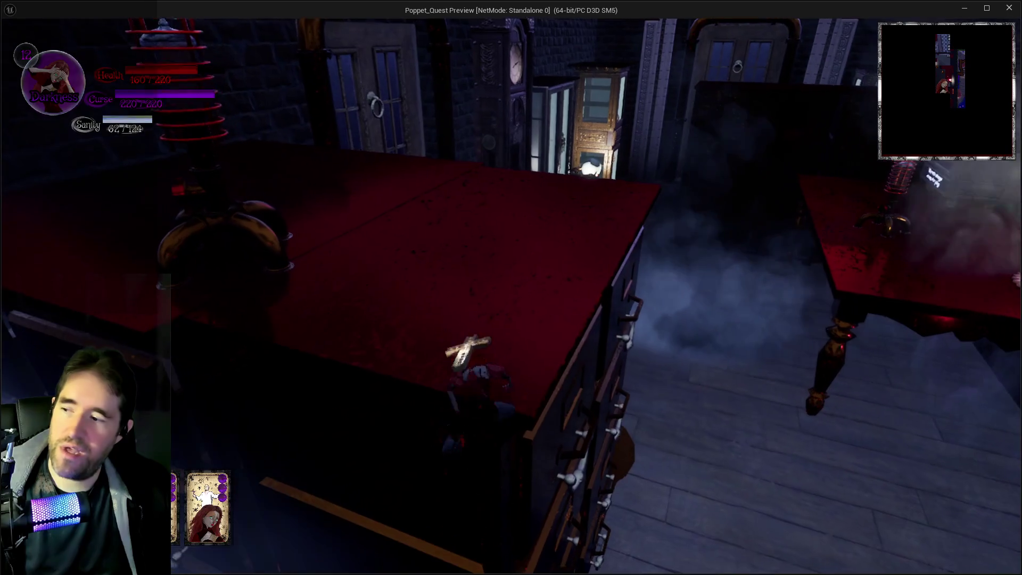
pyautogui.press('w')
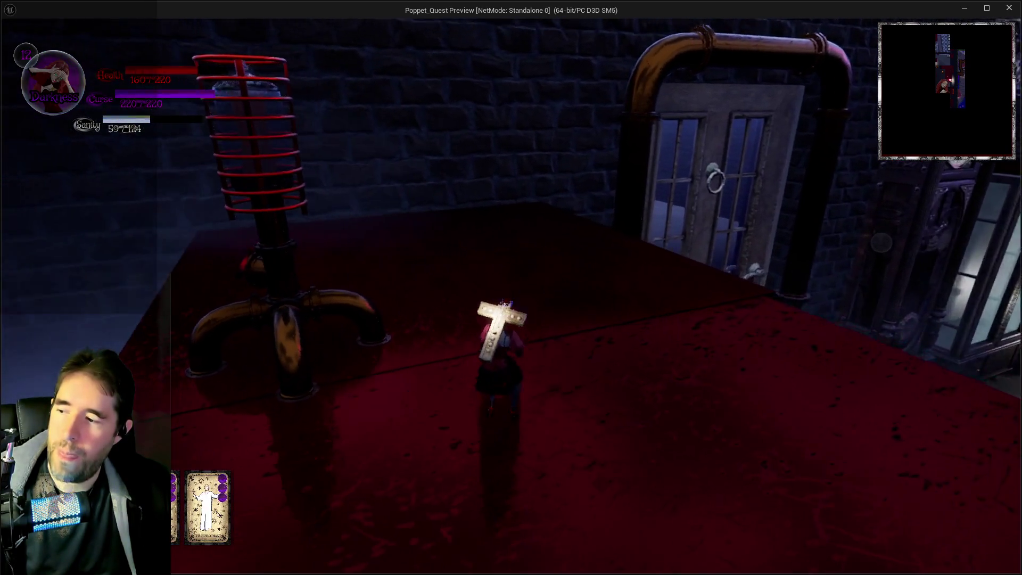
pyautogui.press('a')
pyautogui.press('w')
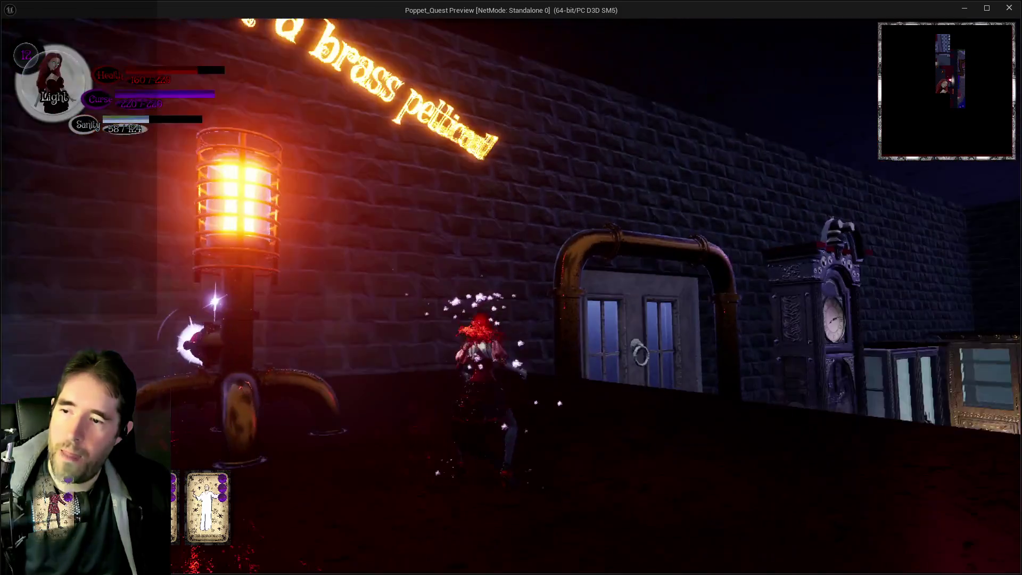
pyautogui.press('s')
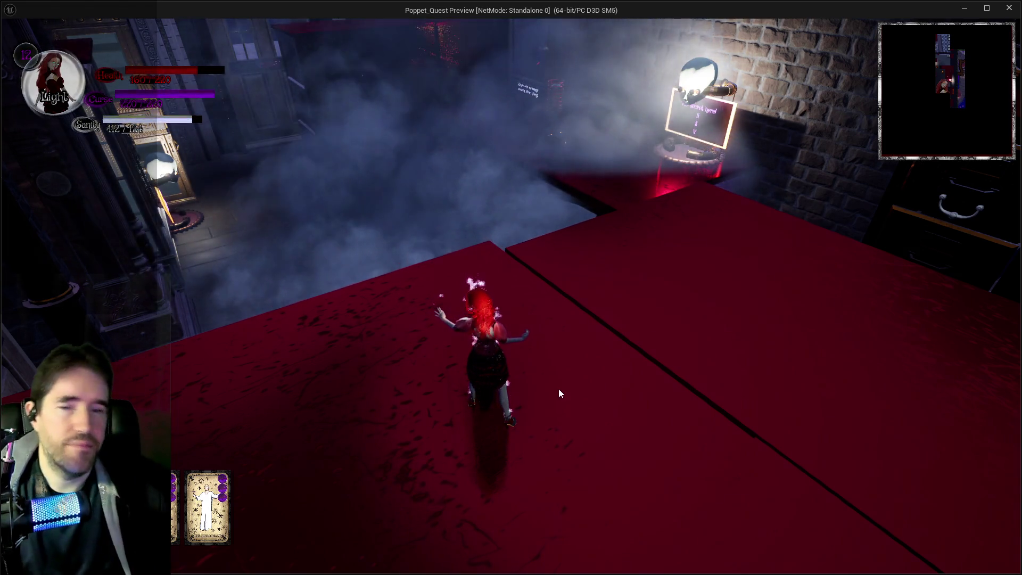
# Leave the fullscreen preview and stop the Play-in-Editor session.
pyautogui.hotkey('alt', 'Tab')
pyautogui.click(518, 414)
pyautogui.press('Escape')
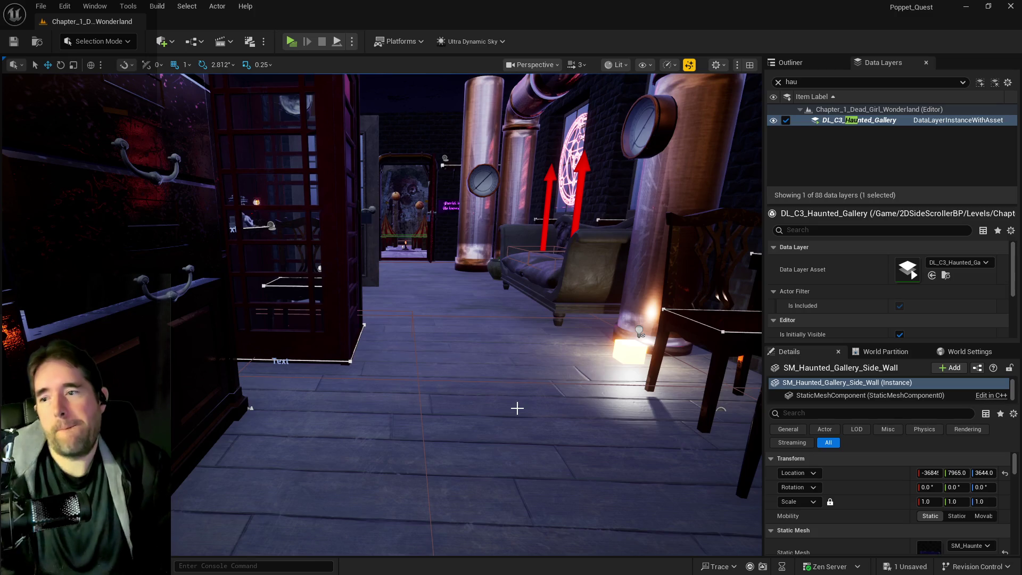
# Survey the Haunted Gallery's couch, pillars, drawer cabinet and doorway from several angles.
pyautogui.moveTo(480, 322)
pyautogui.mouseDown()
pyautogui.moveTo(511, 301)
pyautogui.moveTo(492, 290)
pyautogui.moveTo(487, 269)
pyautogui.mouseUp()
pyautogui.moveTo(406, 284)
pyautogui.mouseDown()
pyautogui.moveTo(384, 282)
pyautogui.moveTo(405, 283)
pyautogui.mouseUp()
pyautogui.moveTo(238, 306)
pyautogui.mouseDown()
pyautogui.moveTo(223, 314)
pyautogui.moveTo(238, 306)
pyautogui.mouseUp()
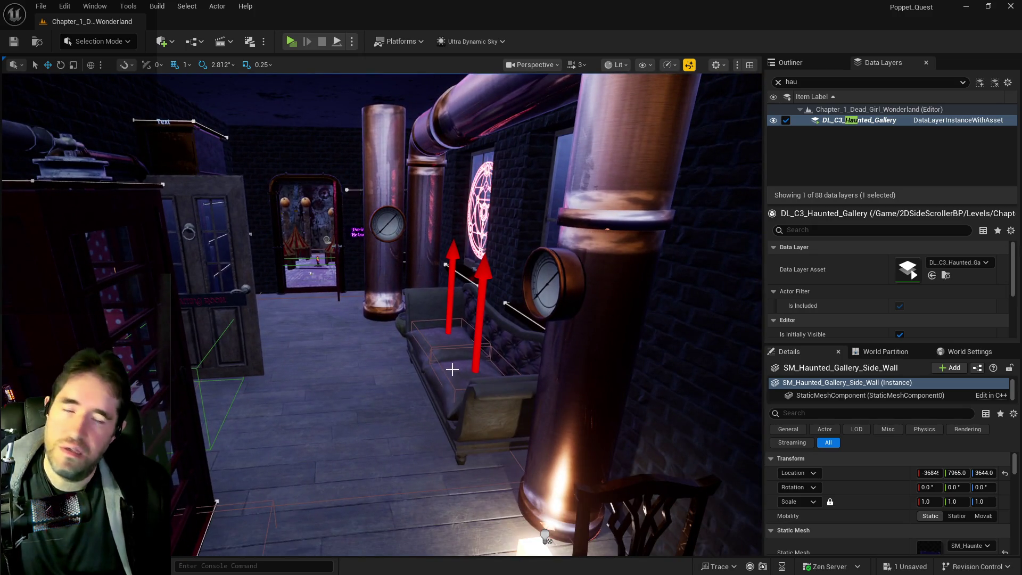
pyautogui.moveTo(451, 369); pyautogui.dragTo(690, 412)
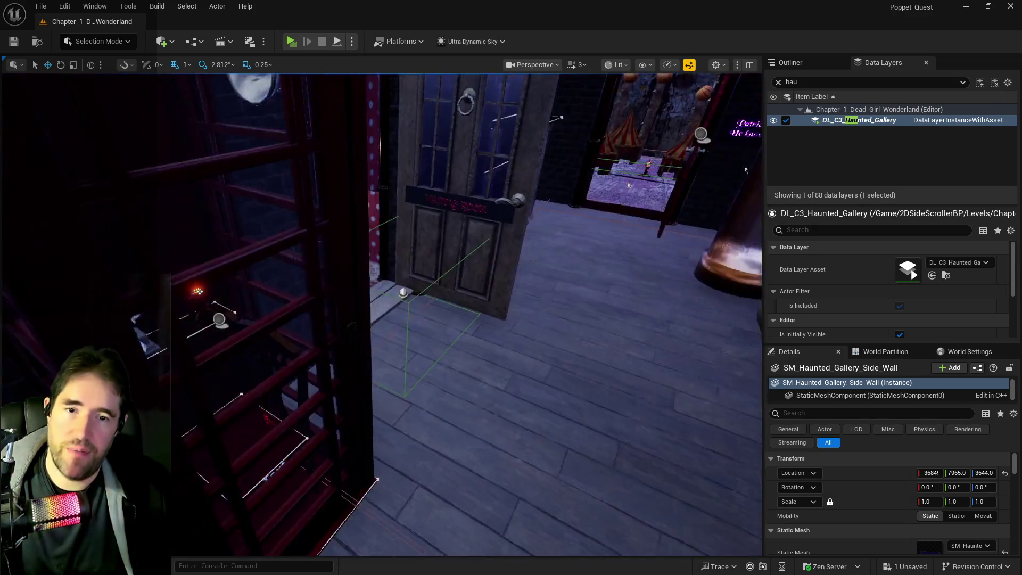
pyautogui.moveTo(381, 314); pyautogui.dragTo(458, 319)
pyautogui.moveTo(381, 314)
pyautogui.mouseDown()
pyautogui.moveTo(404, 295)
pyautogui.moveTo(341, 319)
pyautogui.moveTo(425, 311)
pyautogui.moveTo(298, 330)
pyautogui.mouseUp()
# Check the phone booth actor's actions, then swing the view around the pipes and shelves.
pyautogui.rightClick(354, 290)
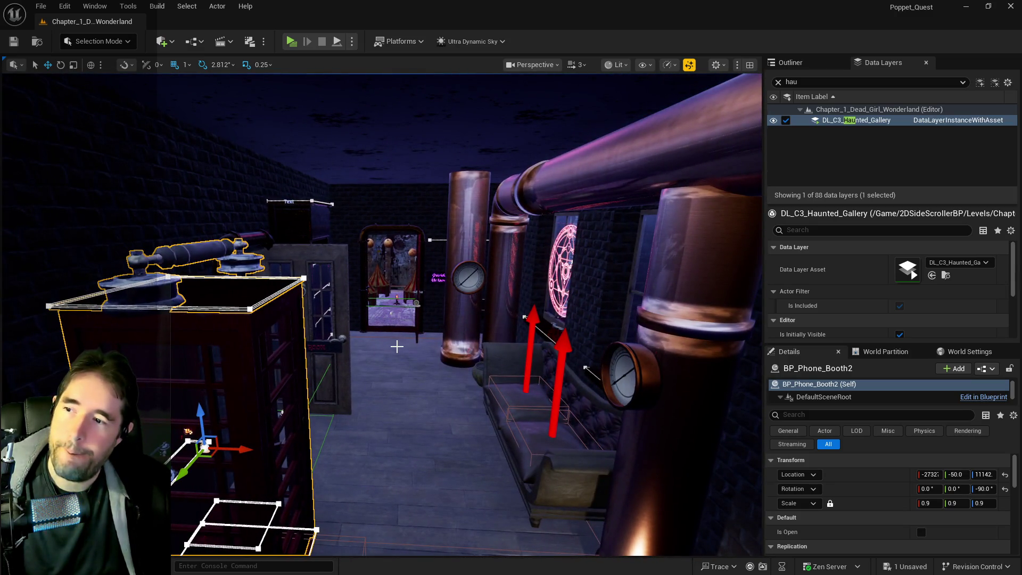
pyautogui.moveTo(354, 290)
pyautogui.mouseDown()
pyautogui.moveTo(349, 361)
pyautogui.moveTo(320, 302)
pyautogui.mouseUp()
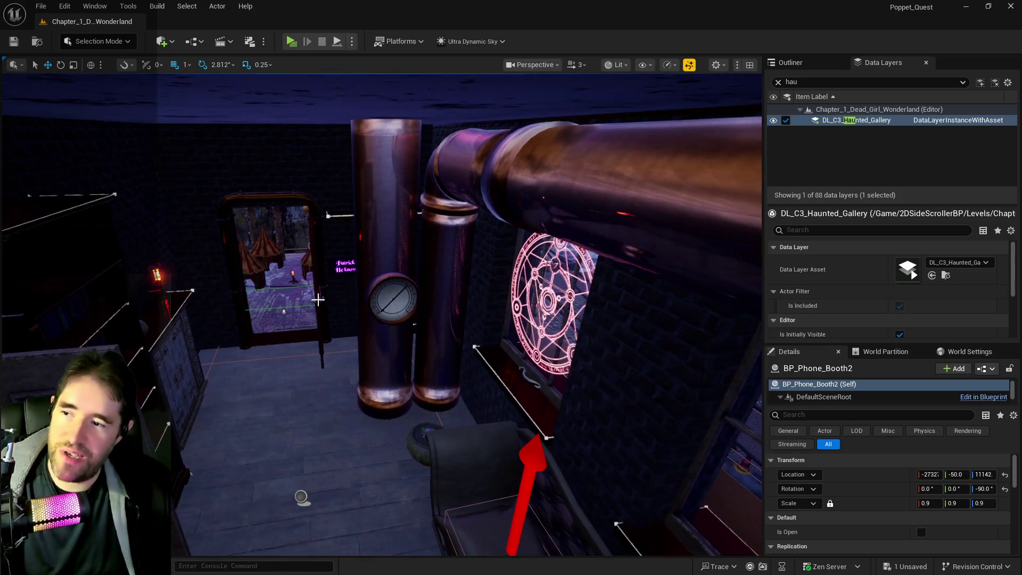
pyautogui.moveTo(301, 393)
pyautogui.mouseDown()
pyautogui.moveTo(288, 389)
pyautogui.moveTo(284, 356)
pyautogui.mouseUp()
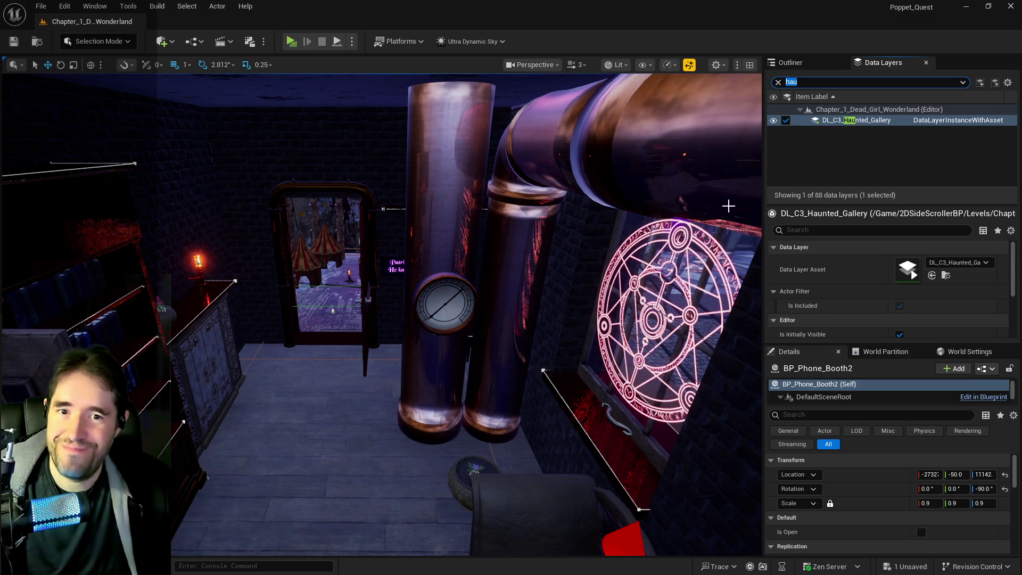
# Filter data layers to 'hall', select all DL_C1_Hall_Of_Records actors and frame them.
pyautogui.click(778, 82)
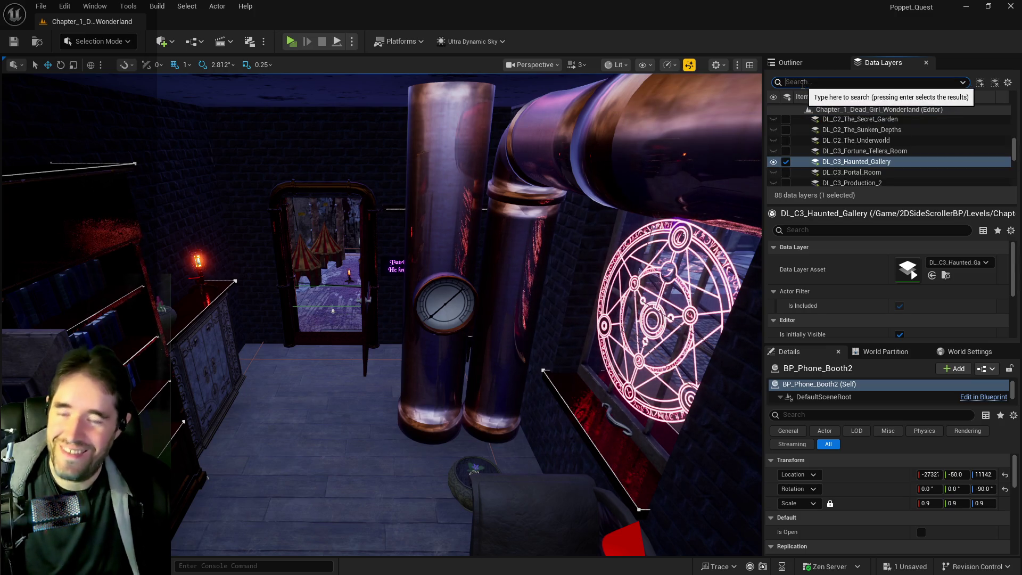
pyautogui.write('hall')
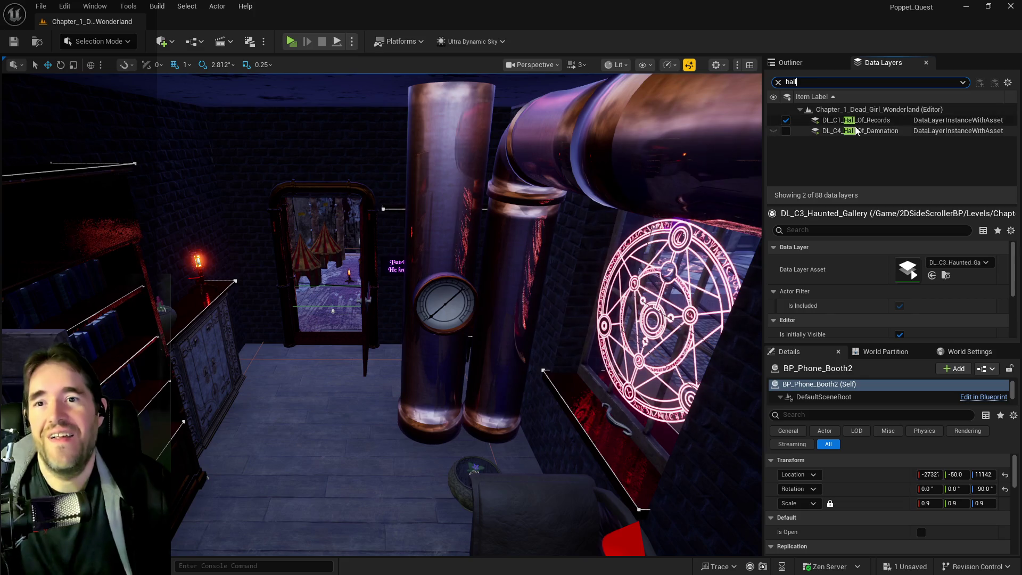
pyautogui.rightClick(855, 124)
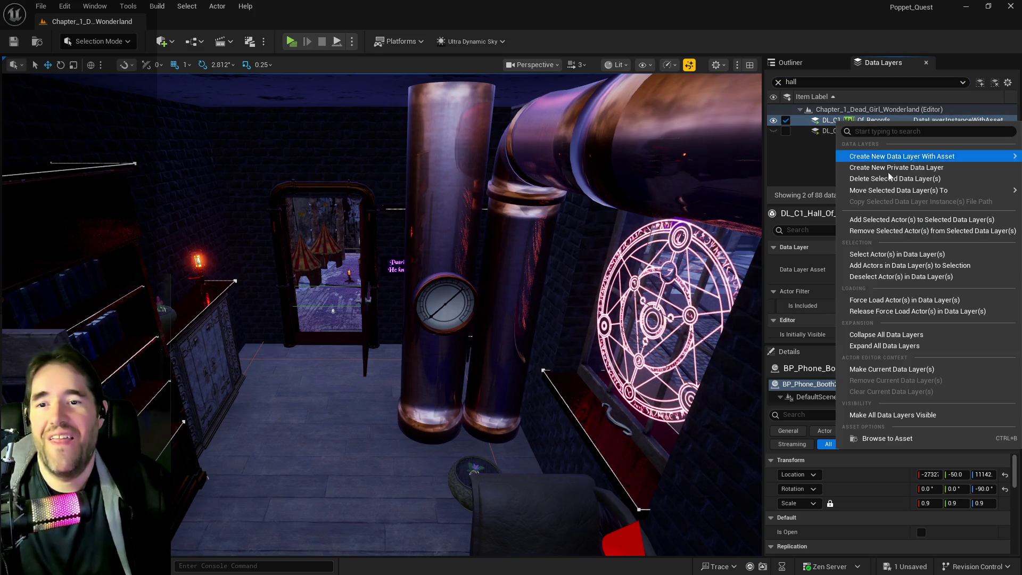
pyautogui.click(887, 255)
pyautogui.press('f')
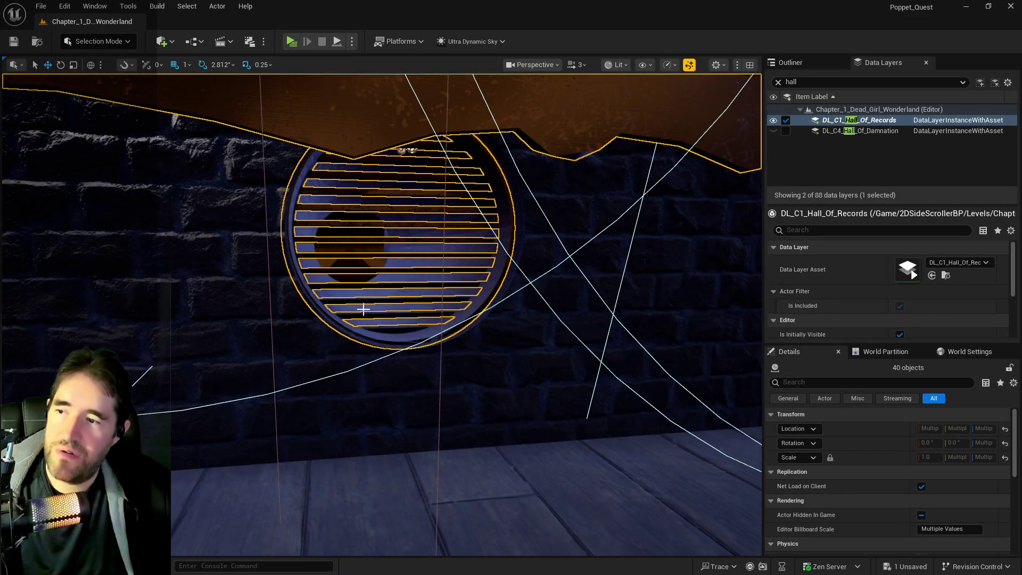
# Remove the pipe grate and its pipe from DL_C1_Hall_Of_Records, then reselect the layer's remaining actors.
pyautogui.click(363, 310)
pyautogui.doubleClick(364, 312)
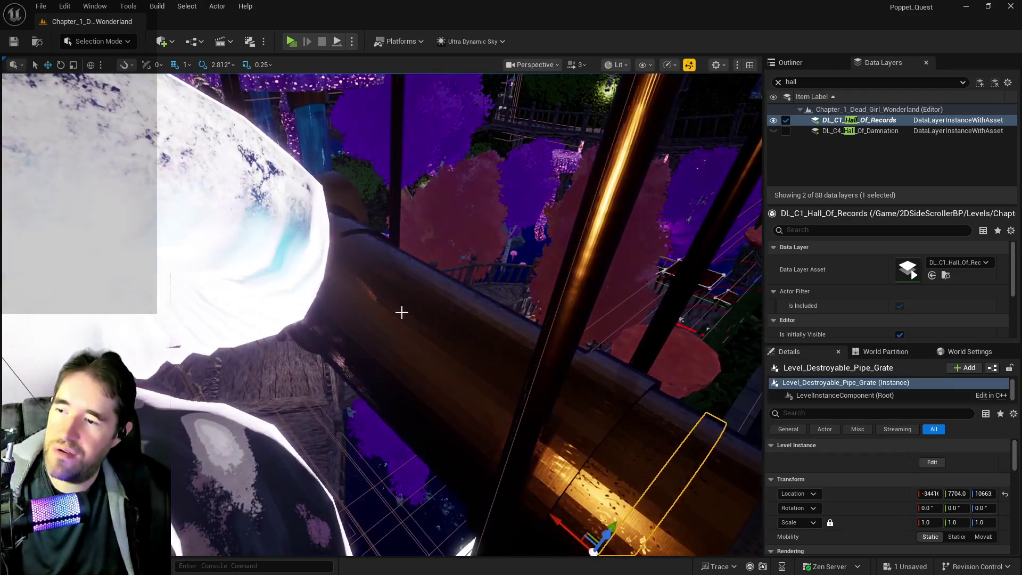
pyautogui.keyDown('ctrl'); pyautogui.click(628, 262); pyautogui.keyUp('ctrl')
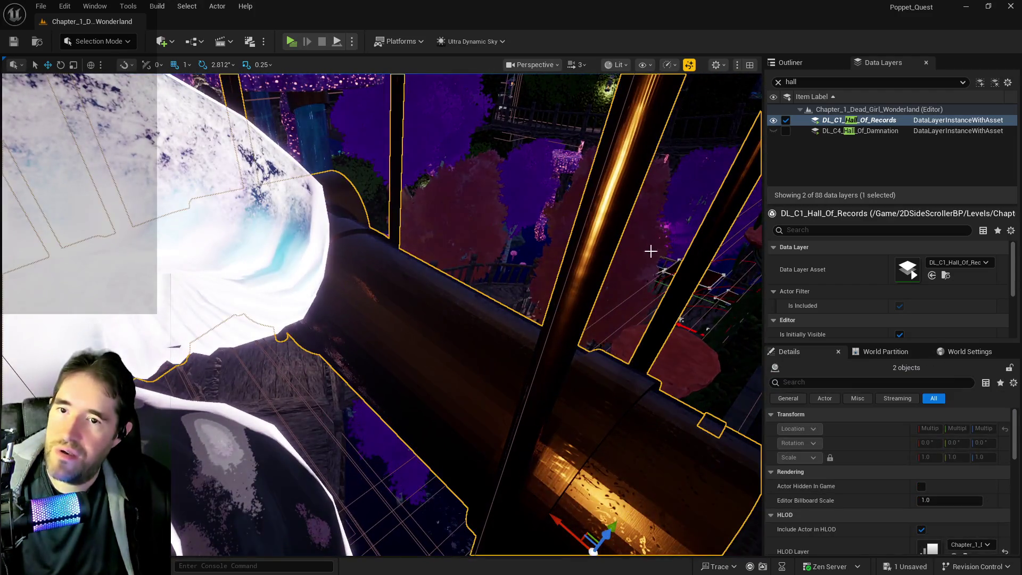
pyautogui.rightClick(856, 126)
pyautogui.click(883, 217)
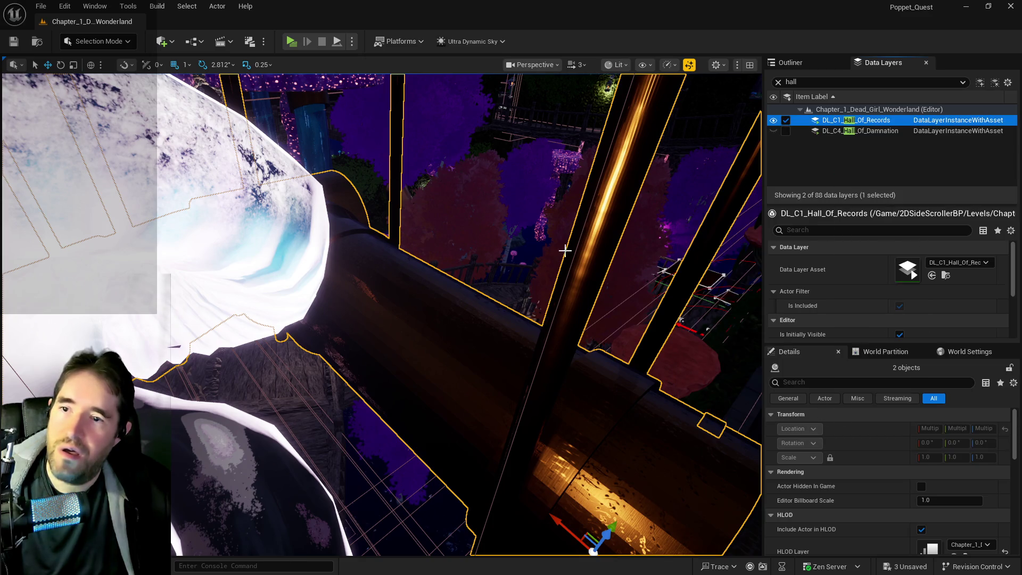
pyautogui.press('f')
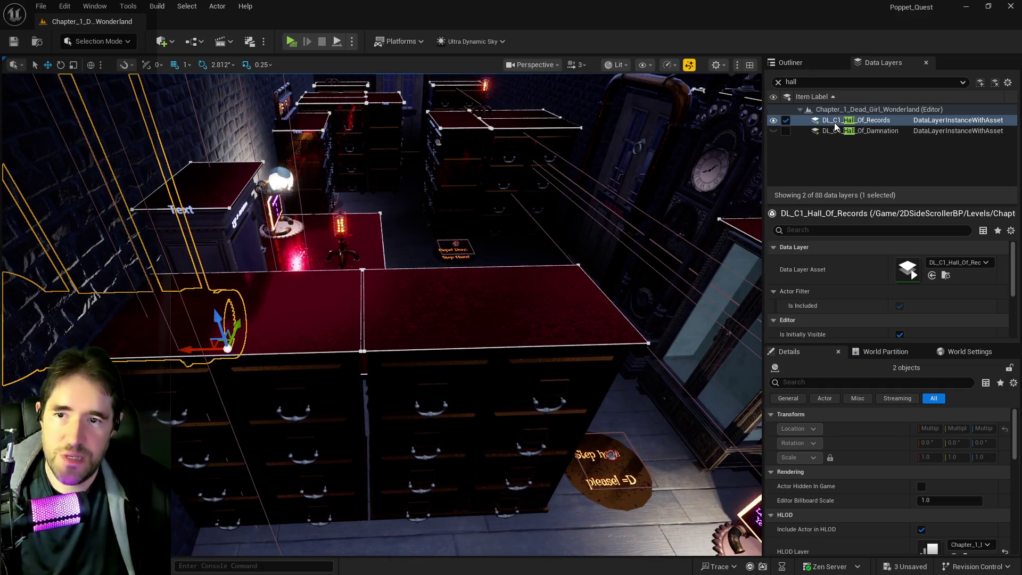
pyautogui.rightClick(834, 126)
pyautogui.click(887, 256)
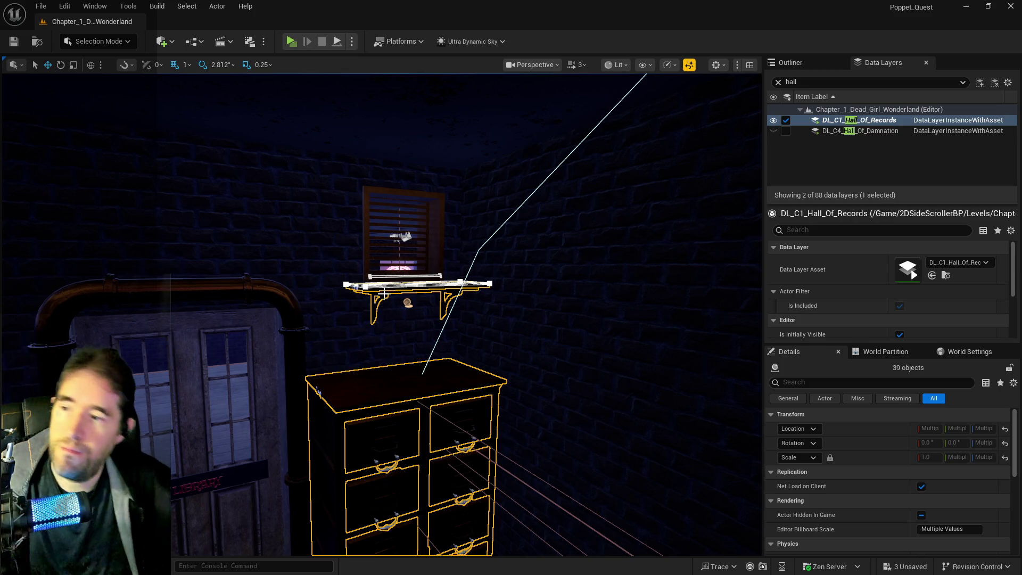
# Remove shelf BP_Shelf32 from DL_C1_Hall_Of_Records and zoom out over the cabinets.
pyautogui.click(383, 293)
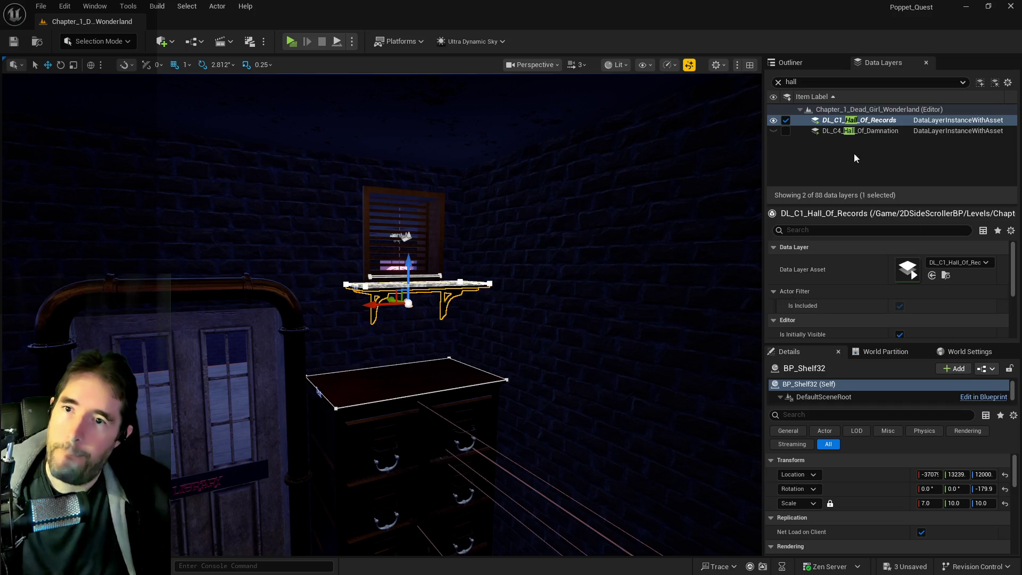
pyautogui.rightClick(853, 121)
pyautogui.click(883, 228)
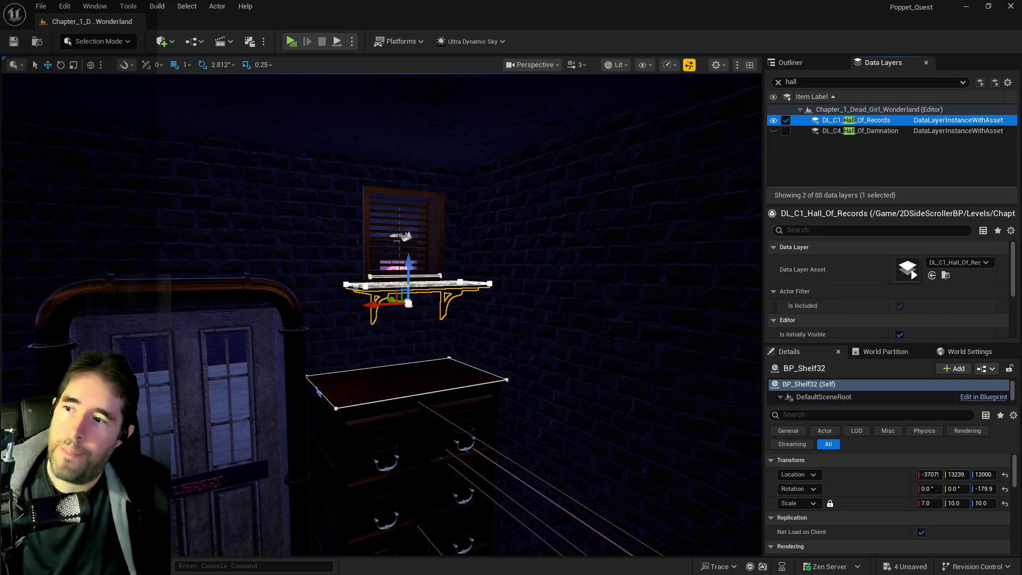
pyautogui.scroll(5, 426, 314)
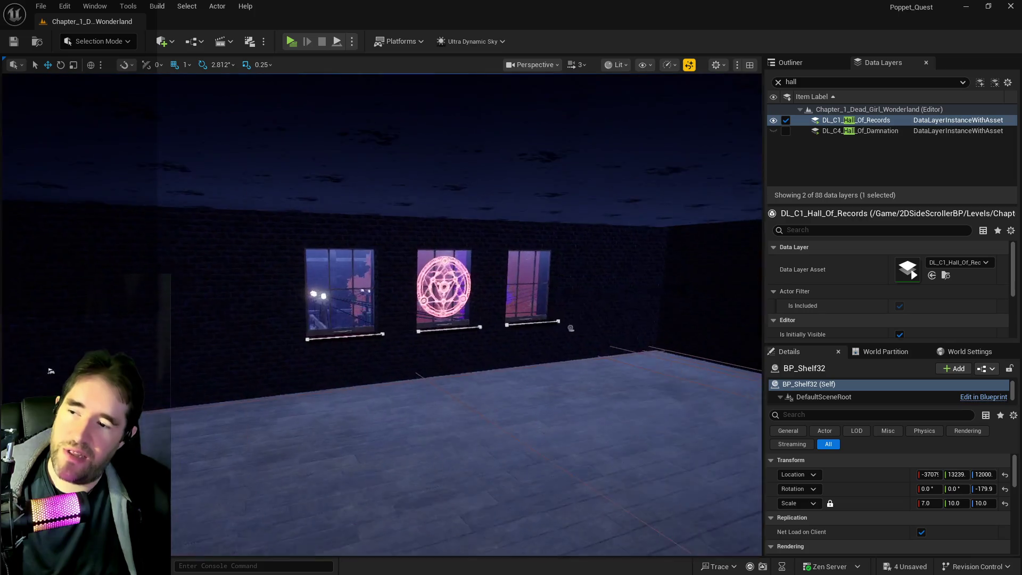
pyautogui.press('f')
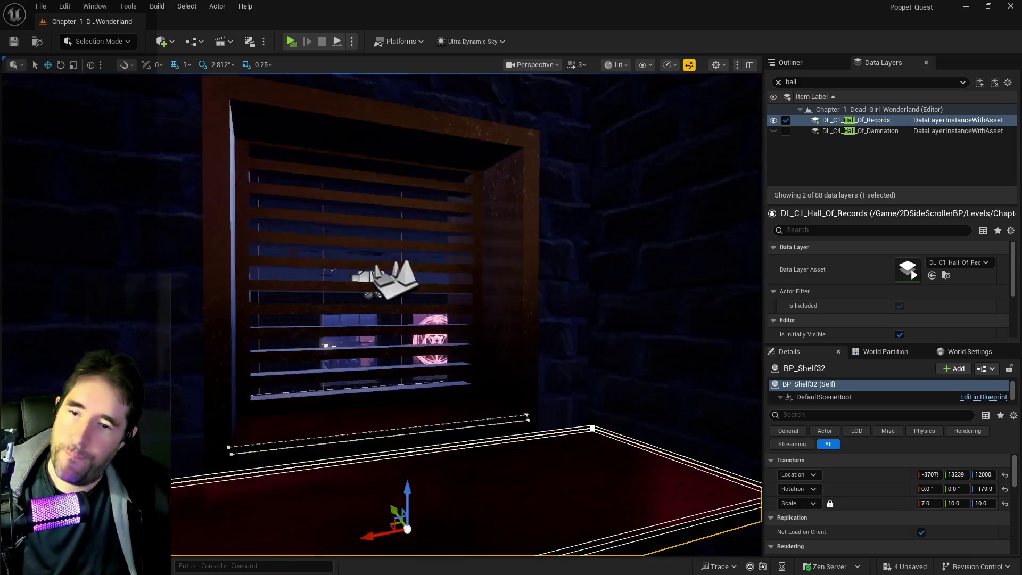
pyautogui.scroll(-5, 381, 314)
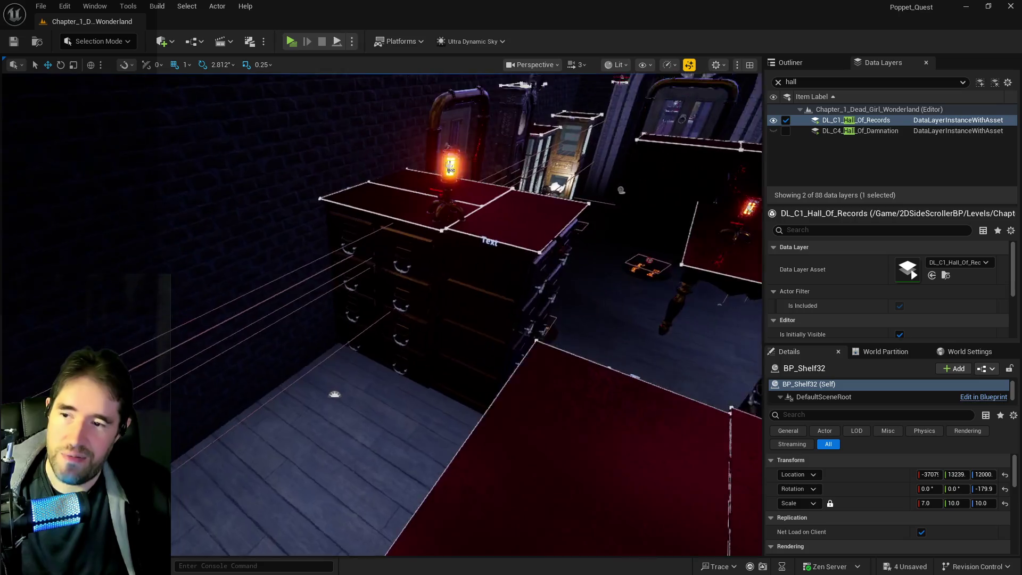
pyautogui.scroll(-5, 381, 313)
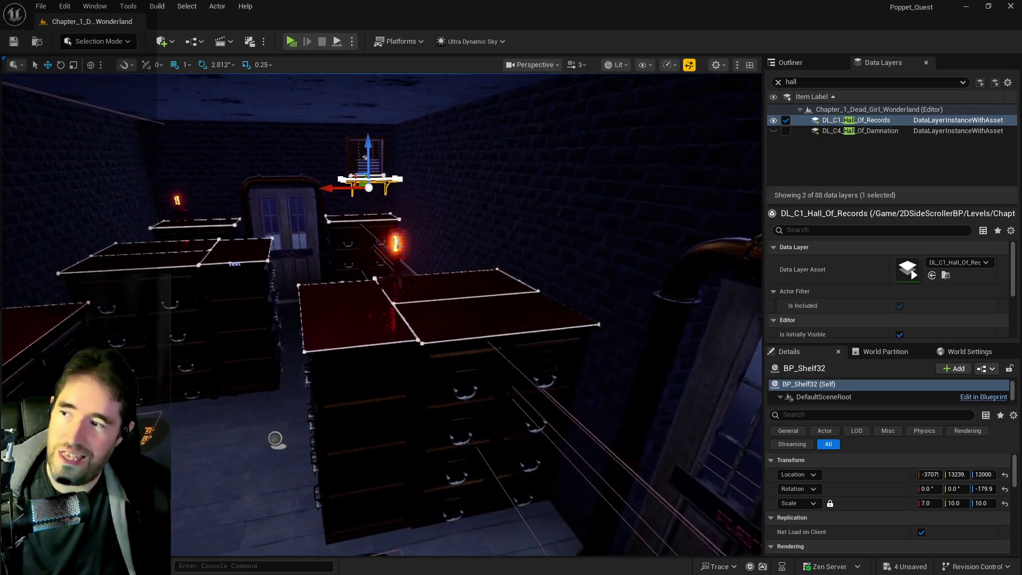
pyautogui.scroll(-3, 381, 314)
pyautogui.scroll(-5, 381, 314)
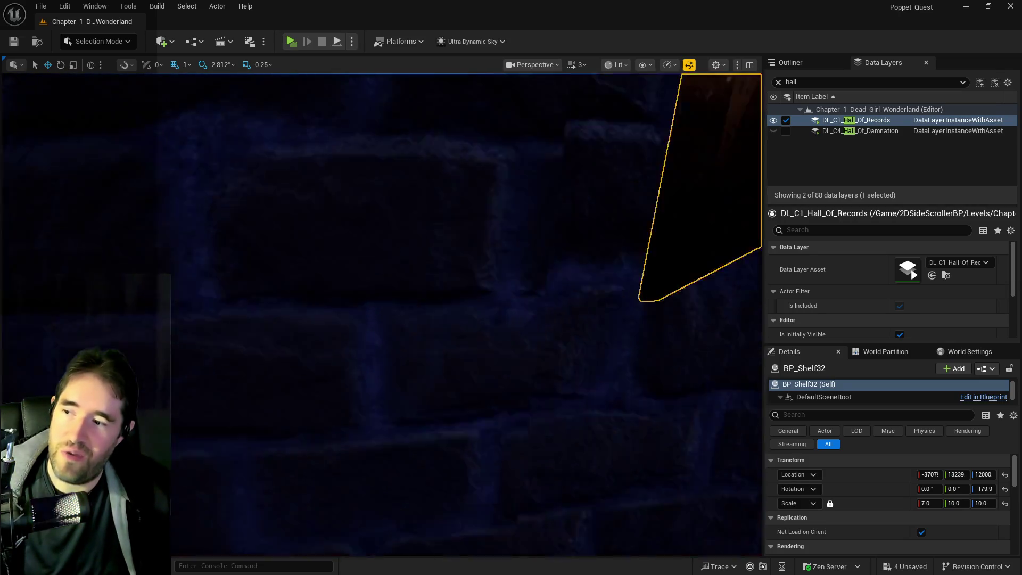
pyautogui.scroll(-3, 381, 314)
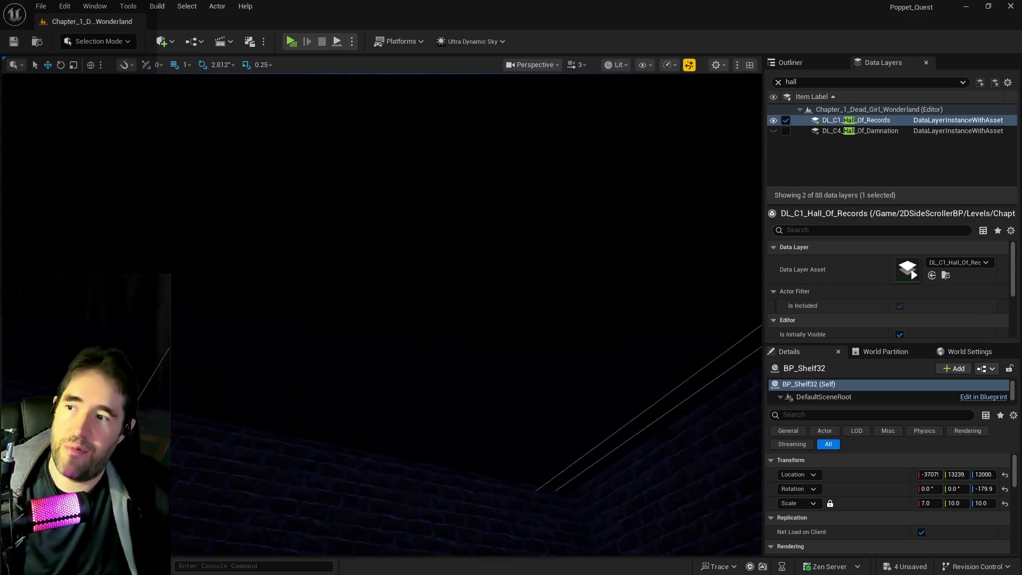
pyautogui.scroll(-5, 381, 314)
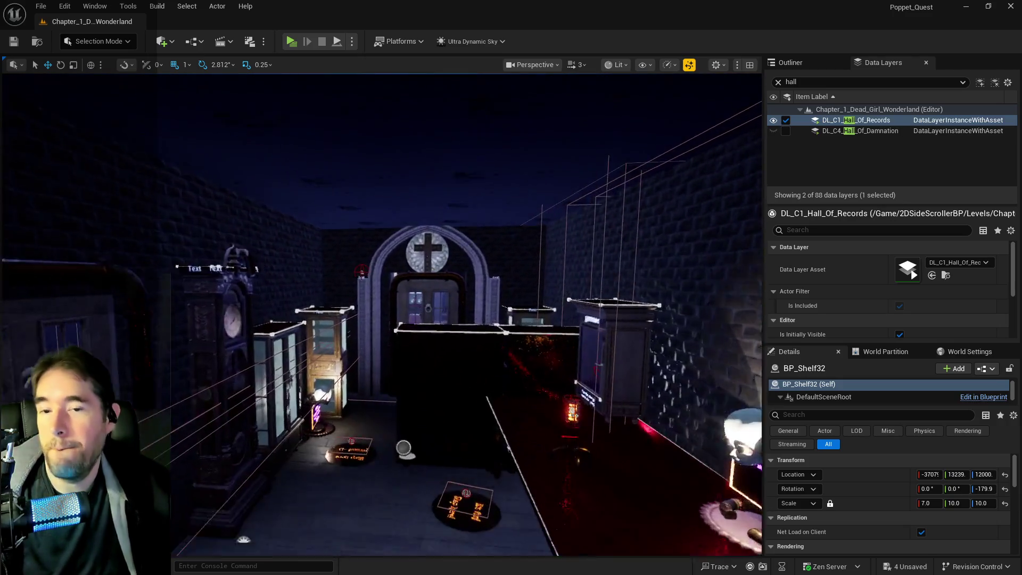
pyautogui.scroll(-3, 381, 313)
pyautogui.rightClick(853, 121)
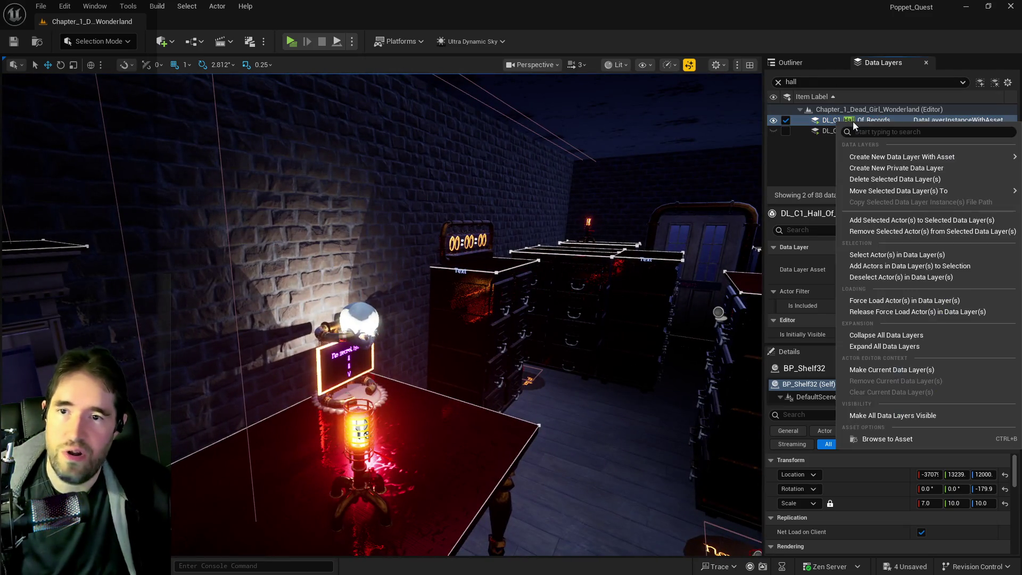
# Add the collectible key on the pillar to Hall of Records, then reselect the layer's actors.
pyautogui.click(898, 254)
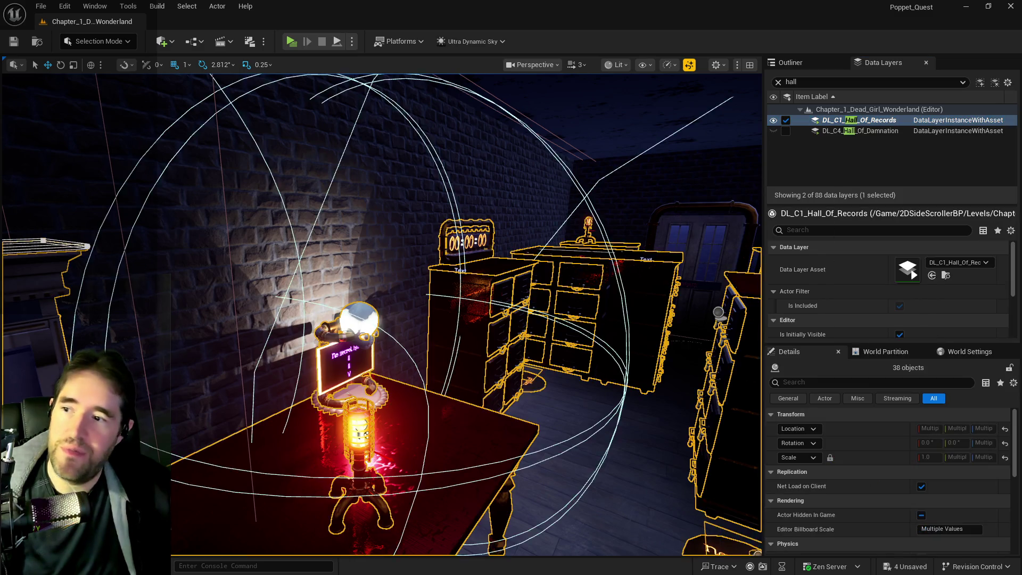
pyautogui.scroll(-5, 381, 314)
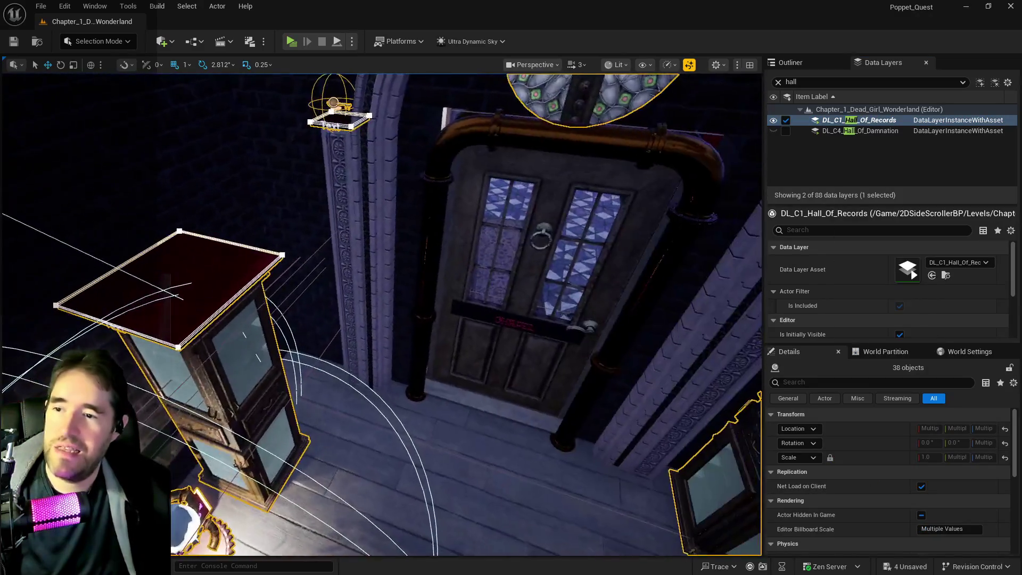
pyautogui.scroll(-5, 381, 314)
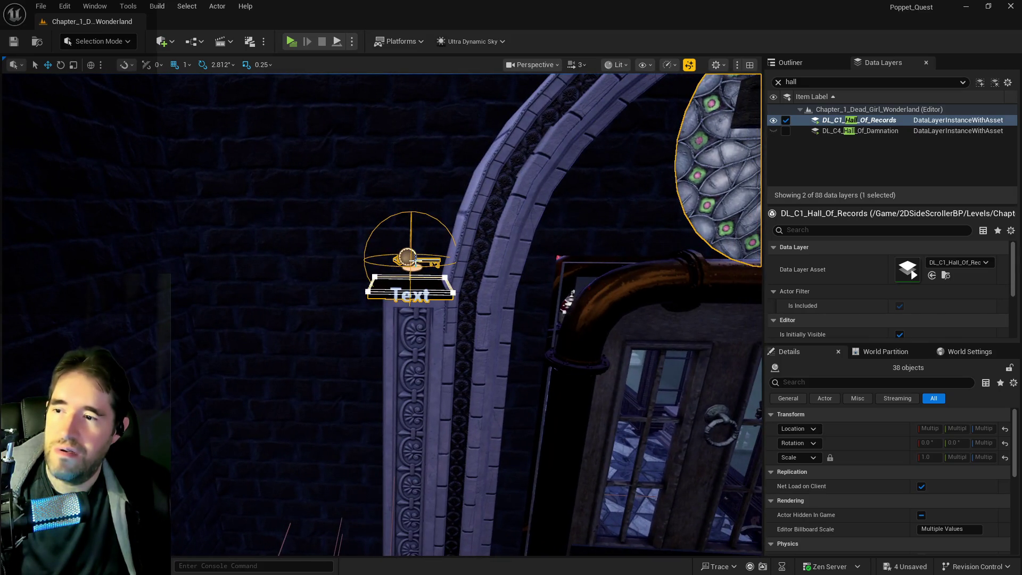
pyautogui.click(415, 260)
pyautogui.rightClick(818, 131)
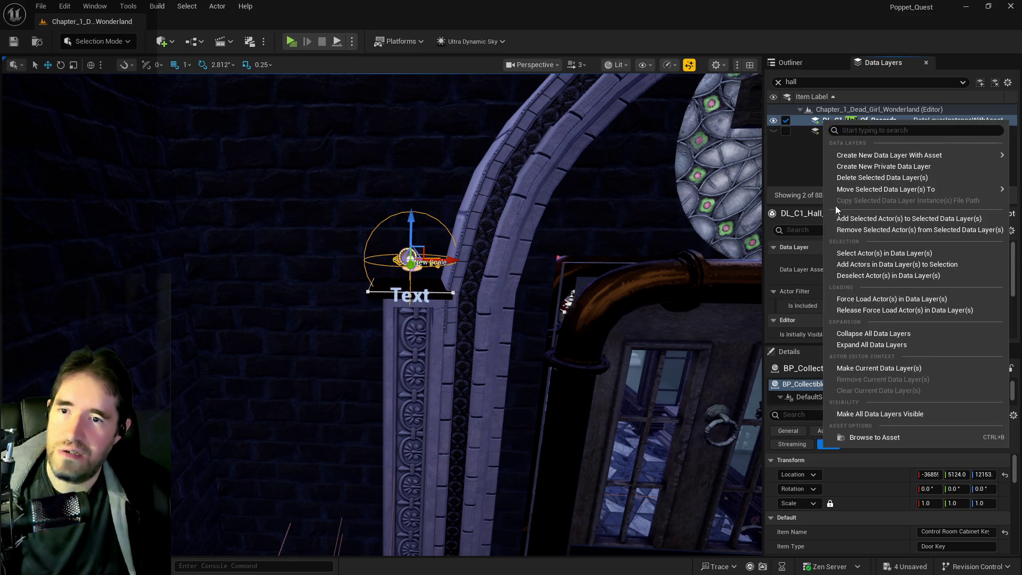
pyautogui.click(875, 232)
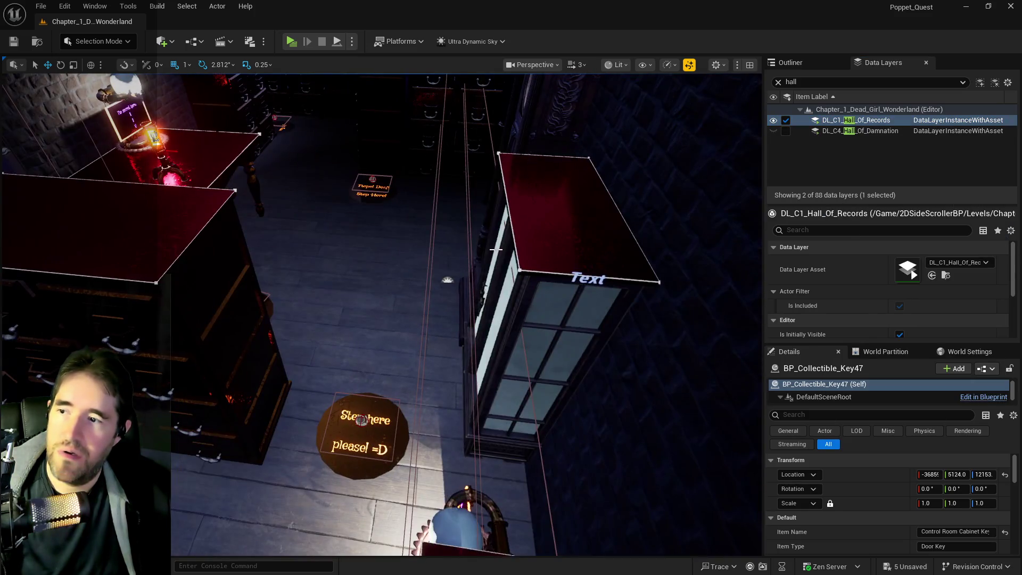
pyautogui.rightClick(829, 113)
pyautogui.click(828, 121)
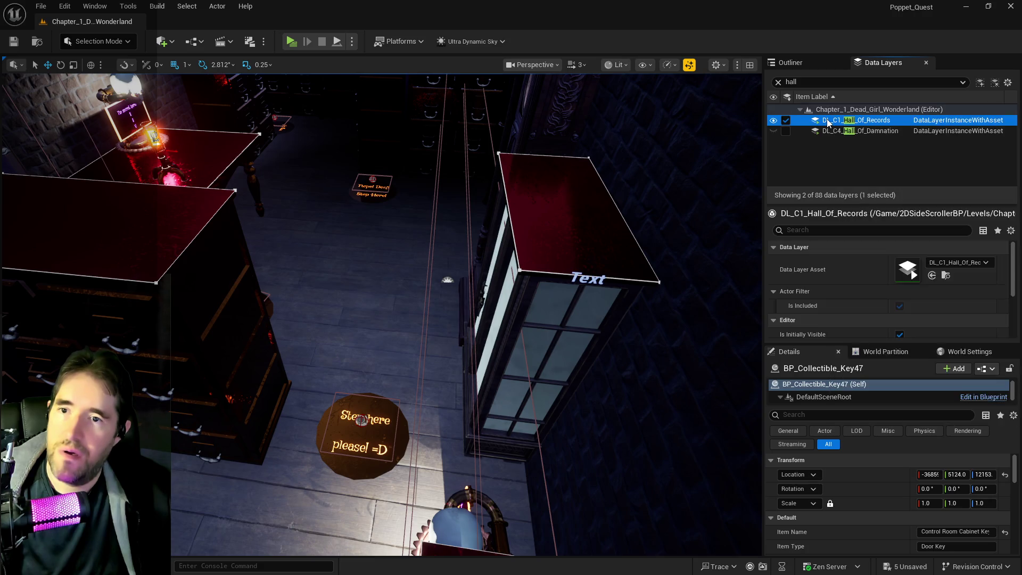
pyautogui.rightClick(827, 122)
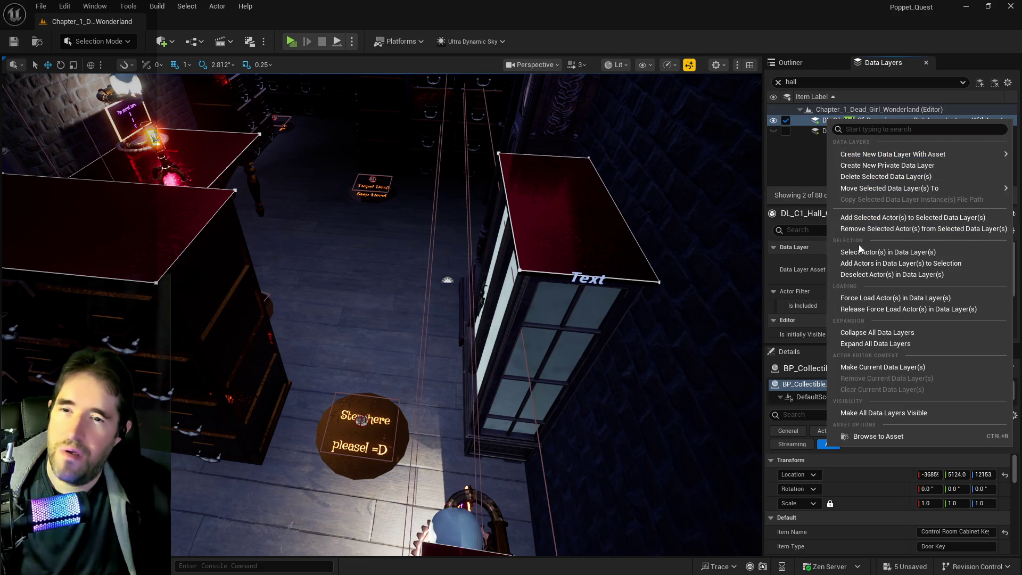
pyautogui.click(851, 252)
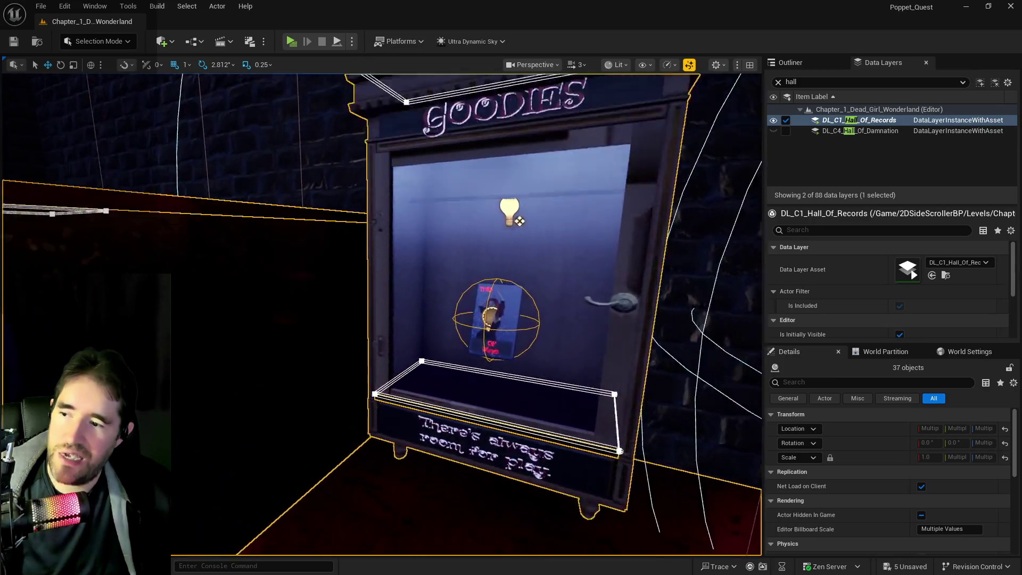
# Add the Two of Wands tarot card and its cabinet to DL_C1_Hall_Of_Records.
pyautogui.scroll(10, 545, 212)
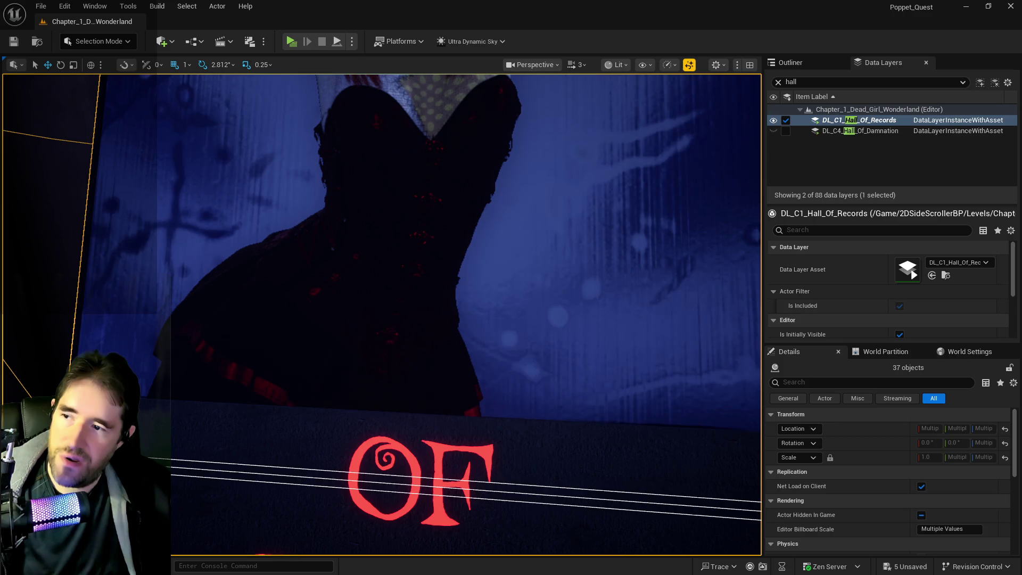
pyautogui.click(440, 240)
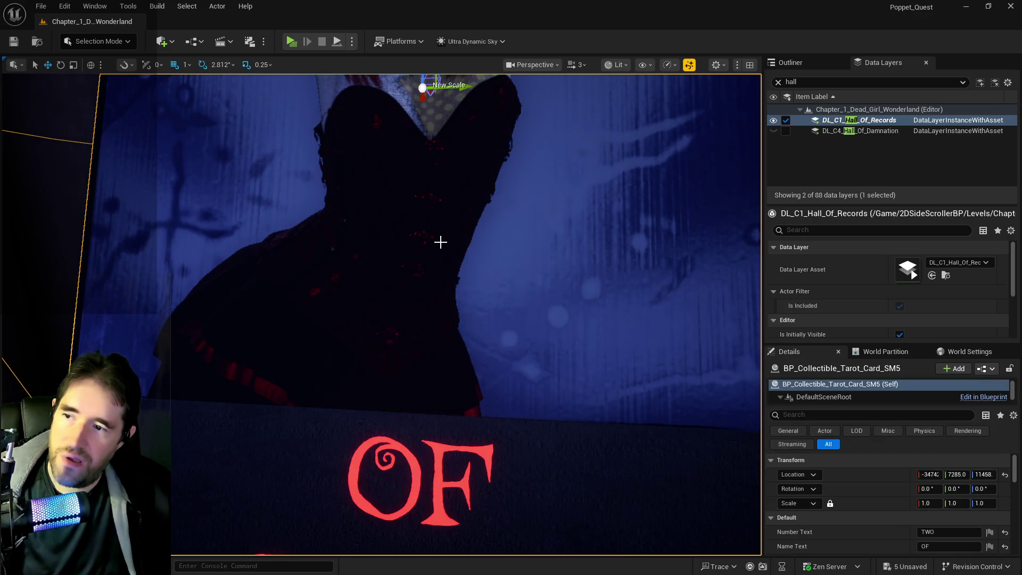
pyautogui.press('f')
pyautogui.click(550, 247)
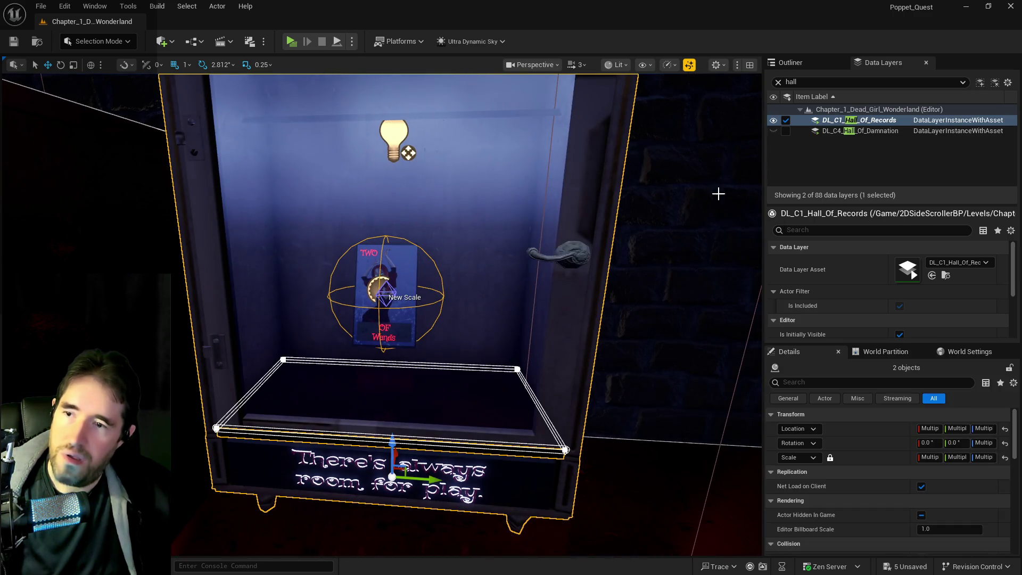
pyautogui.rightClick(863, 124)
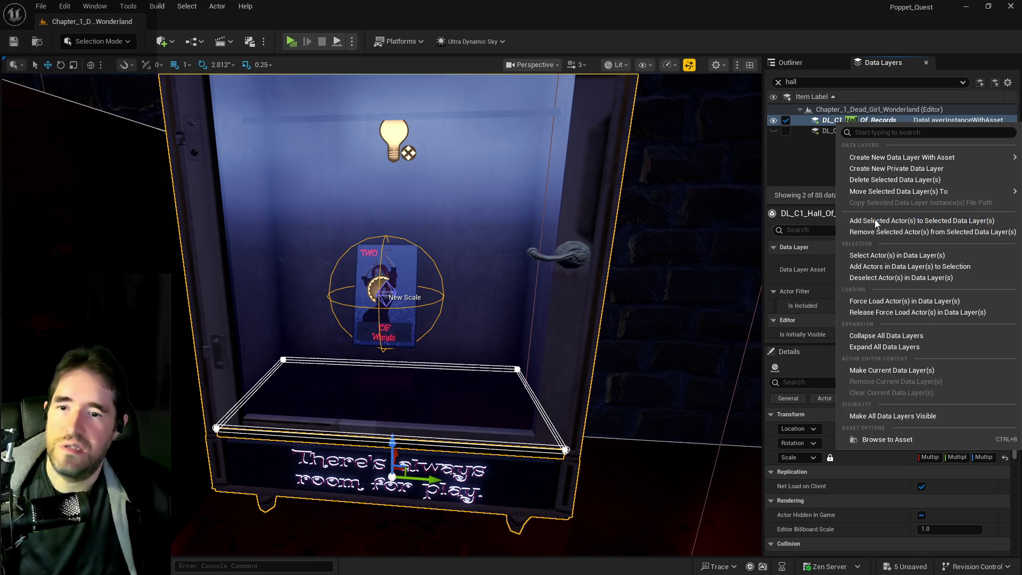
pyautogui.click(877, 232)
# Pull the camera back and select all 35 Hall of Records layer actors.
pyautogui.moveTo(534, 280)
pyautogui.mouseDown()
pyautogui.moveTo(533, 319)
pyautogui.moveTo(548, 256)
pyautogui.moveTo(563, 353)
pyautogui.mouseUp()
pyautogui.rightClick(846, 122)
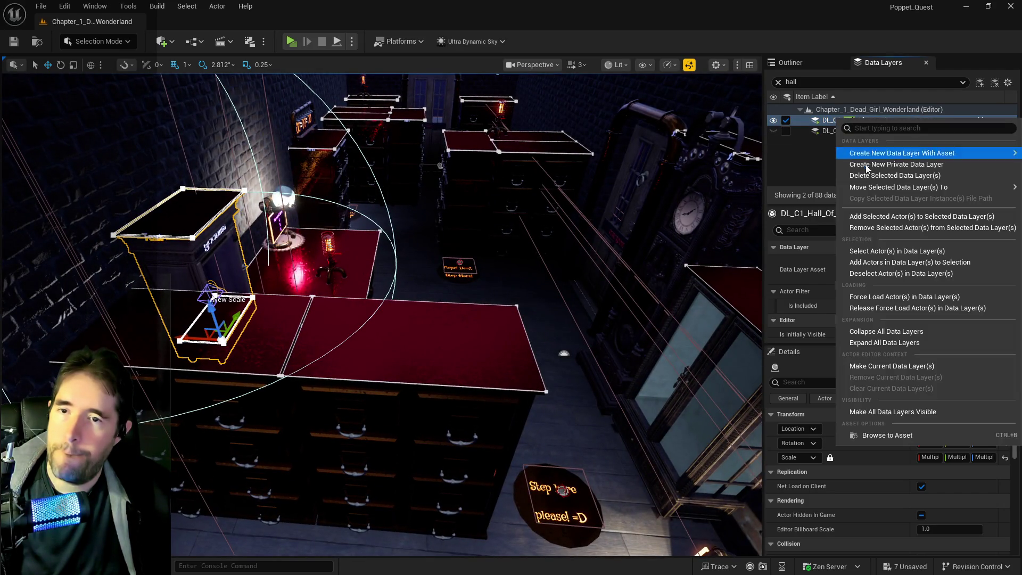
pyautogui.click(858, 251)
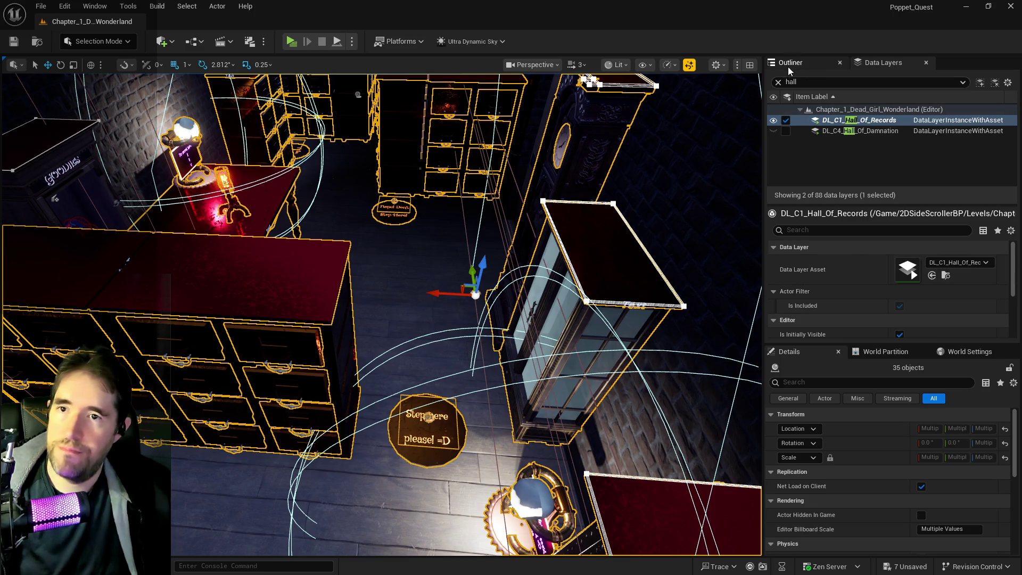
# Lock actor movement on the selected actors in the Outliner and undo the accidental move.
pyautogui.click(790, 63)
pyautogui.rightClick(868, 244)
pyautogui.moveTo(739, 372)
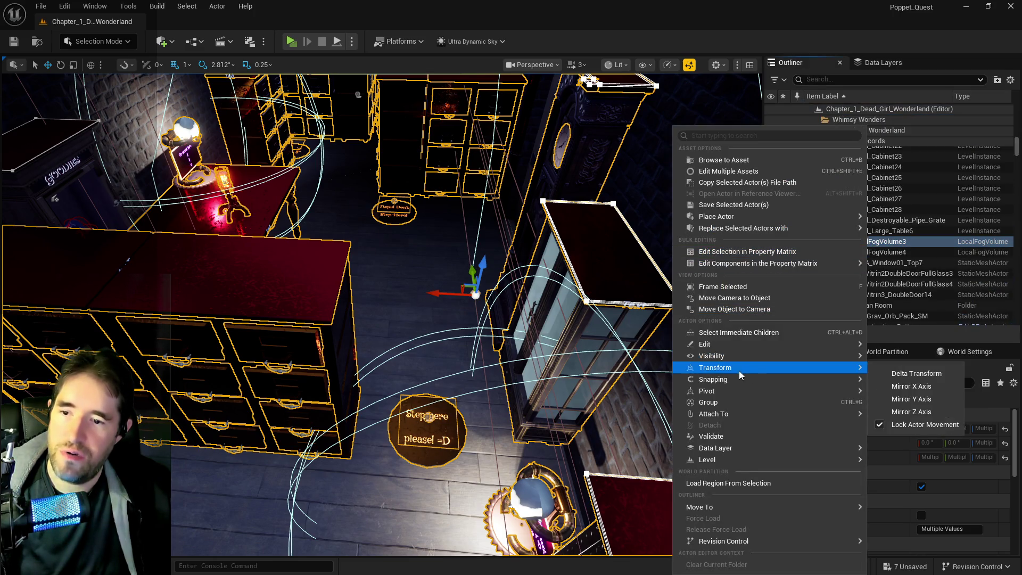
pyautogui.click(882, 425)
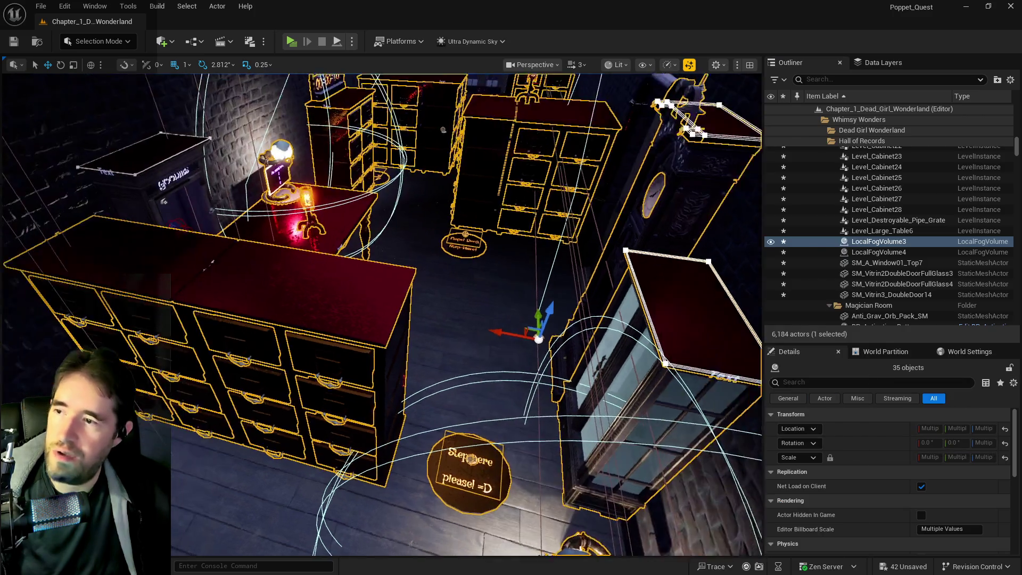
pyautogui.moveTo(373, 319); pyautogui.dragTo(452, 244)
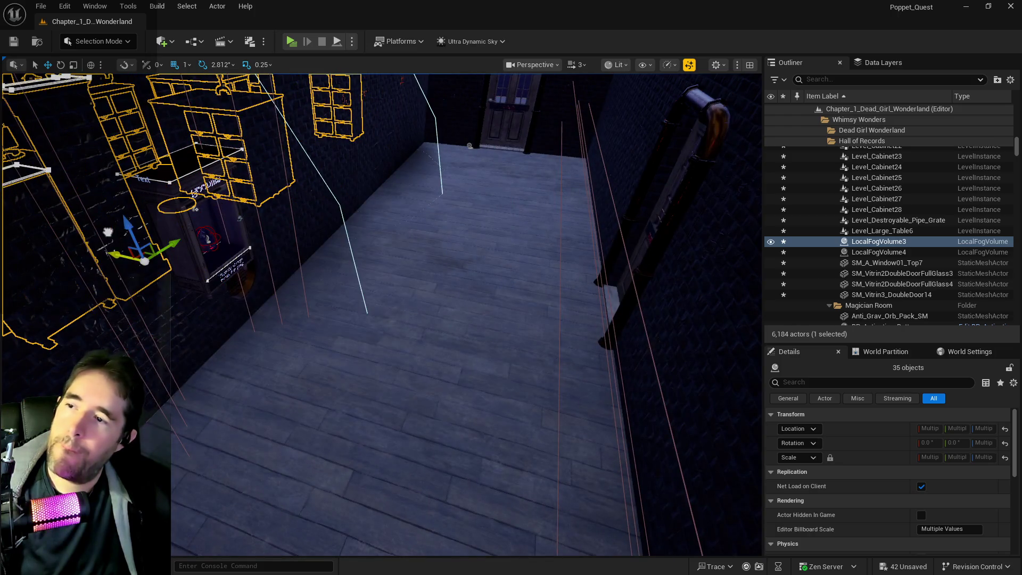
pyautogui.moveTo(299, 284)
pyautogui.mouseDown()
pyautogui.moveTo(330, 271)
pyautogui.moveTo(309, 287)
pyautogui.moveTo(320, 298)
pyautogui.moveTo(378, 287)
pyautogui.mouseUp()
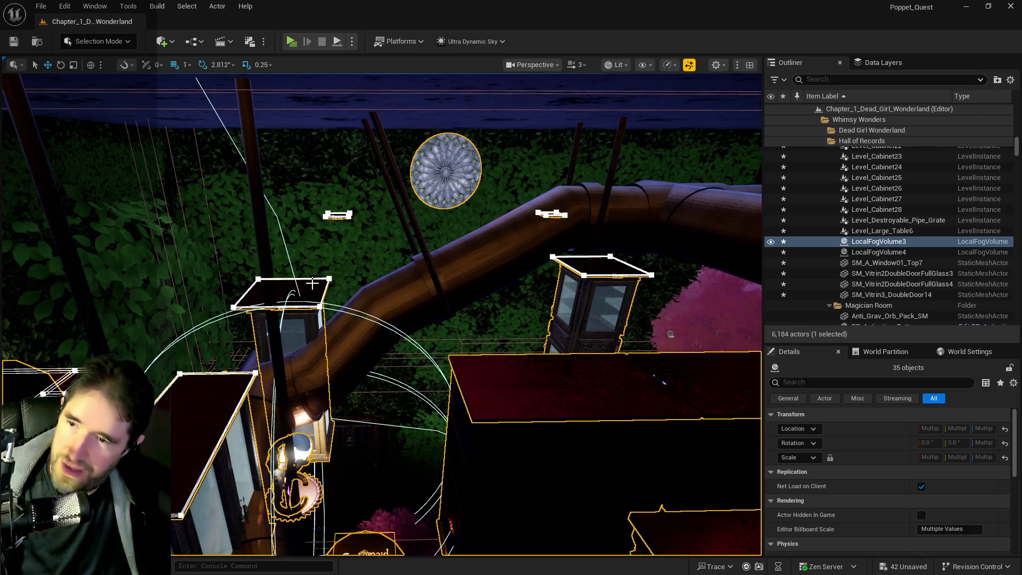
pyautogui.hotkey('ctrl', 'z')
# Add the rose window and Text actor to DL_C1_Hall_Of_Records.
pyautogui.moveTo(312, 285); pyautogui.dragTo(325, 284)
pyautogui.scroll(5, 338, 326)
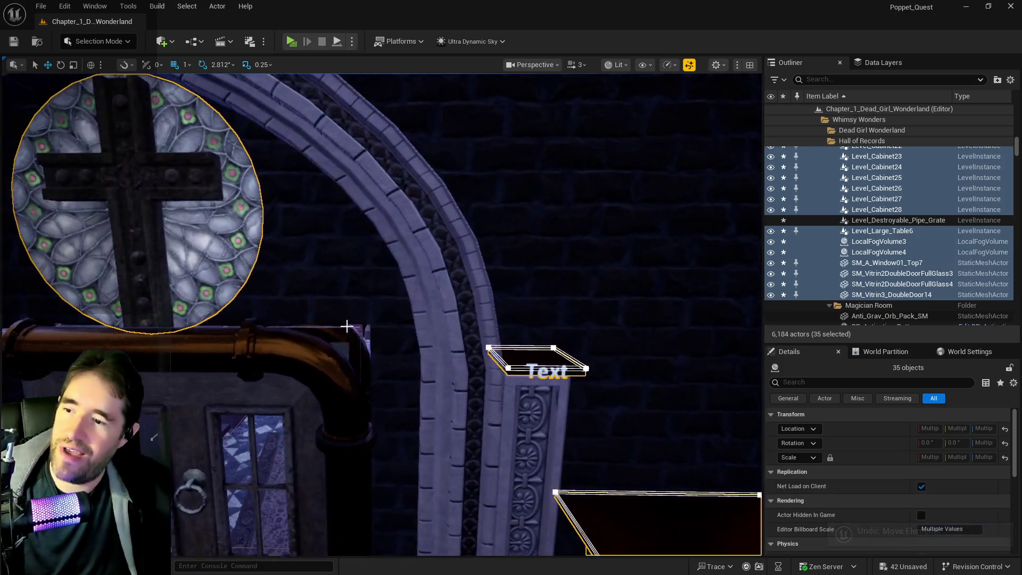
pyautogui.click(179, 195)
pyautogui.moveTo(371, 230); pyautogui.dragTo(287, 230)
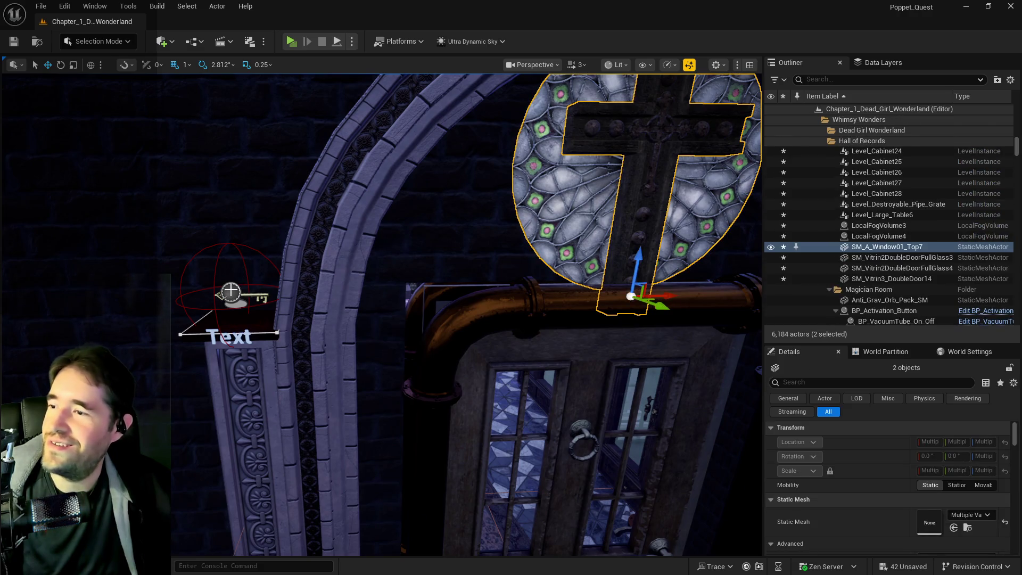
pyautogui.keyDown('ctrl'); pyautogui.click(225, 319); pyautogui.keyUp('ctrl')
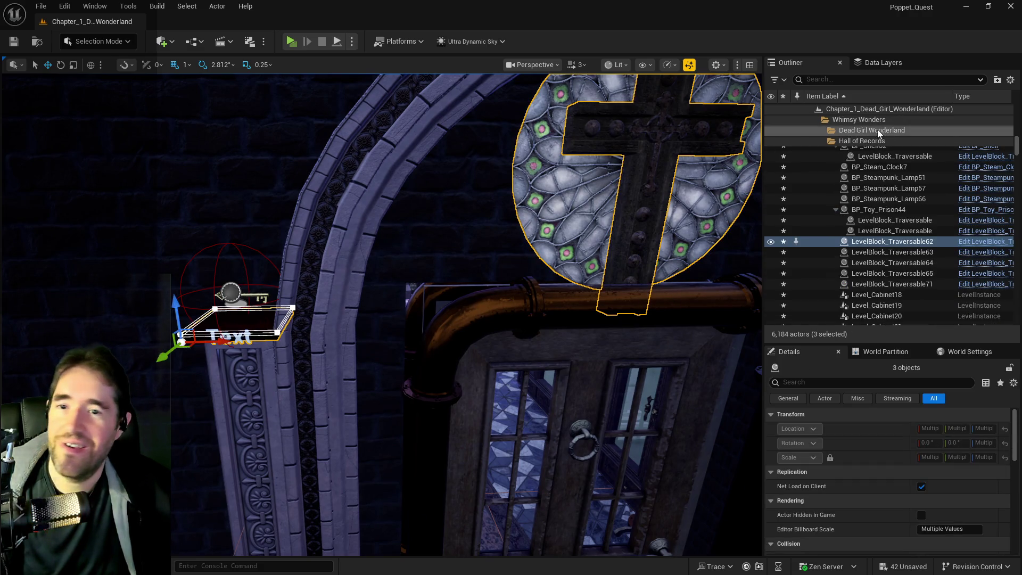
pyautogui.click(880, 65)
pyautogui.rightClick(867, 122)
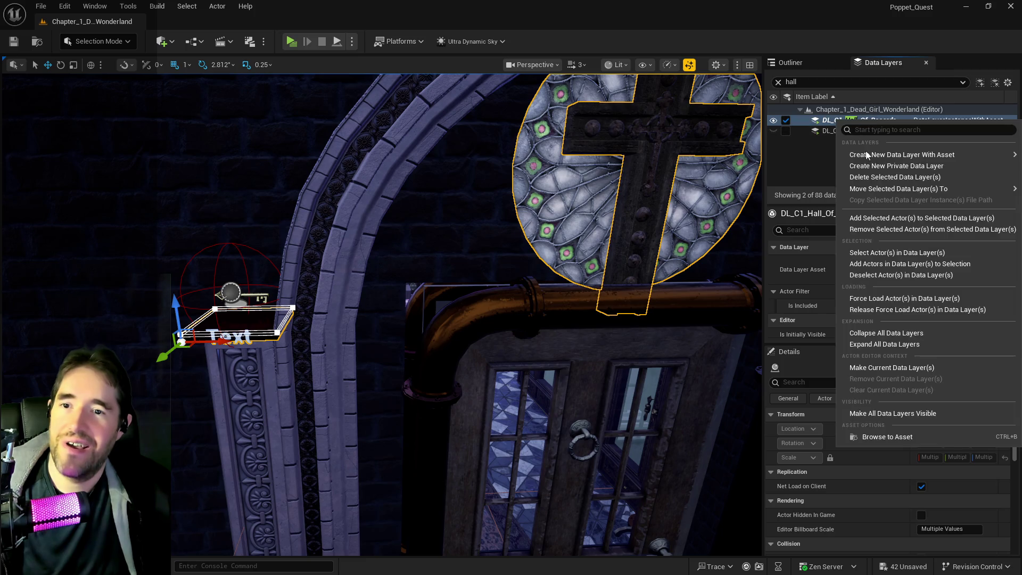
pyautogui.moveTo(887, 191)
pyautogui.click(875, 226)
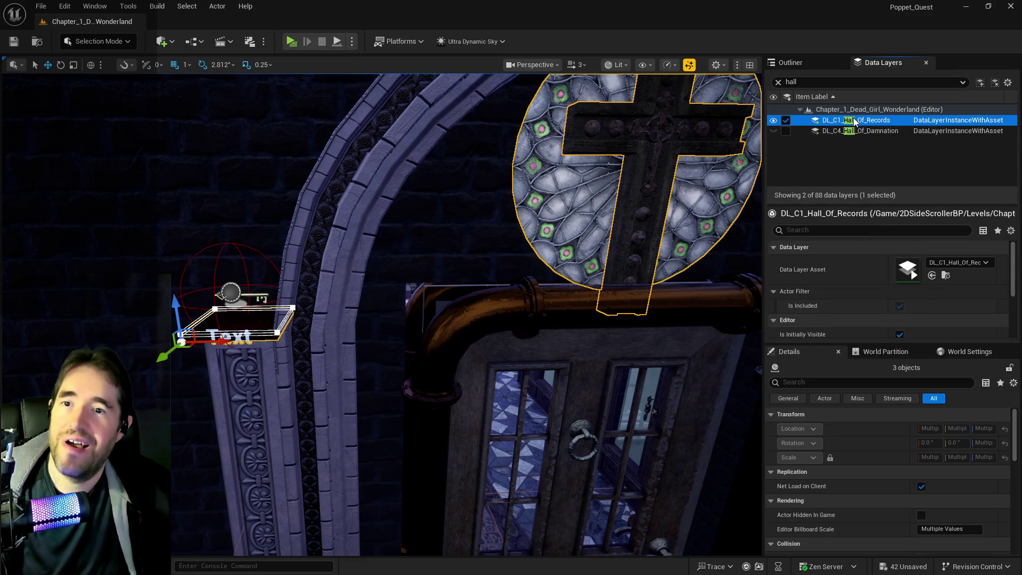
# Select and frame all 33 actors in the Hall of Records layer.
pyautogui.rightClick(855, 122)
pyautogui.click(760, 260)
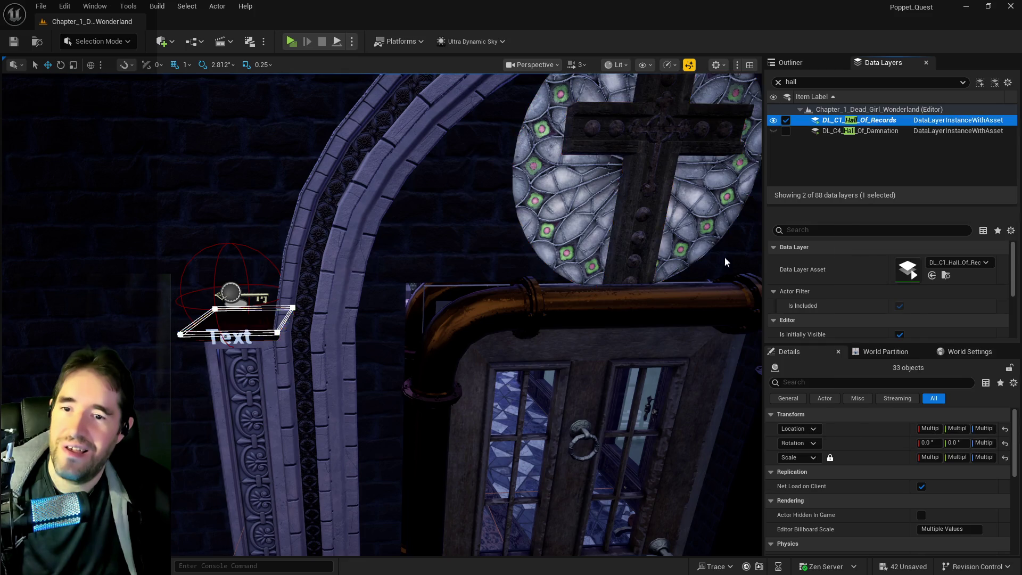
pyautogui.press('f')
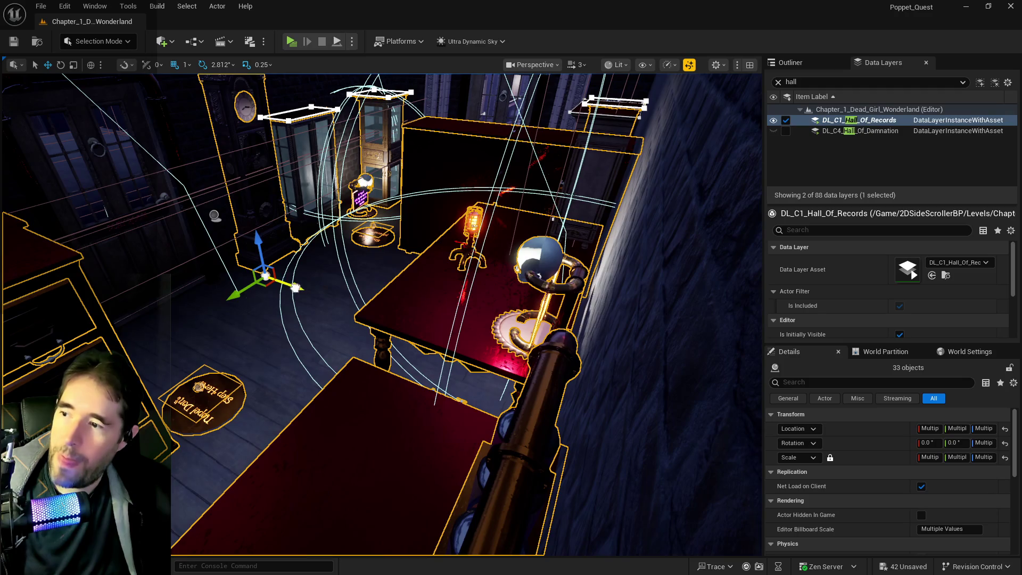
pyautogui.moveTo(295, 288); pyautogui.dragTo(669, 377)
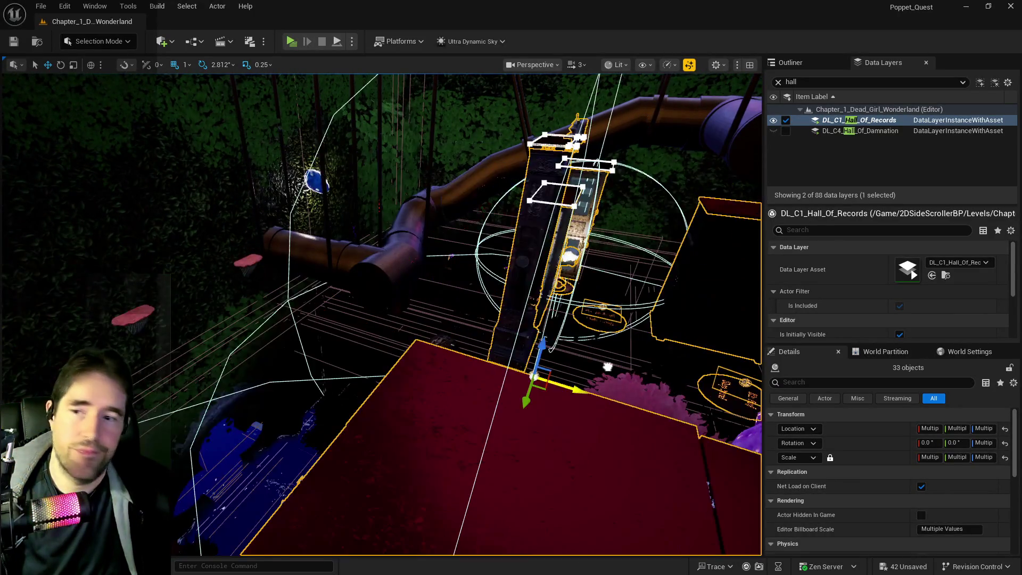
pyautogui.press('f')
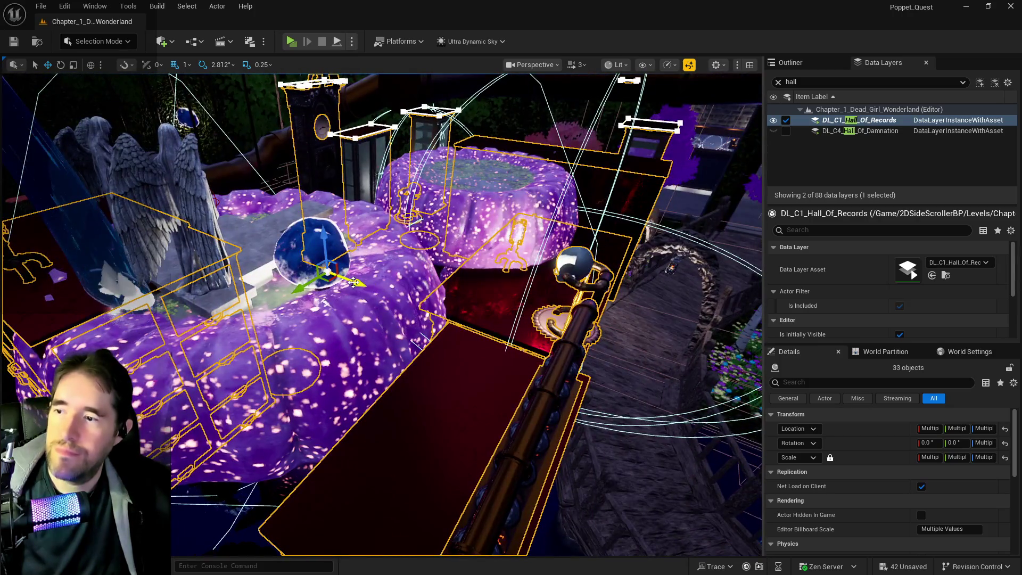
pyautogui.moveTo(354, 282); pyautogui.dragTo(527, 336)
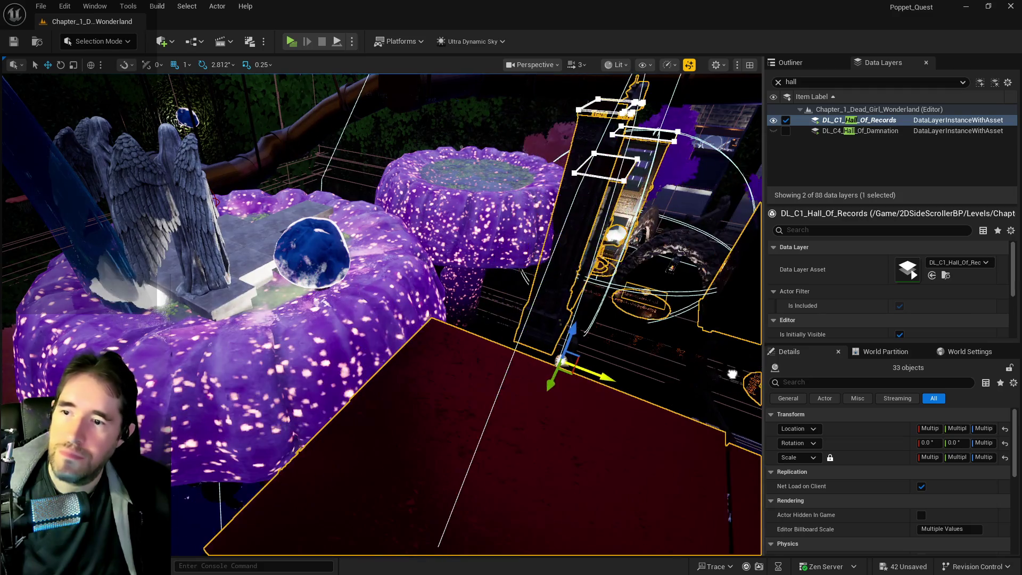
pyautogui.moveTo(615, 341); pyautogui.dragTo(394, 289)
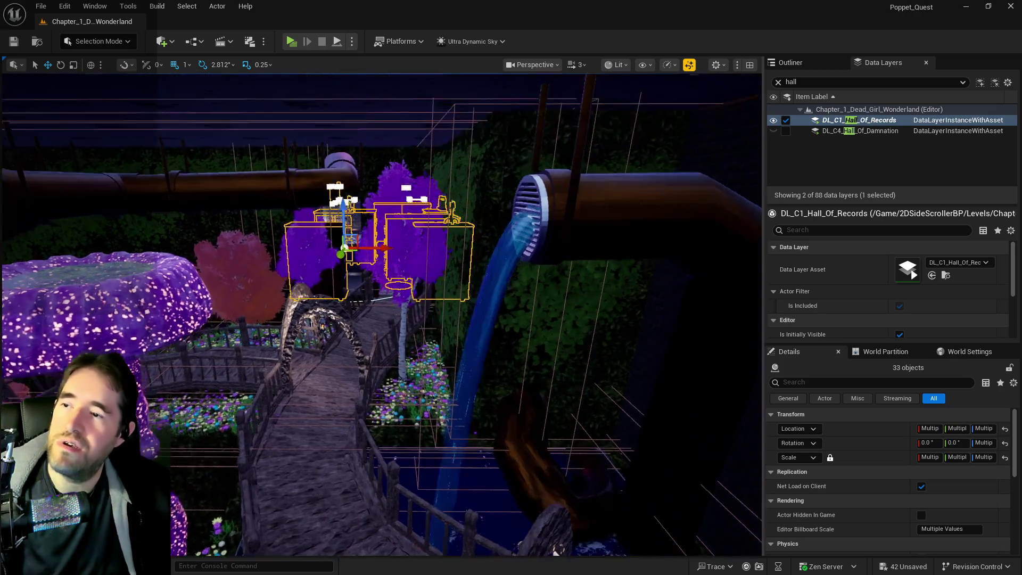
pyautogui.press('w')
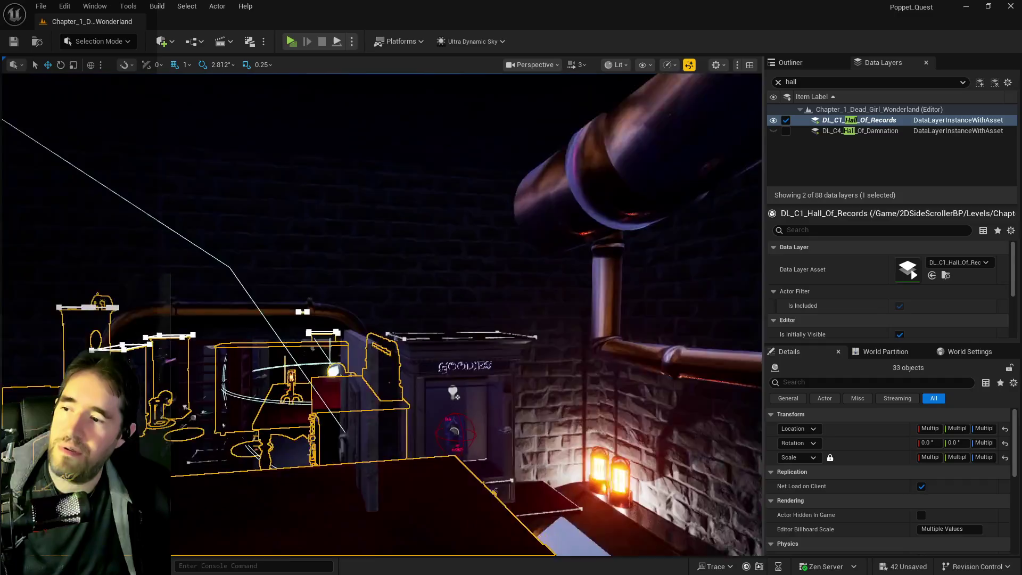
pyautogui.press('w')
pyautogui.press('s')
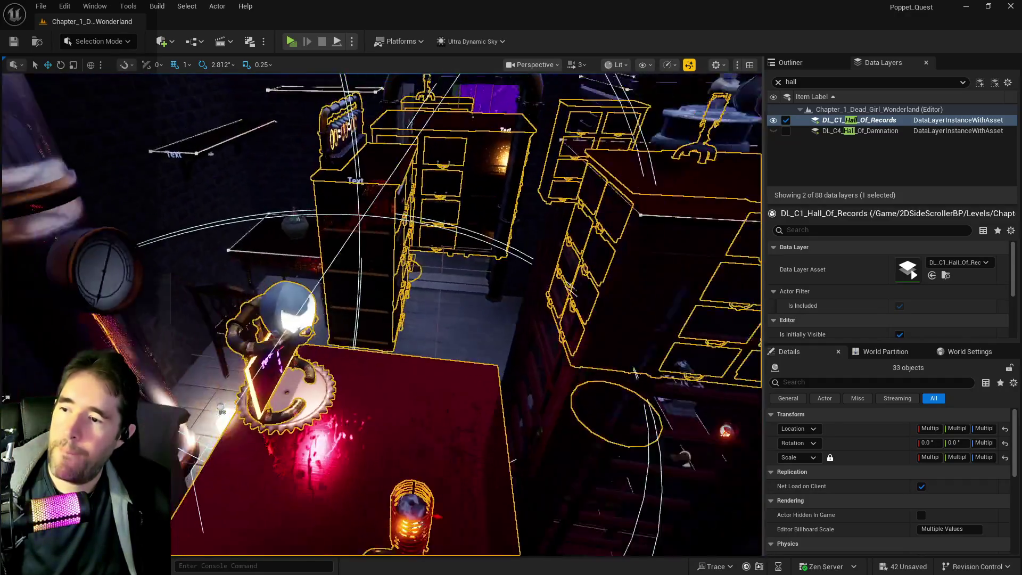
pyautogui.press('d')
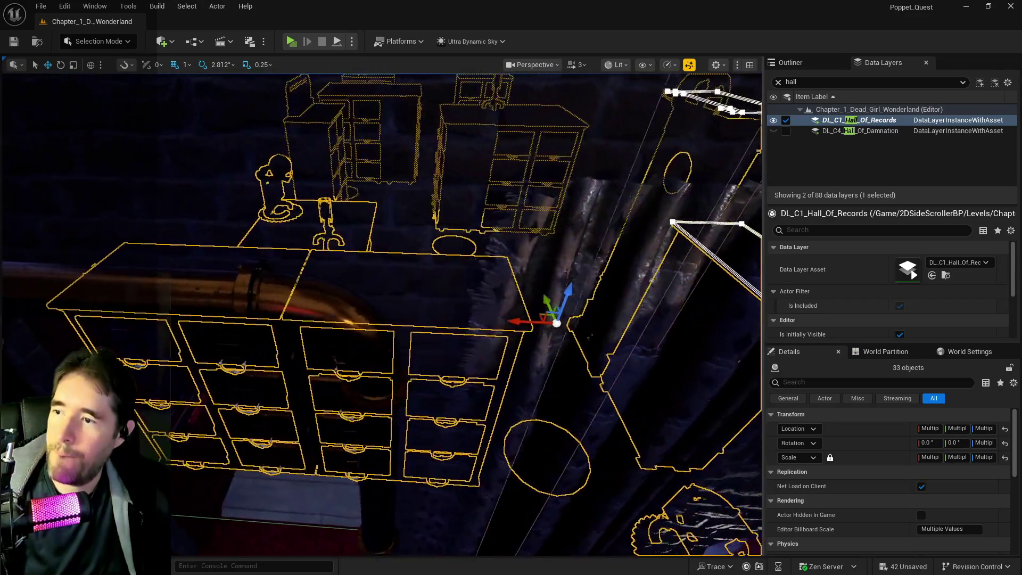
pyautogui.press('f')
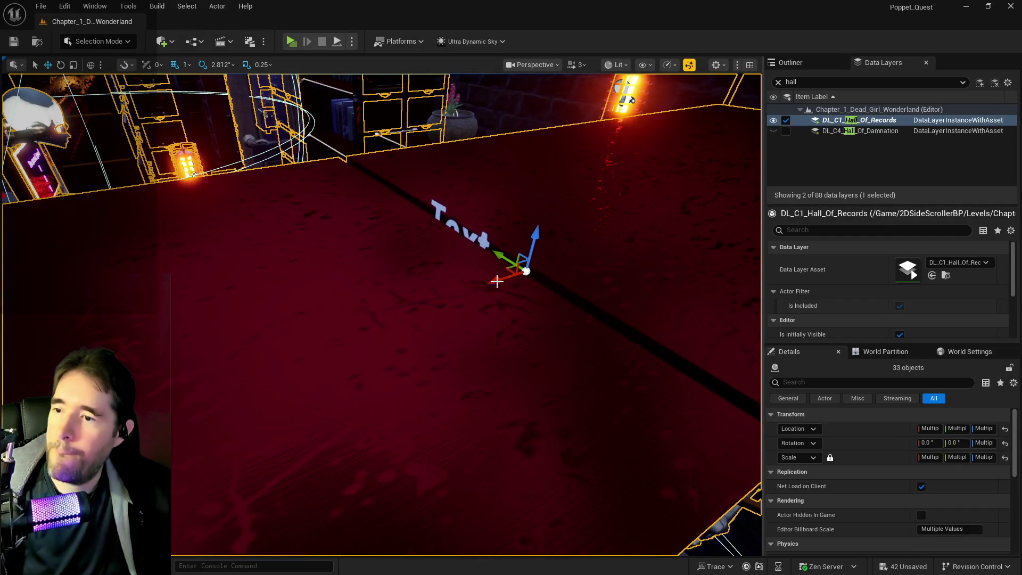
pyautogui.moveTo(473, 283); pyautogui.dragTo(368, 307)
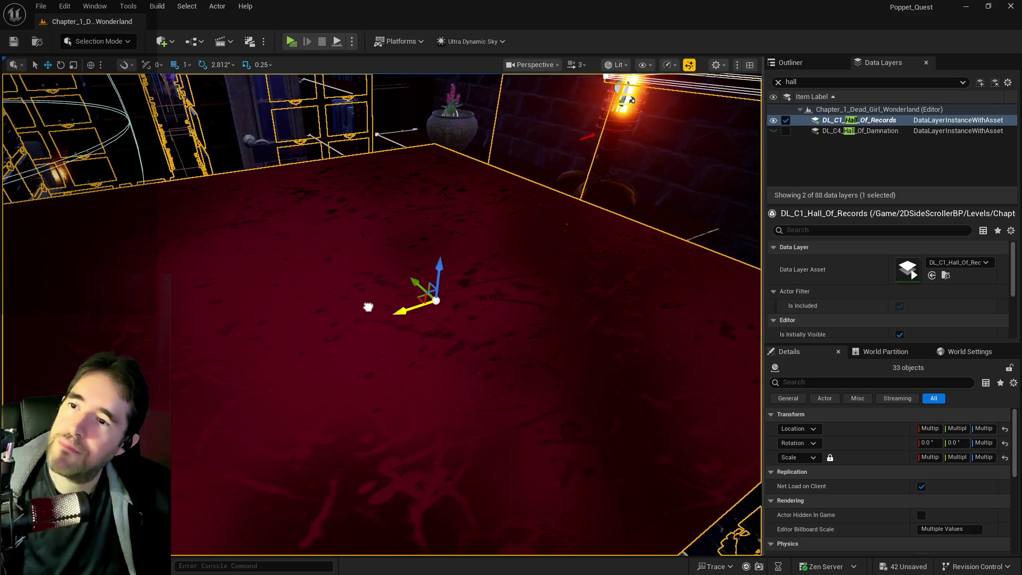
pyautogui.moveTo(433, 323); pyautogui.dragTo(433, 323)
pyautogui.moveTo(142, 356); pyautogui.dragTo(182, 353)
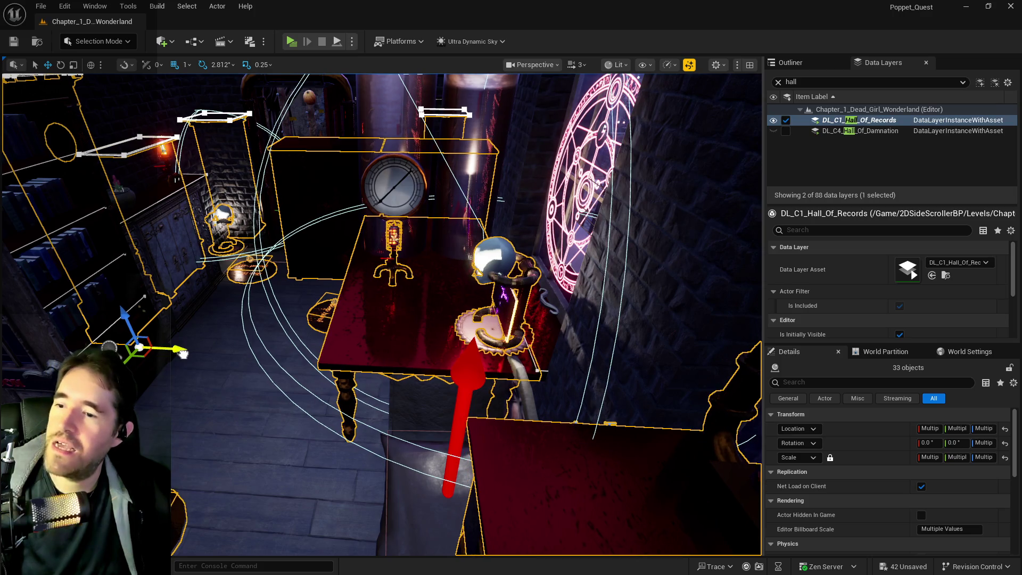
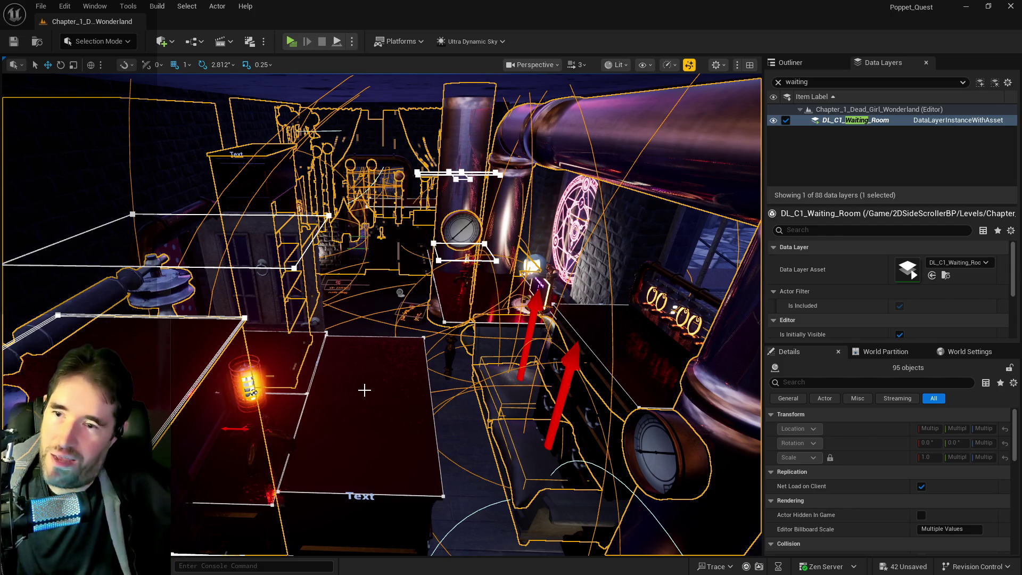
# Select the Level_Cabinet22 cabinet and the phone booth together, and frame both.
pyautogui.click(365, 388)
pyautogui.press('f')
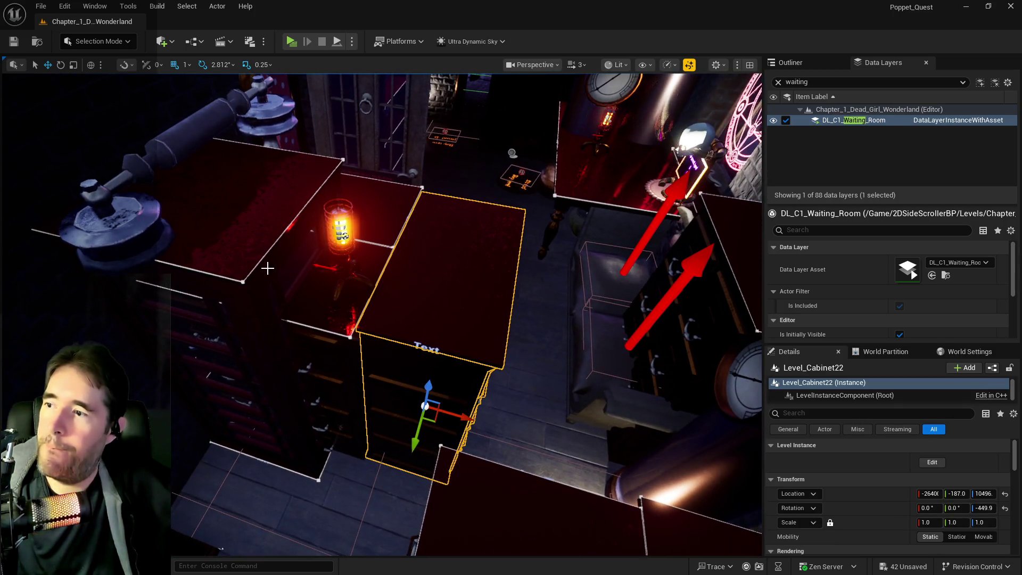
pyautogui.click(268, 269)
pyautogui.press('f')
pyautogui.keyDown('ctrl'); pyautogui.click(301, 253); pyautogui.keyUp('ctrl')
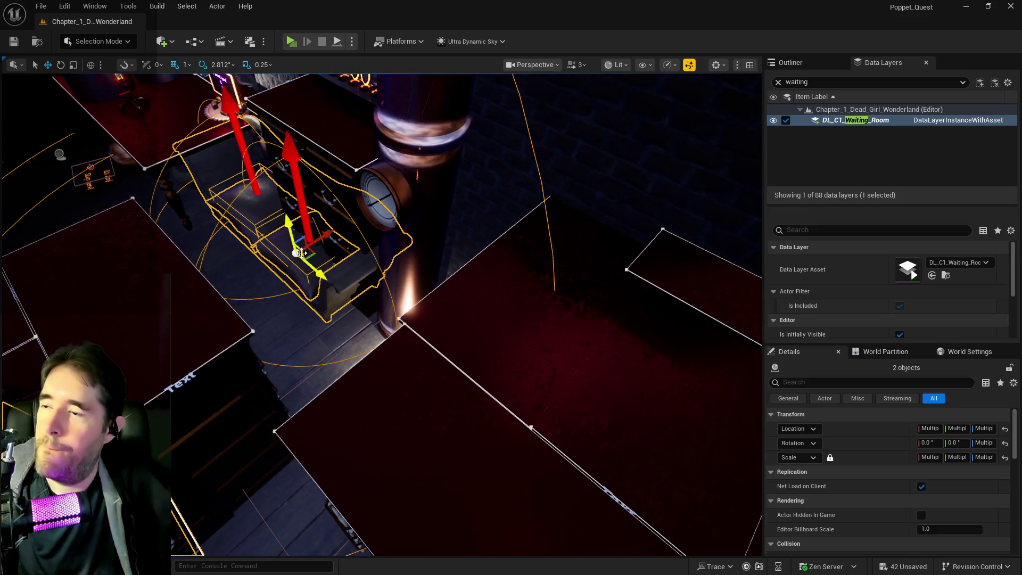
pyautogui.press('f')
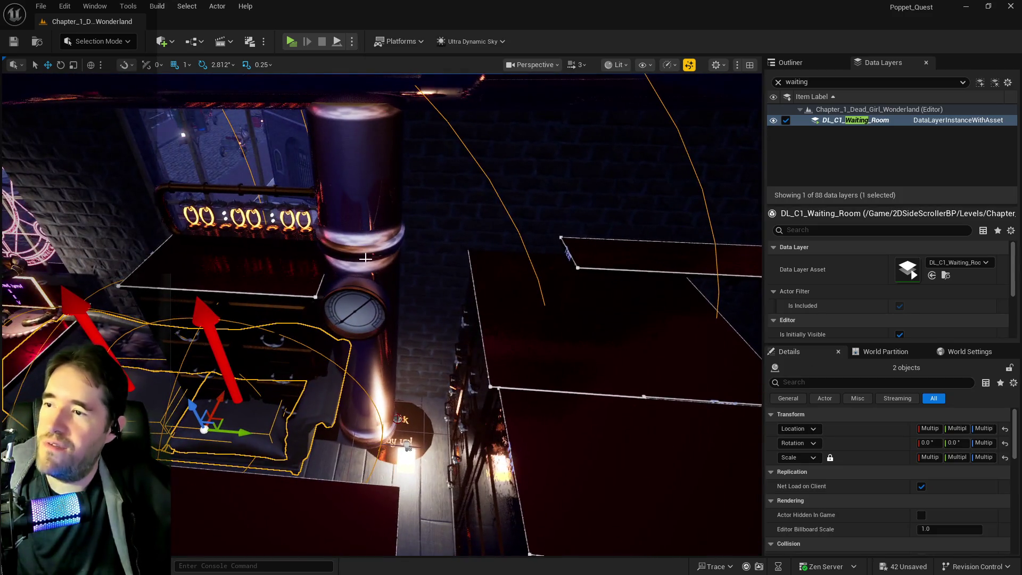
pyautogui.moveTo(365, 258)
pyautogui.mouseDown()
pyautogui.moveTo(319, 244)
pyautogui.moveTo(306, 263)
pyautogui.moveTo(319, 250)
pyautogui.mouseUp()
# Add the wall gauge and the tall, horizontal and left pipes to the selection.
pyautogui.keyDown('ctrl'); pyautogui.click(399, 266); pyautogui.keyUp('ctrl')
pyautogui.keyDown('ctrl'); pyautogui.click(428, 219); pyautogui.keyUp('ctrl')
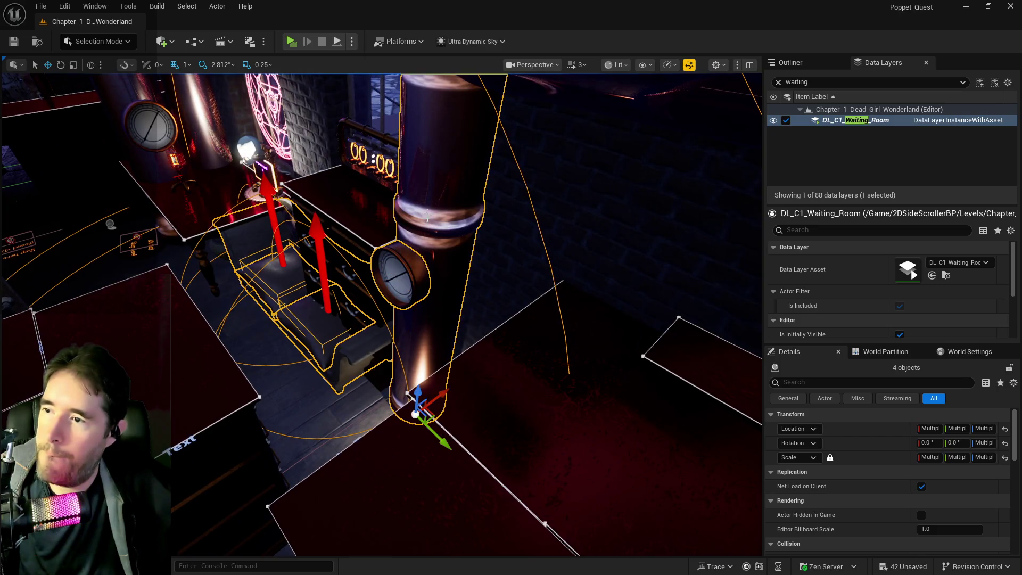
pyautogui.scroll(3, 428, 218)
pyautogui.keyDown('ctrl'); pyautogui.click(420, 215); pyautogui.keyUp('ctrl')
pyautogui.moveTo(419, 214)
pyautogui.mouseDown()
pyautogui.moveTo(386, 250)
pyautogui.moveTo(388, 315)
pyautogui.mouseUp()
pyautogui.keyDown('ctrl'); pyautogui.click(387, 314); pyautogui.keyUp('ctrl')
# Add the table base, lamp and orchid pot, dropping any wrongly picked items.
pyautogui.keyDown('ctrl'); pyautogui.click(472, 412); pyautogui.keyUp('ctrl')
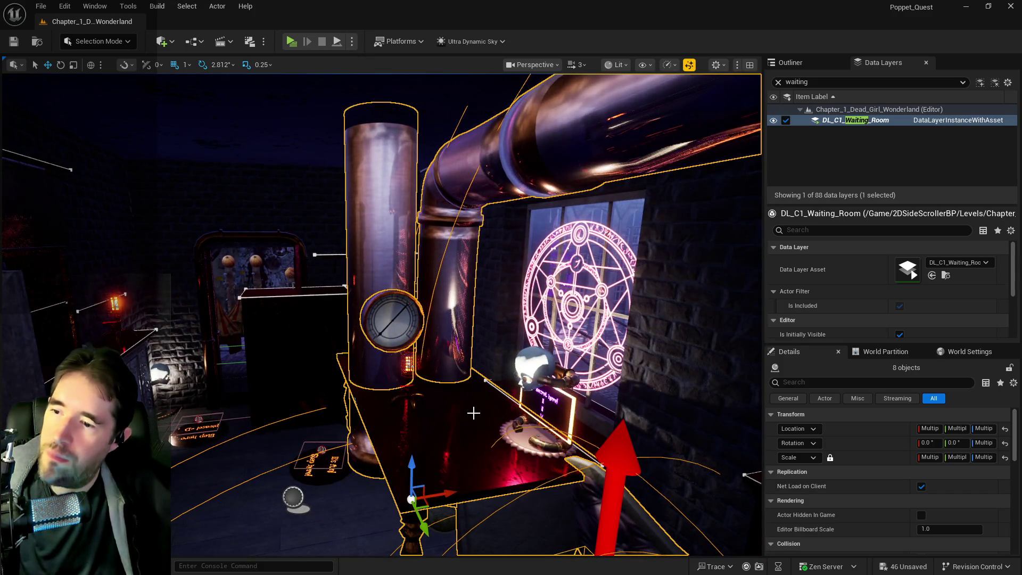
pyautogui.keyDown('ctrl'); pyautogui.click(405, 398); pyautogui.keyUp('ctrl')
pyautogui.keyDown('ctrl'); pyautogui.click(392, 399); pyautogui.keyUp('ctrl')
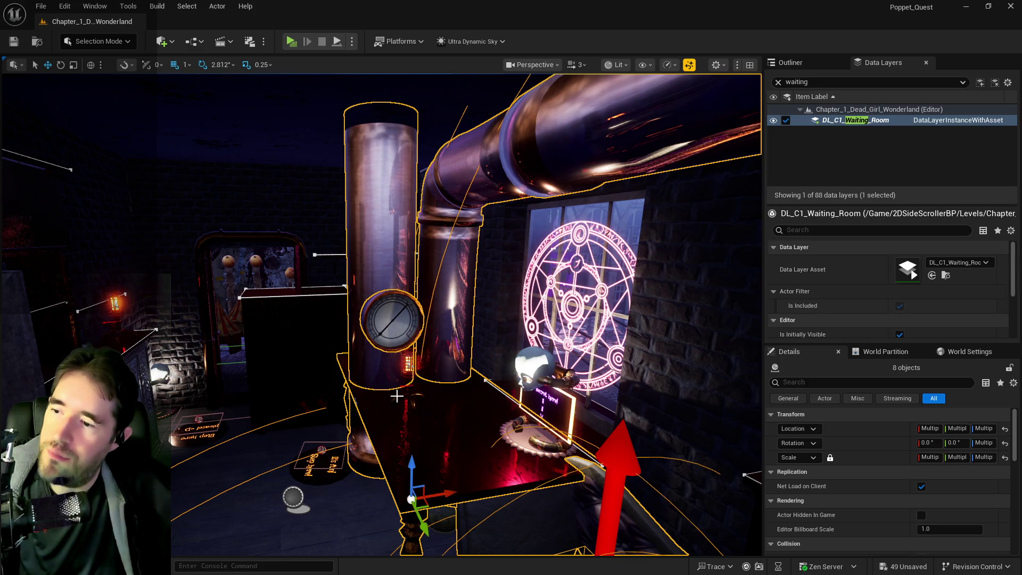
pyautogui.moveTo(393, 400)
pyautogui.mouseDown()
pyautogui.moveTo(396, 341)
pyautogui.moveTo(310, 401)
pyautogui.moveTo(330, 367)
pyautogui.moveTo(351, 378)
pyautogui.mouseUp()
pyautogui.keyDown('ctrl'); pyautogui.click(323, 394); pyautogui.keyUp('ctrl')
pyautogui.keyDown('ctrl'); pyautogui.click(502, 428); pyautogui.keyUp('ctrl')
pyautogui.moveTo(503, 428); pyautogui.dragTo(458, 383)
pyautogui.moveTo(342, 372)
pyautogui.mouseDown()
pyautogui.moveTo(341, 346)
pyautogui.moveTo(303, 341)
pyautogui.moveTo(319, 367)
pyautogui.mouseUp()
pyautogui.moveTo(248, 283); pyautogui.dragTo(247, 283)
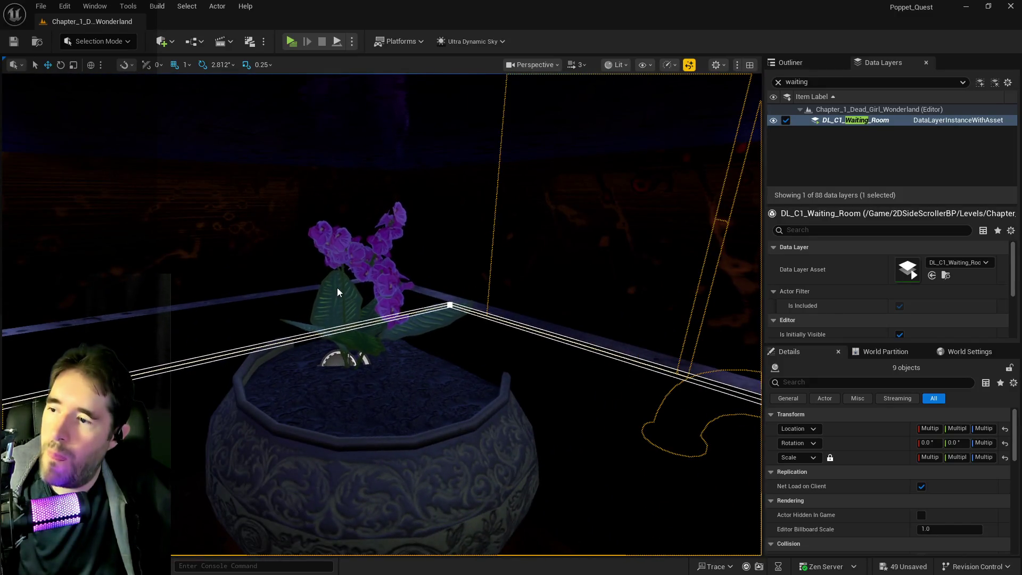
pyautogui.keyDown('ctrl'); pyautogui.click(362, 424); pyautogui.keyUp('ctrl')
pyautogui.moveTo(361, 424); pyautogui.dragTo(362, 424)
pyautogui.moveTo(432, 368); pyautogui.dragTo(432, 368)
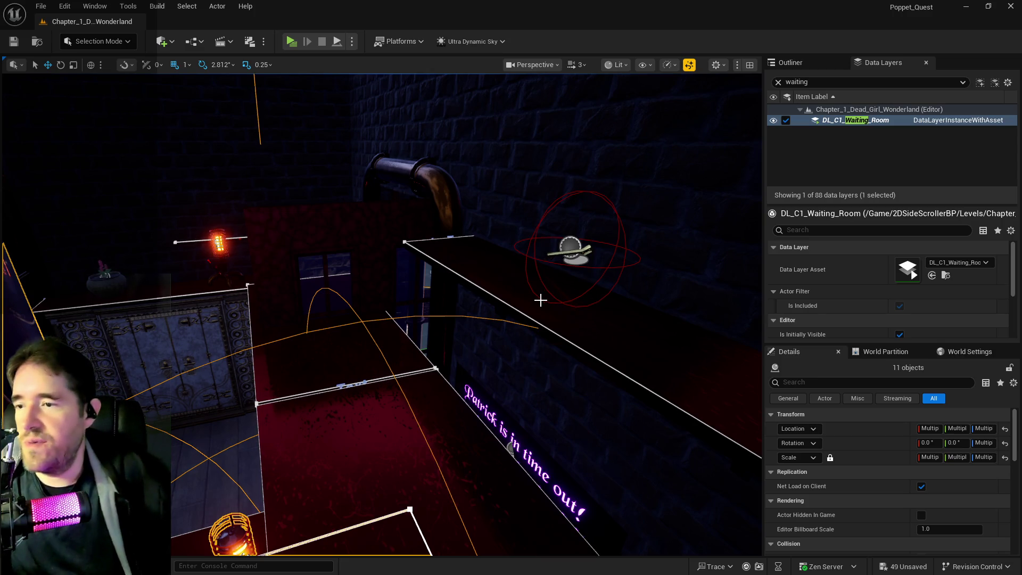
# Add the pot with its light and the chest of drawers to the selection.
pyautogui.press('f')
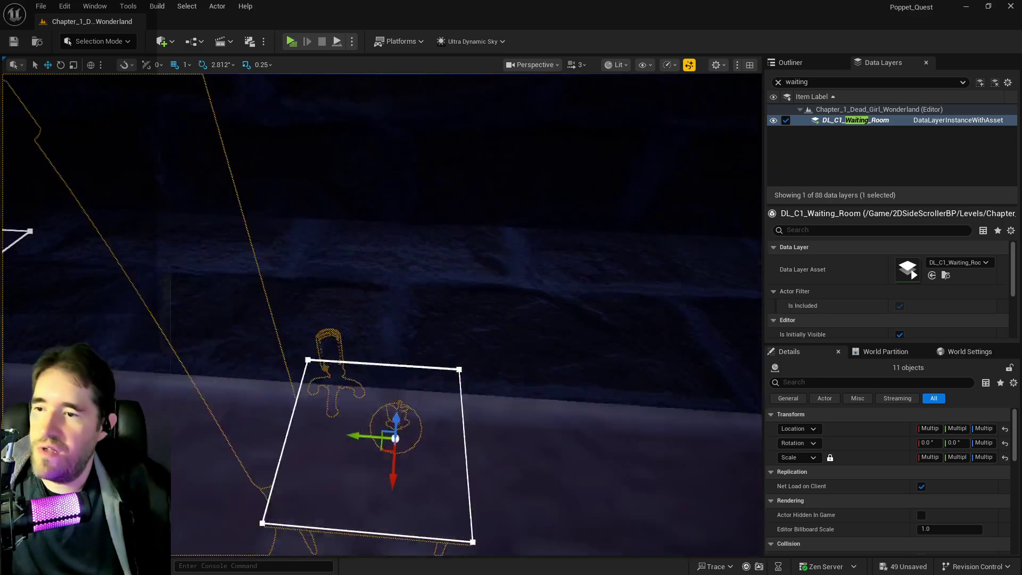
pyautogui.moveTo(381, 316); pyautogui.dragTo(382, 317)
pyautogui.moveTo(532, 309)
pyautogui.mouseDown()
pyautogui.moveTo(501, 336)
pyautogui.moveTo(510, 353)
pyautogui.mouseUp()
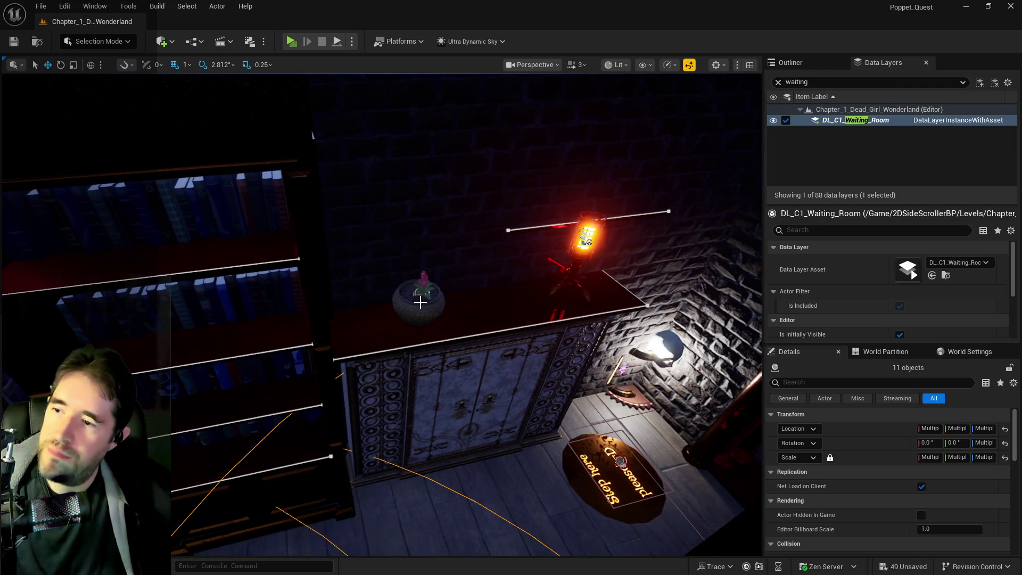
pyautogui.keyDown('ctrl'); pyautogui.click(446, 314); pyautogui.keyUp('ctrl')
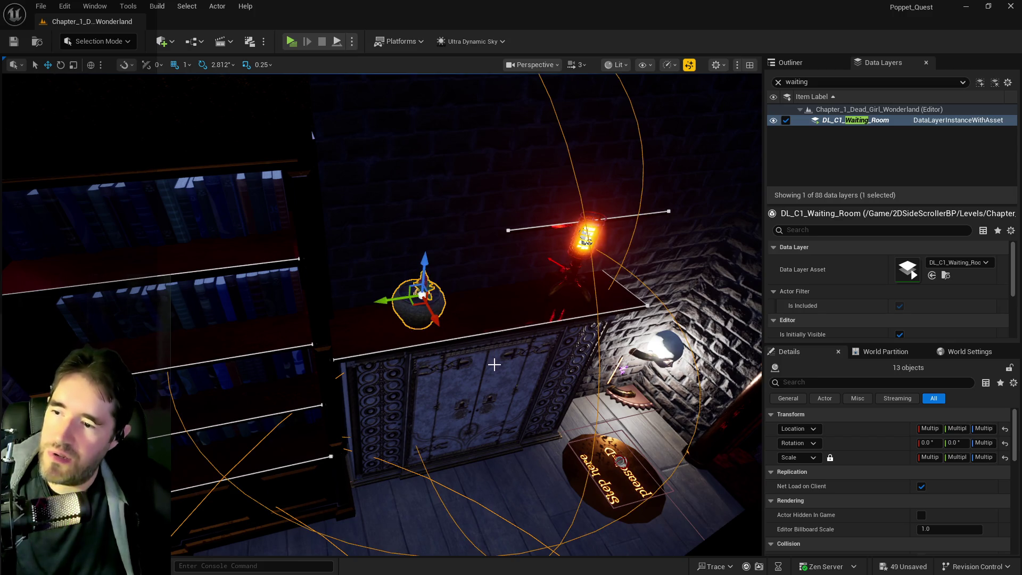
pyautogui.moveTo(586, 242); pyautogui.dragTo(586, 242)
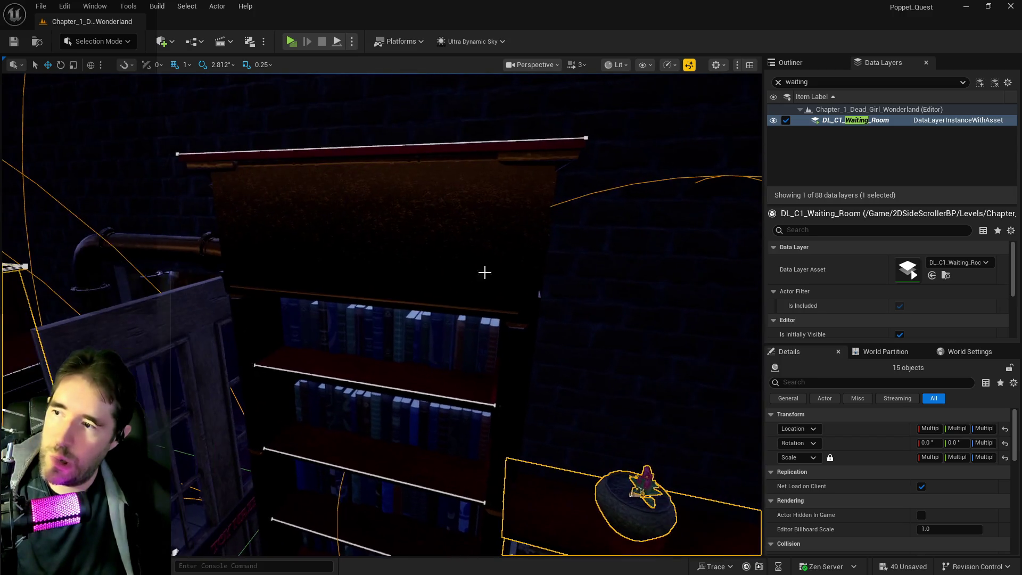
pyautogui.moveTo(410, 241); pyautogui.dragTo(400, 274)
pyautogui.keyDown('ctrl'); pyautogui.click(400, 274); pyautogui.keyUp('ctrl')
# Add the two shelves, the flower pot and the table to the selection.
pyautogui.moveTo(342, 256); pyautogui.dragTo(342, 256)
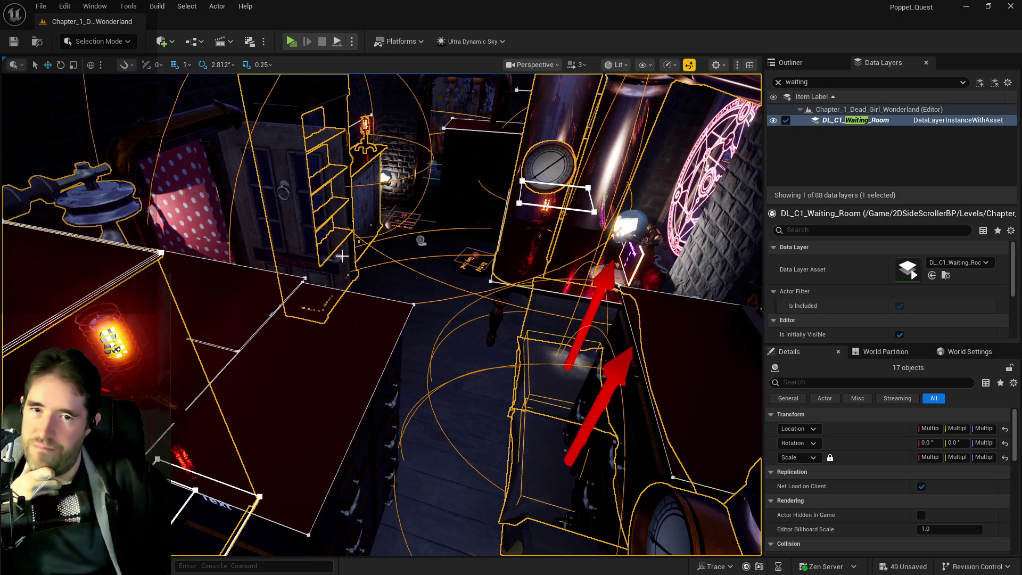
pyautogui.moveTo(241, 255); pyautogui.dragTo(192, 263)
pyautogui.keyDown('ctrl'); pyautogui.click(213, 211); pyautogui.keyUp('ctrl')
pyautogui.keyDown('ctrl'); pyautogui.click(172, 239); pyautogui.keyUp('ctrl')
pyautogui.keyDown('ctrl'); pyautogui.click(292, 275); pyautogui.keyUp('ctrl')
pyautogui.keyDown('ctrl'); pyautogui.click(292, 275); pyautogui.keyUp('ctrl')
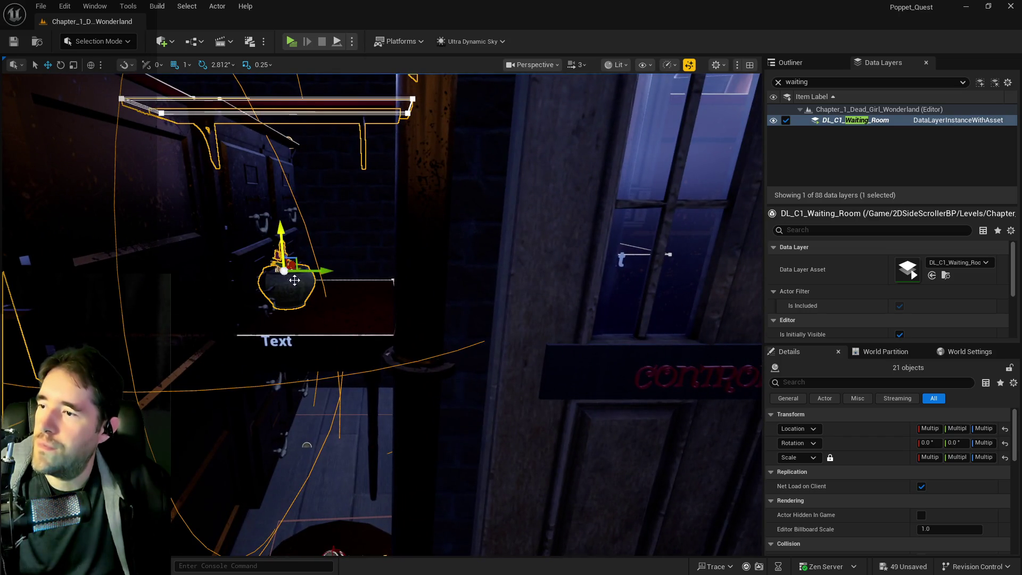
pyautogui.keyDown('ctrl'); pyautogui.click(322, 312); pyautogui.keyUp('ctrl')
pyautogui.moveTo(323, 313); pyautogui.dragTo(322, 313)
# Fly around to inspect the selected lamp, shelves, dresser and table.
pyautogui.moveTo(342, 352); pyautogui.dragTo(344, 352)
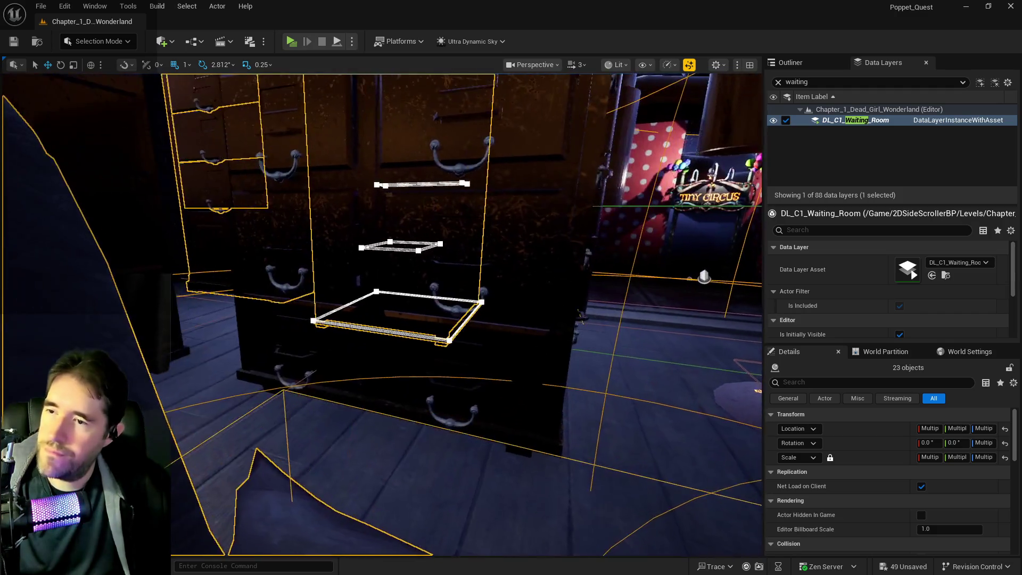
pyautogui.press('w')
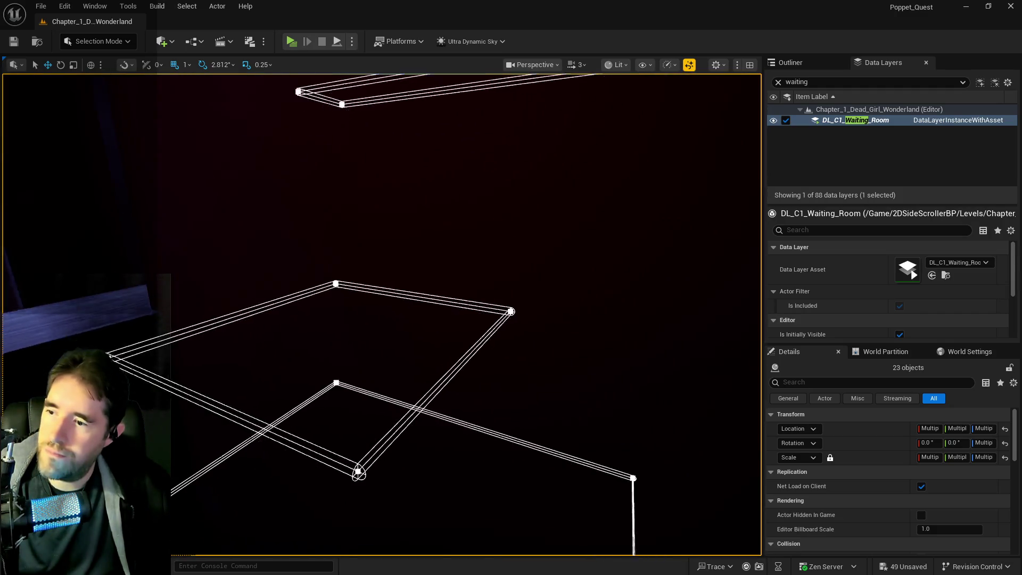
pyautogui.press('s')
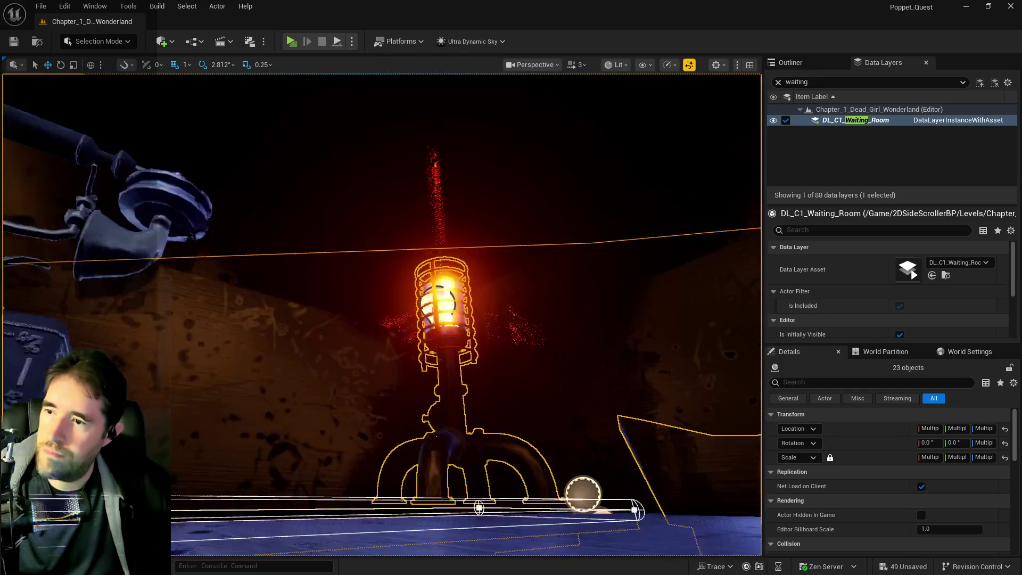
pyautogui.press('e')
pyautogui.press('s')
pyautogui.press('s')
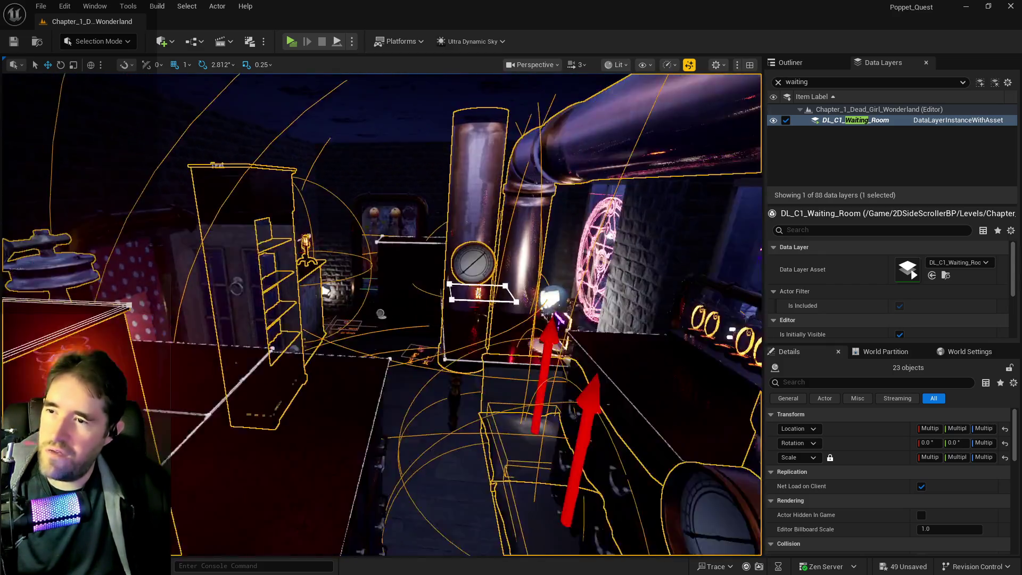
pyautogui.press('e')
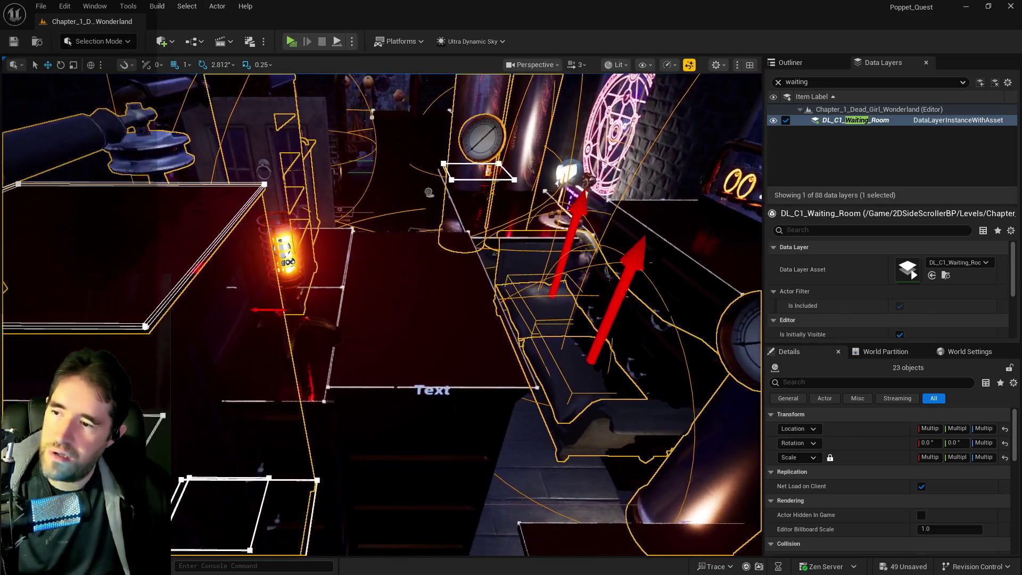
pyautogui.press('s')
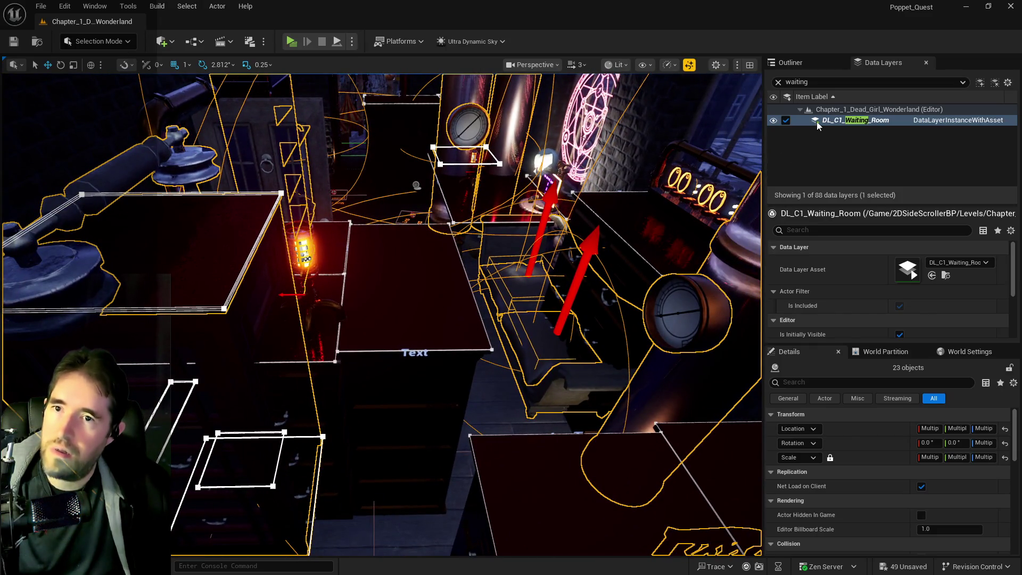
pyautogui.rightClick(822, 124)
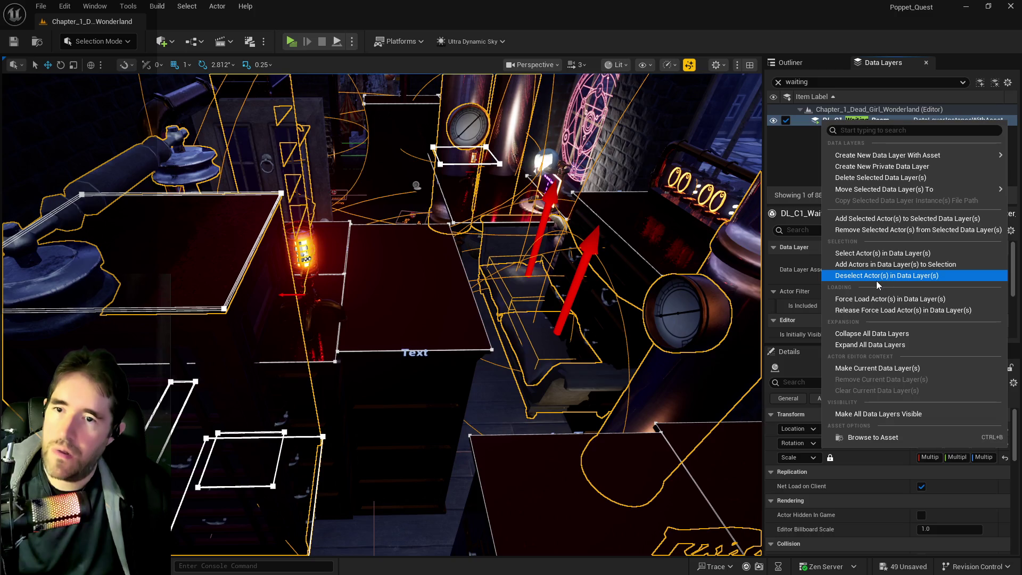
# Remove the selected props from DL_C1_Waiting_Room and fly through the lit set to check.
pyautogui.click(875, 231)
pyautogui.press('s')
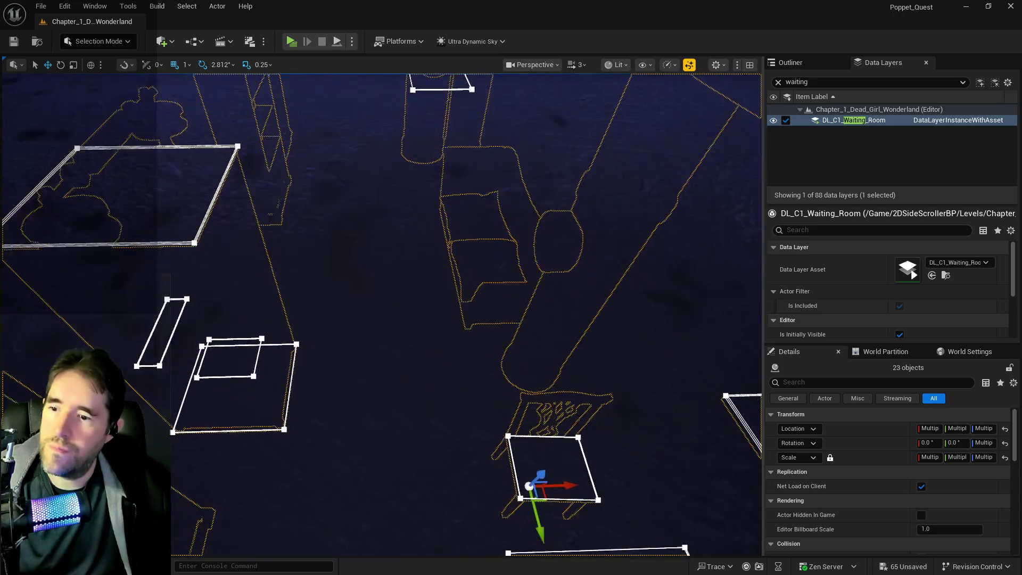
pyautogui.scroll(5, 327, 451)
pyautogui.moveTo(321, 394); pyautogui.dragTo(321, 395)
pyautogui.moveTo(629, 230); pyautogui.dragTo(629, 230)
# Clear the 'waiting' filter so Data Layers lists all 88 layers again.
pyautogui.rightClick(867, 120)
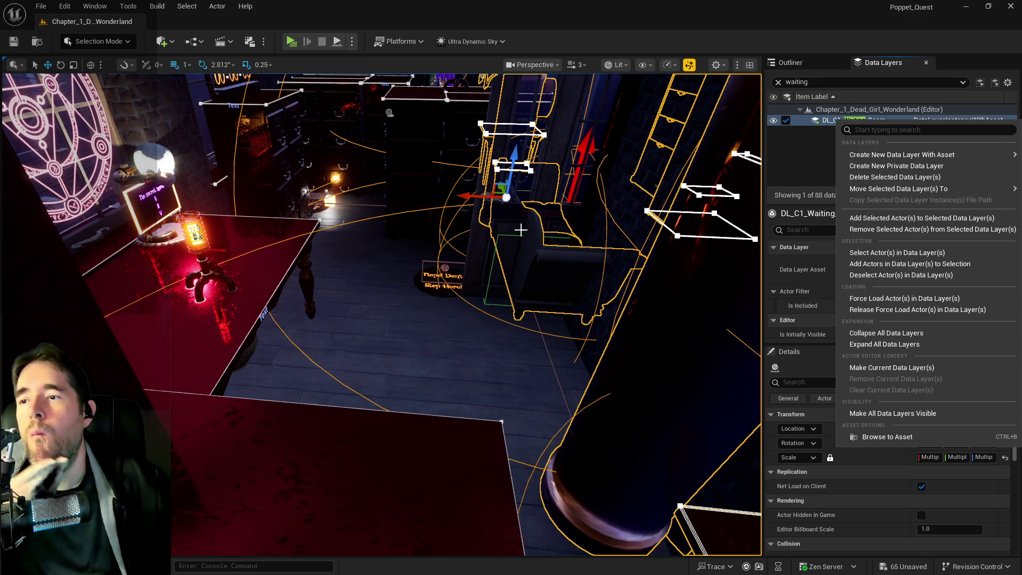
pyautogui.moveTo(520, 243)
pyautogui.mouseDown()
pyautogui.moveTo(413, 196)
pyautogui.moveTo(416, 214)
pyautogui.mouseUp()
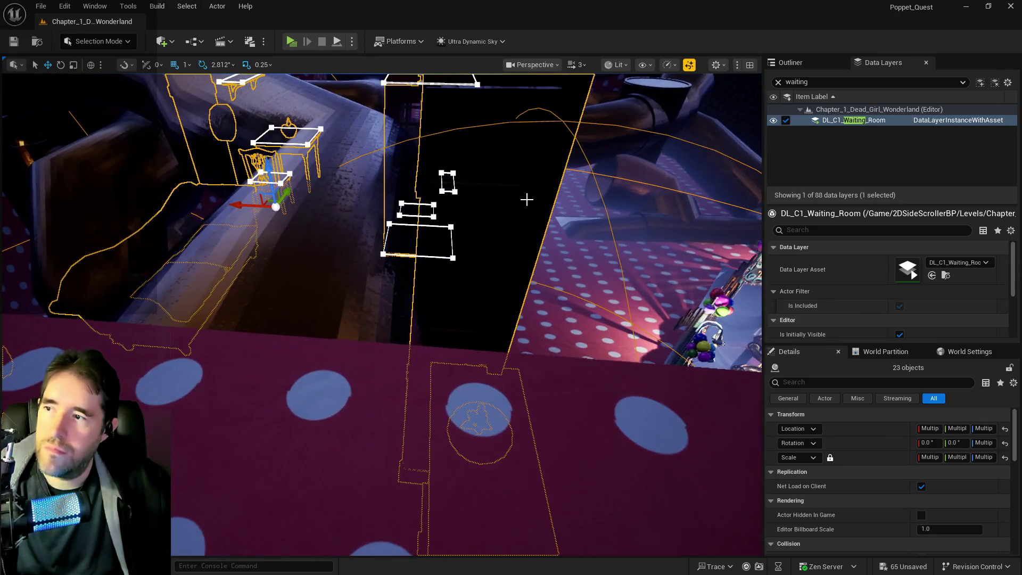
pyautogui.moveTo(235, 206)
pyautogui.mouseDown()
pyautogui.moveTo(639, 257)
pyautogui.moveTo(312, 504)
pyautogui.moveTo(238, 241)
pyautogui.moveTo(337, 266)
pyautogui.mouseUp()
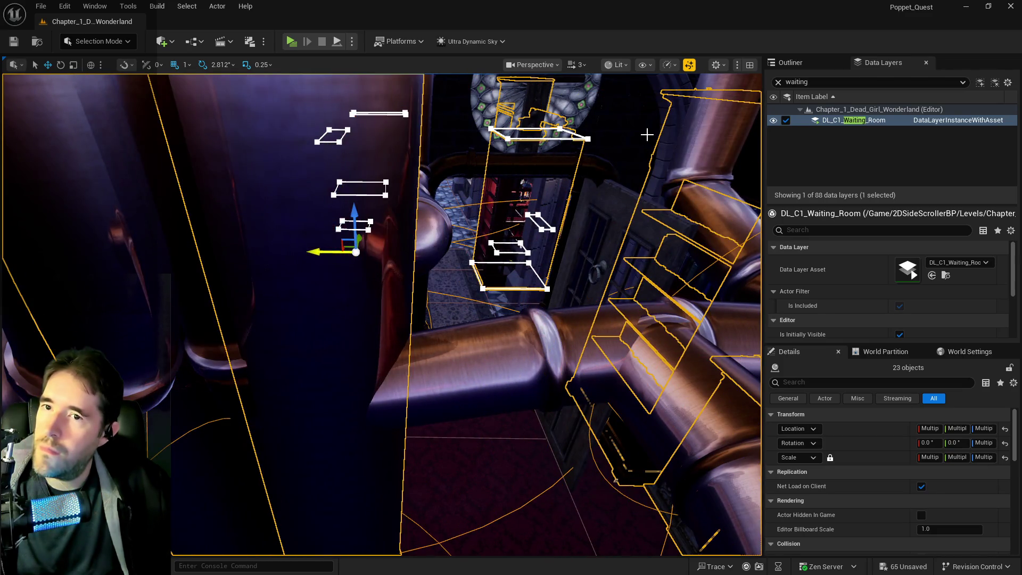
pyautogui.click(778, 83)
# Remove the selected props from the DL_C1_Pump_Room data layer.
pyautogui.scroll(-3, 873, 141)
pyautogui.scroll(5, 873, 142)
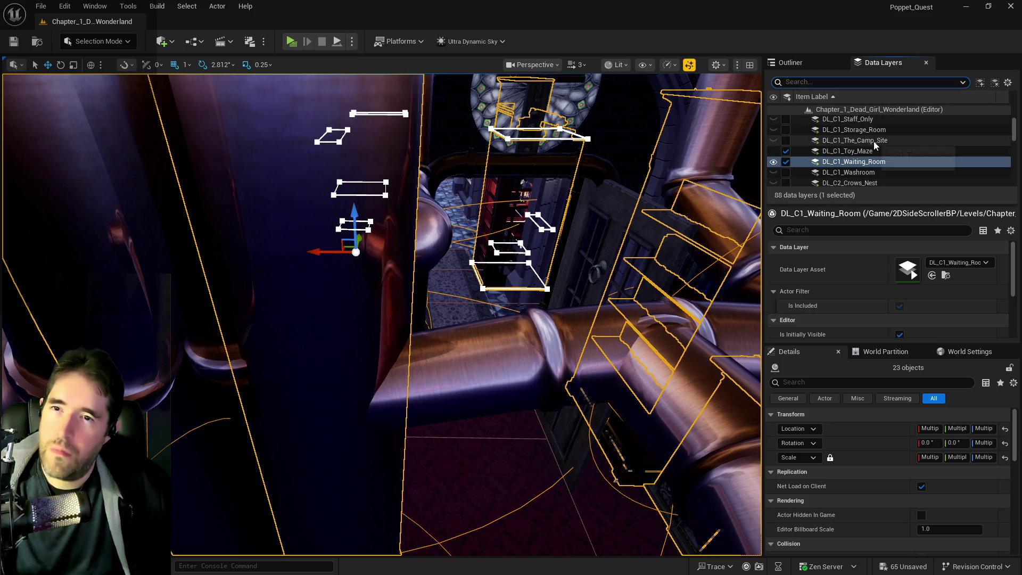
pyautogui.click(858, 149)
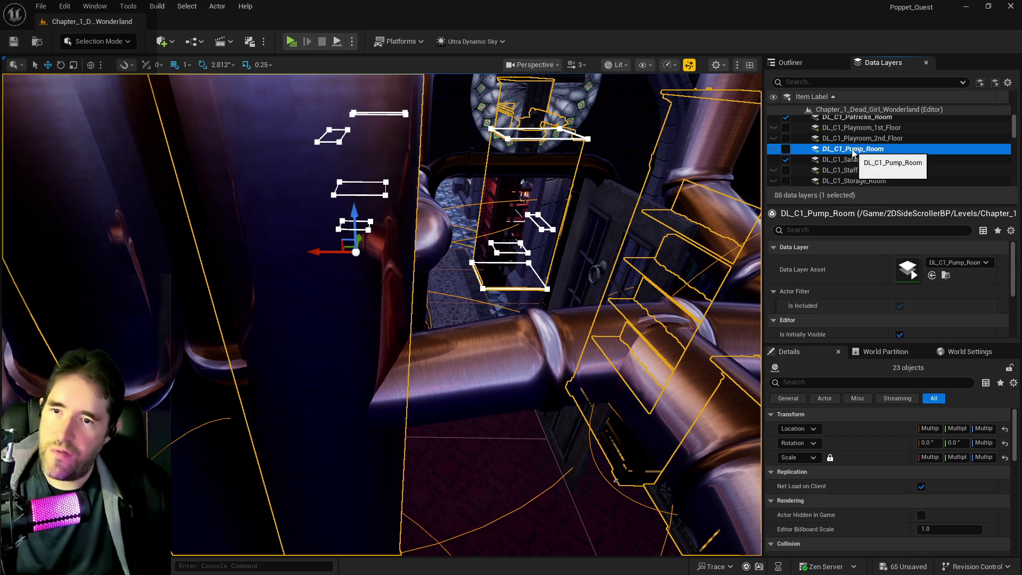
pyautogui.rightClick(858, 149)
pyautogui.click(867, 259)
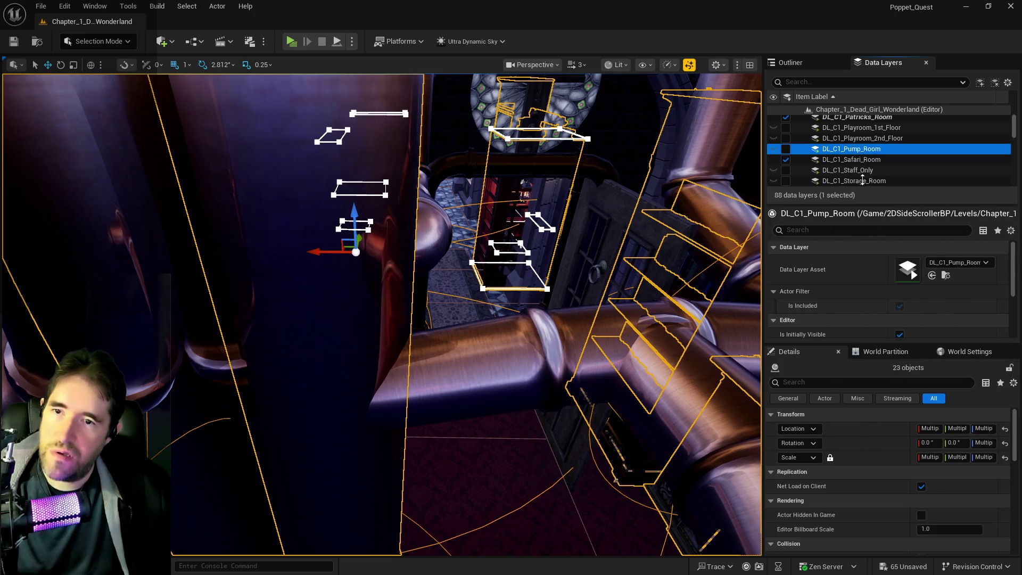
# Add the selected props to the DL_C1_Patricks_Room data layer.
pyautogui.click(849, 118)
pyautogui.rightClick(847, 119)
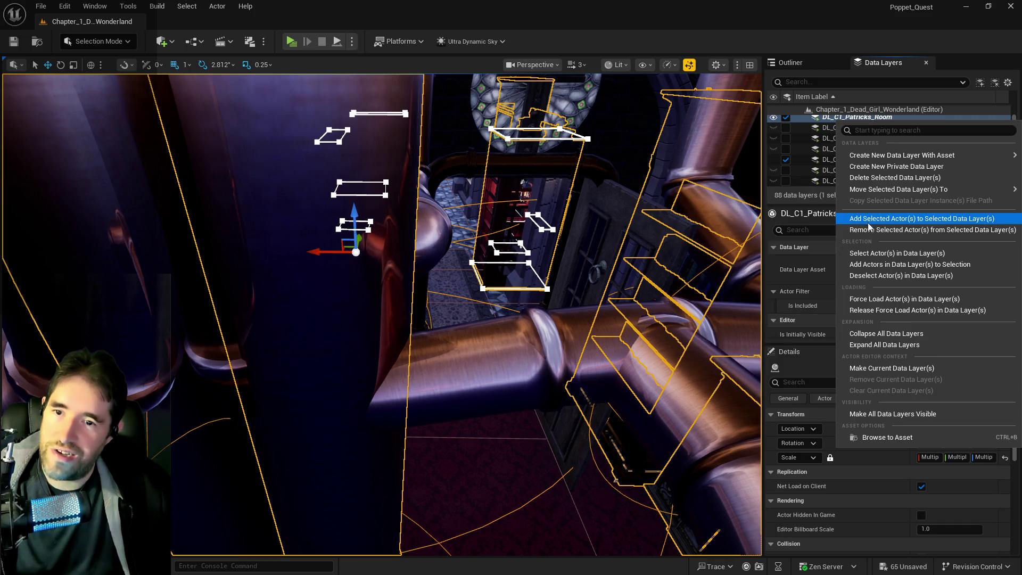
pyautogui.click(857, 218)
pyautogui.scroll(2, 869, 154)
pyautogui.scroll(4, 868, 154)
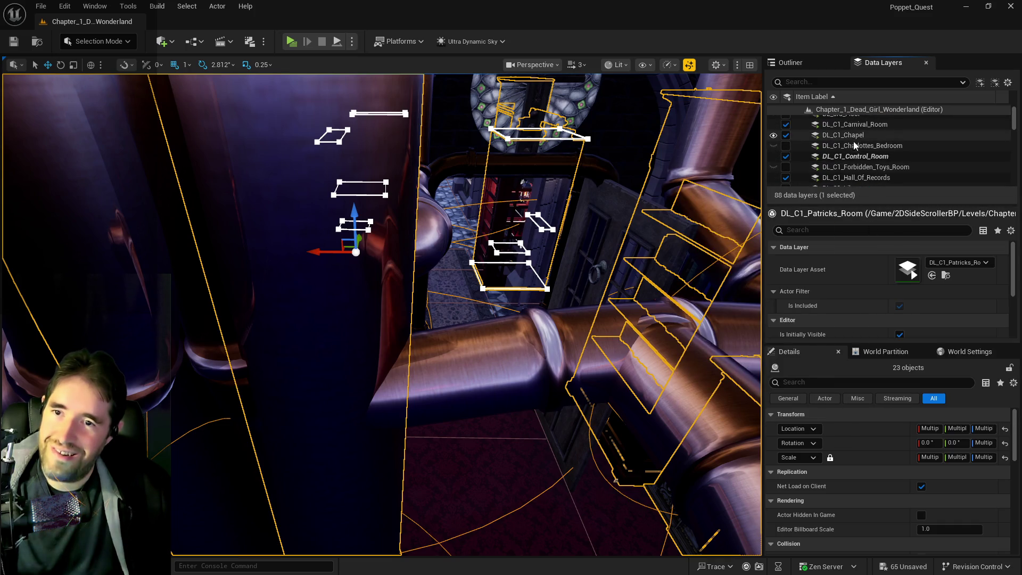
# Remove them from DL_C1_Control_Room, then frame them and shift them sideways along Y.
pyautogui.click(853, 156)
pyautogui.rightClick(853, 156)
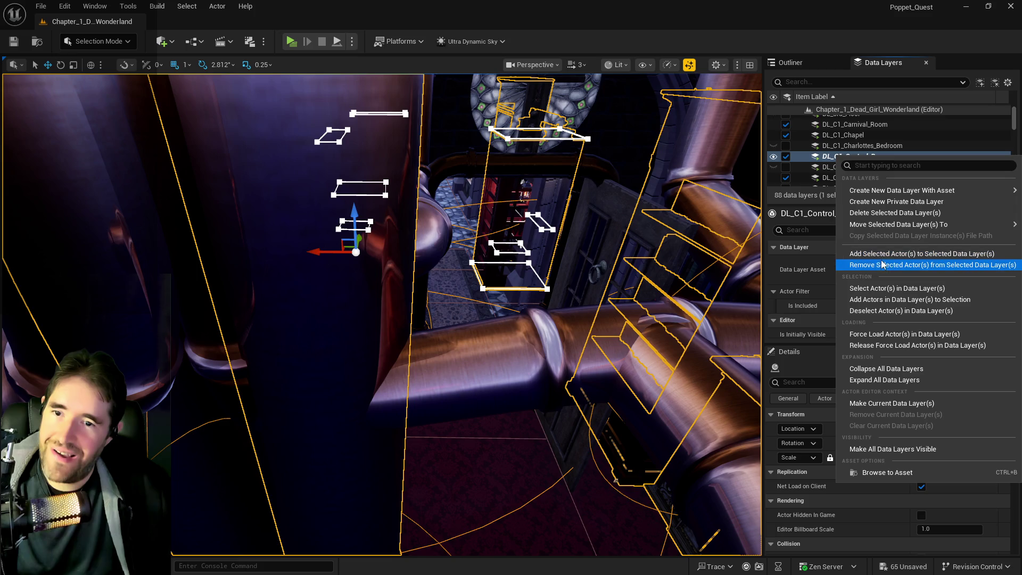
pyautogui.click(884, 264)
pyautogui.scroll(1, 800, 165)
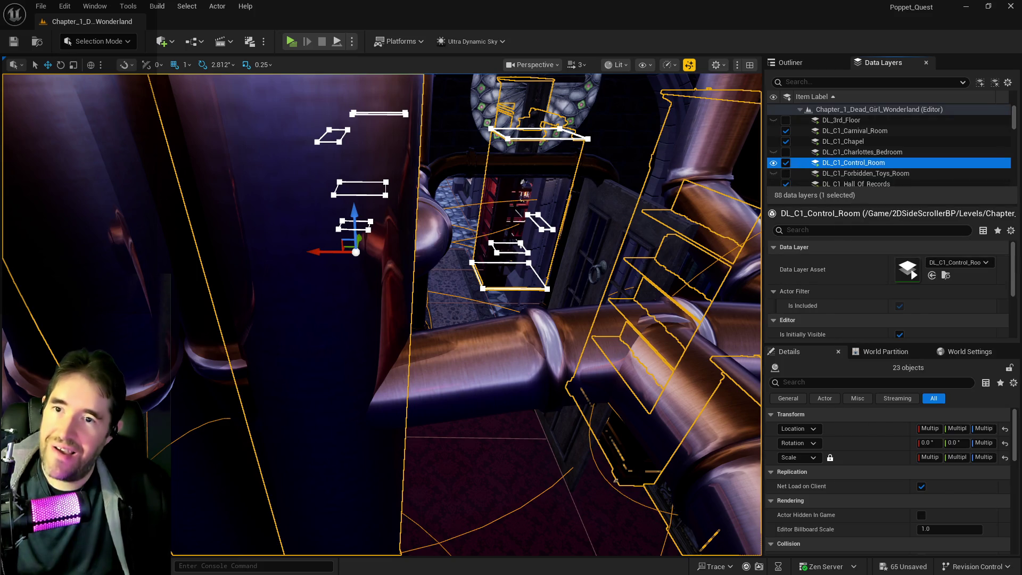
pyautogui.press('f')
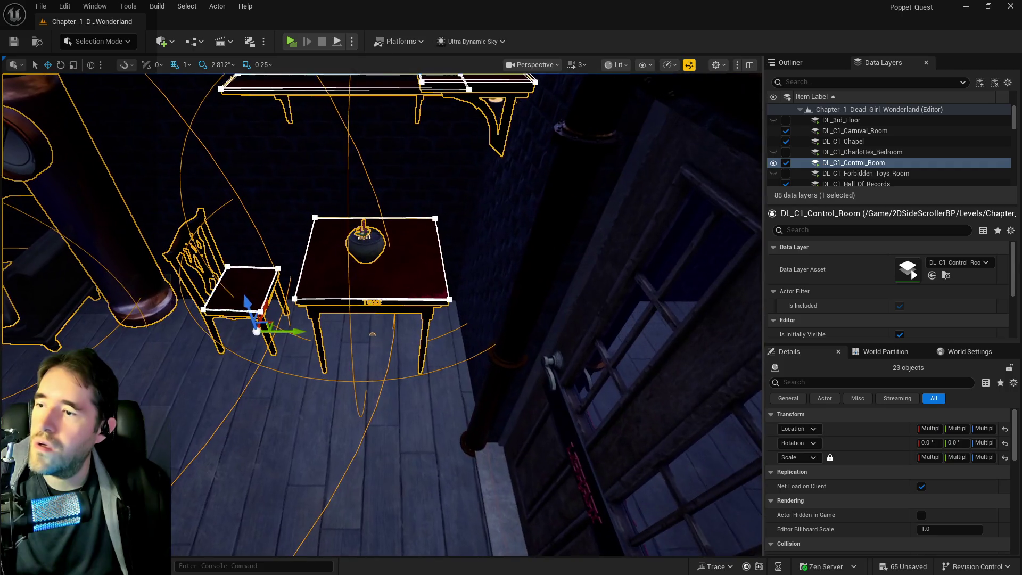
pyautogui.moveTo(295, 330); pyautogui.dragTo(319, 331)
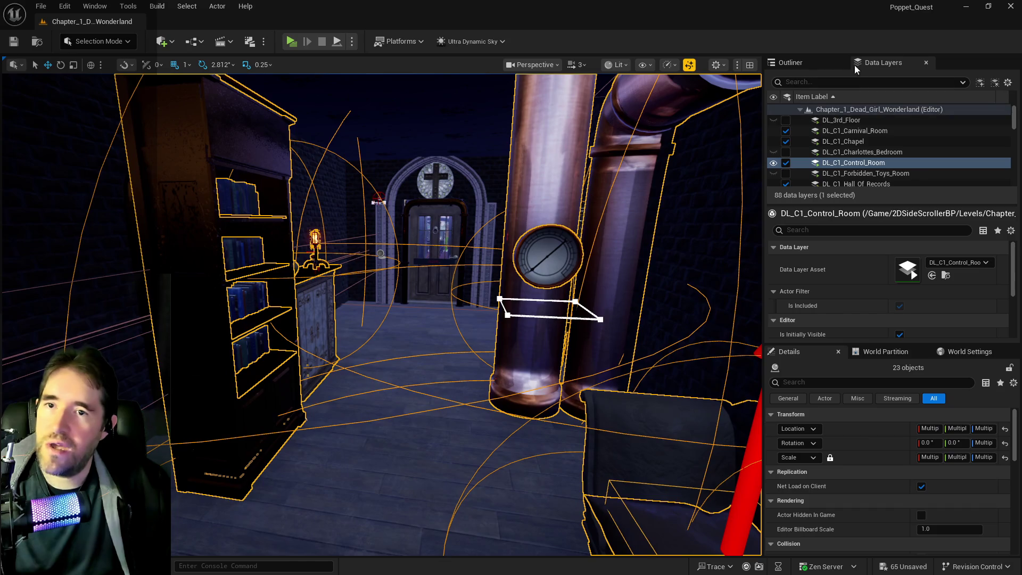
# Create and save the DL_C1_The_Waiting_Room data layer asset, then select the Hall of Records actor.
pyautogui.rightClick(833, 106)
pyautogui.moveTo(865, 142)
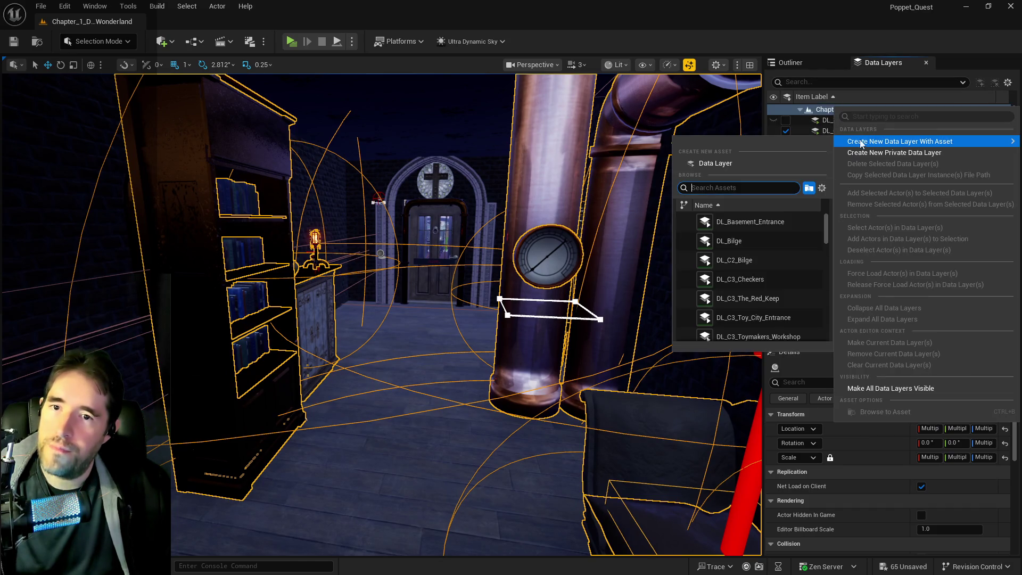
pyautogui.click(716, 163)
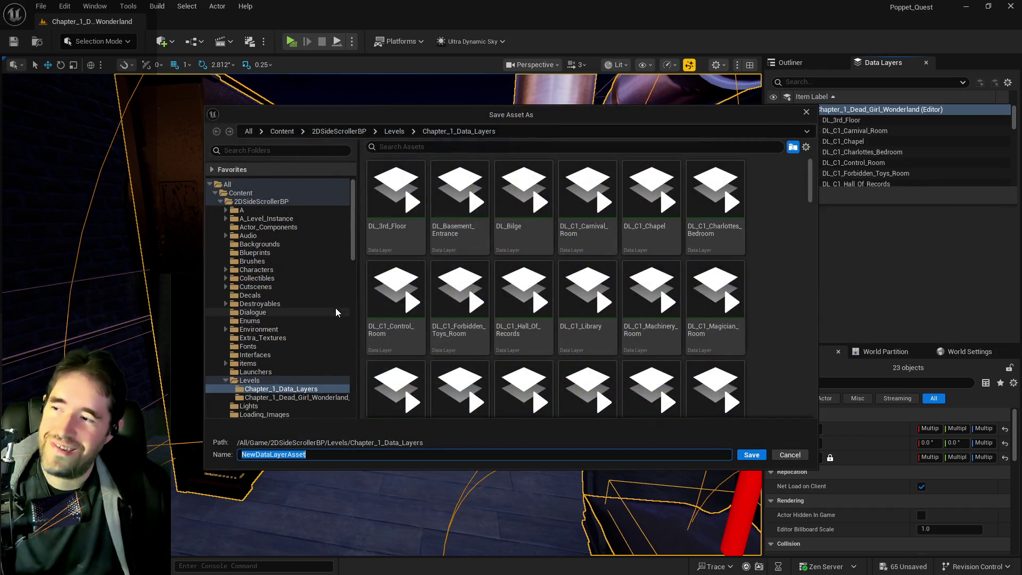
pyautogui.write('DL_')
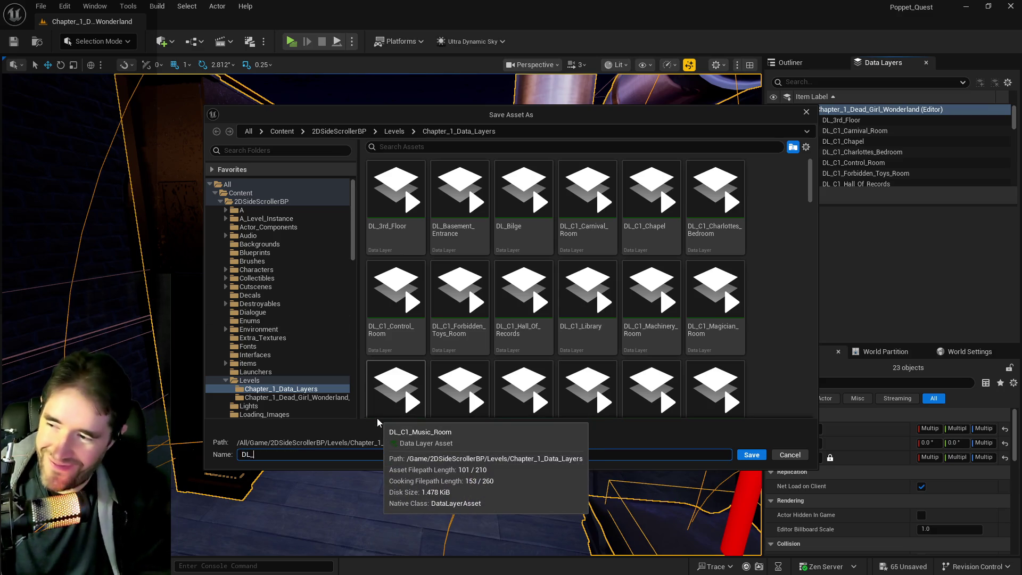
pyautogui.write('C1_The_Waiting')
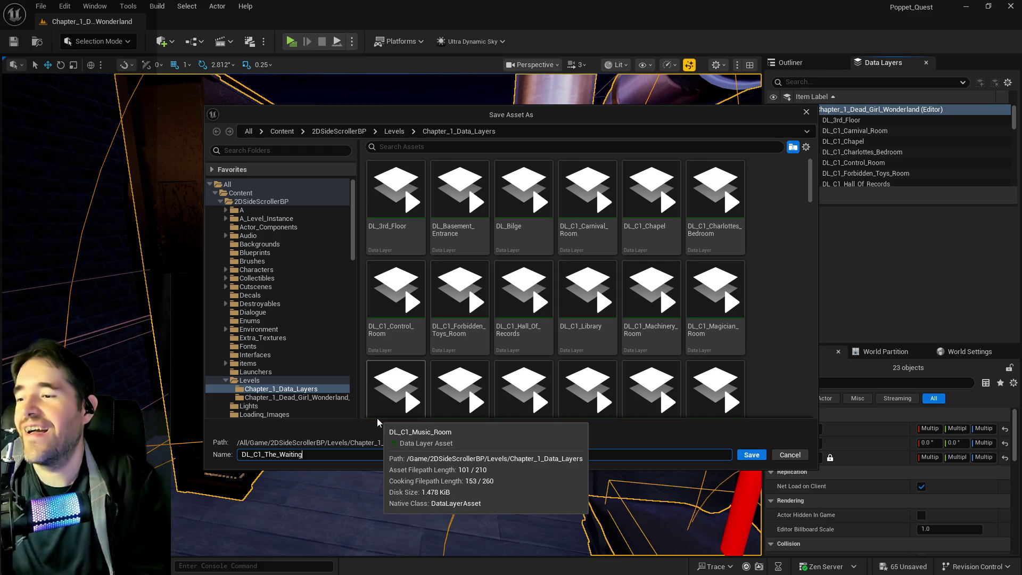
pyautogui.write('_Room')
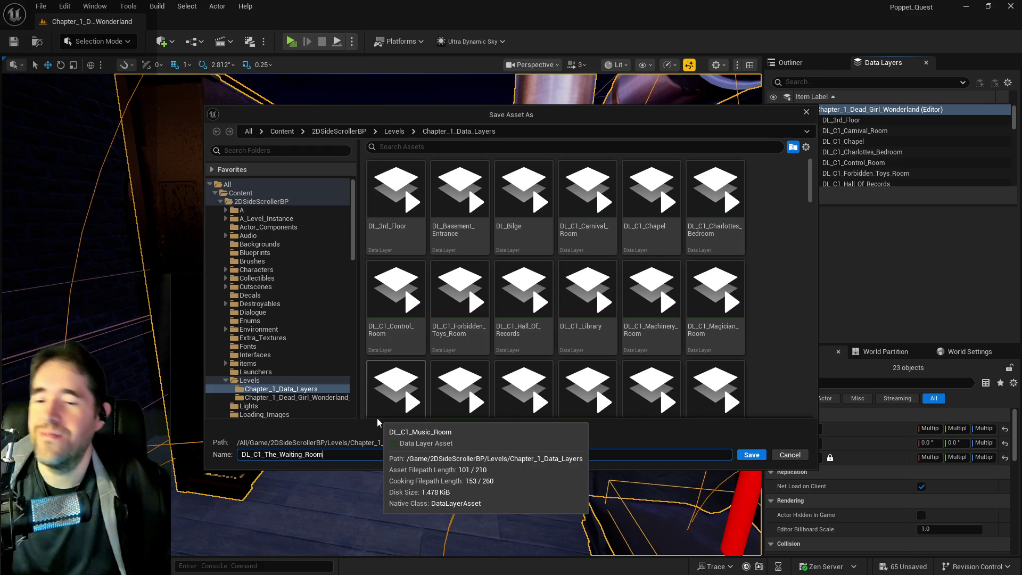
pyautogui.click(751, 455)
pyautogui.moveTo(372, 320)
pyautogui.mouseDown()
pyautogui.moveTo(426, 240)
pyautogui.moveTo(409, 218)
pyautogui.moveTo(433, 292)
pyautogui.moveTo(426, 255)
pyautogui.moveTo(536, 395)
pyautogui.mouseUp()
pyautogui.click(429, 290)
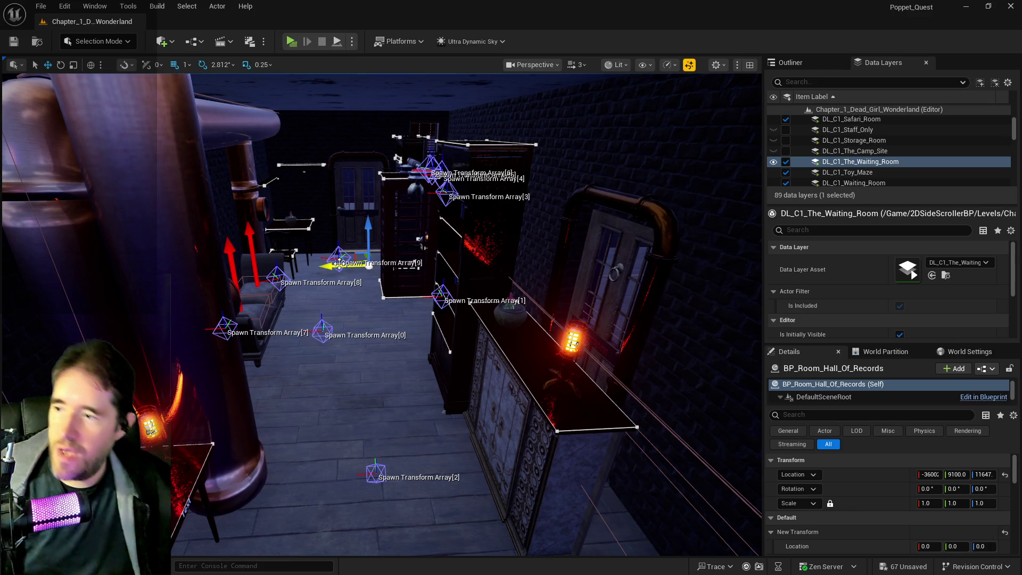
# Alt-drag BP_Room_Hall_Of_Records to make an offset duplicate, BP_Room_Hall_Of_Records2.
pyautogui.keyDown('alt'); pyautogui.moveTo(337, 266); pyautogui.dragTo(305, 290); pyautogui.keyUp('alt')
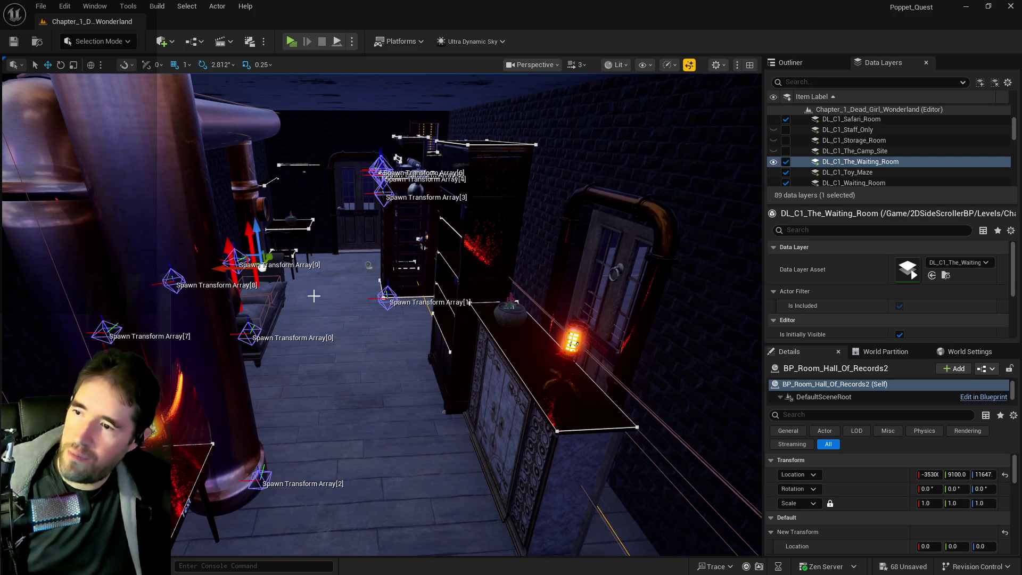
pyautogui.scroll(-3, 899, 514)
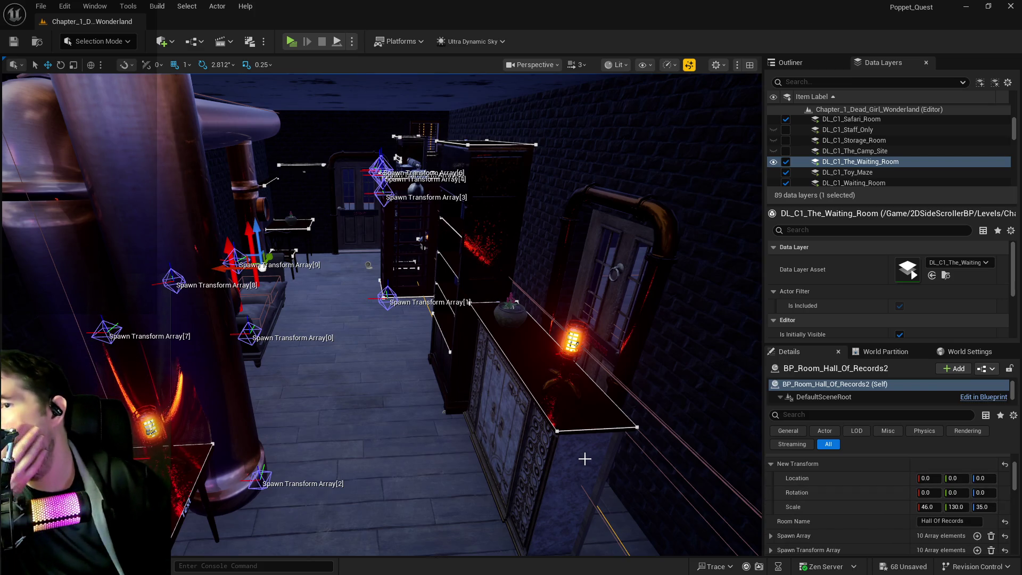
pyautogui.scroll(-3, 915, 510)
pyautogui.scroll(3, 915, 510)
pyautogui.moveTo(507, 443); pyautogui.dragTo(507, 443)
pyautogui.moveTo(406, 341); pyautogui.dragTo(406, 342)
# Select BP_Room_Info_Waiting_Room and expand its Room Image property in Details.
pyautogui.click(407, 217)
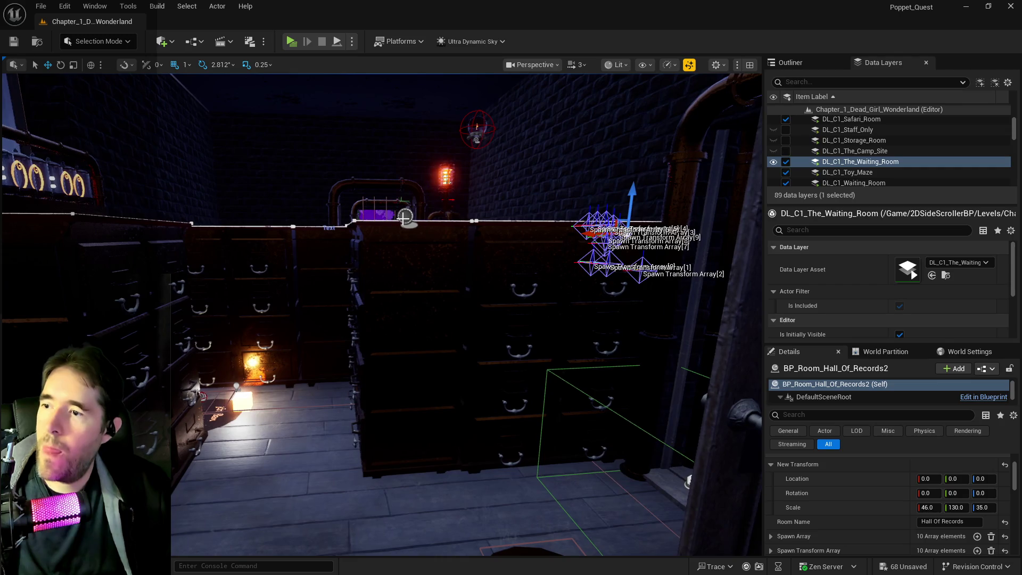
pyautogui.scroll(-1, 859, 516)
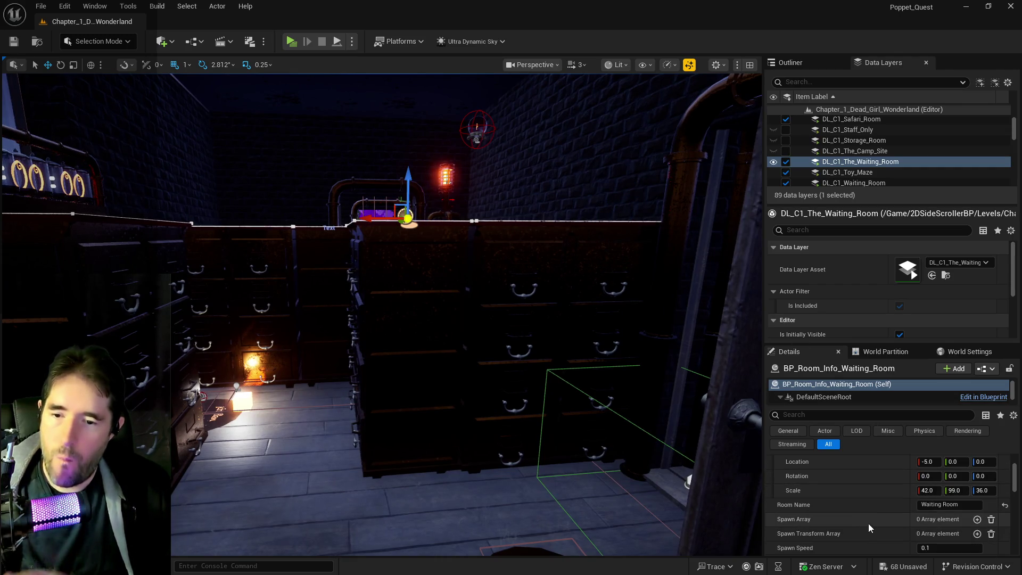
pyautogui.scroll(1, 872, 529)
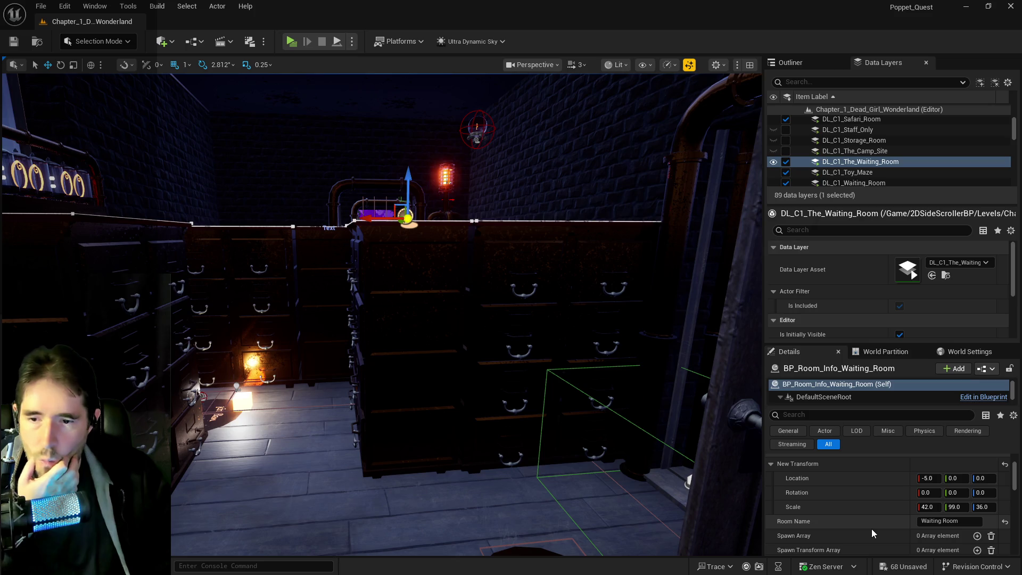
pyautogui.scroll(-3, 871, 529)
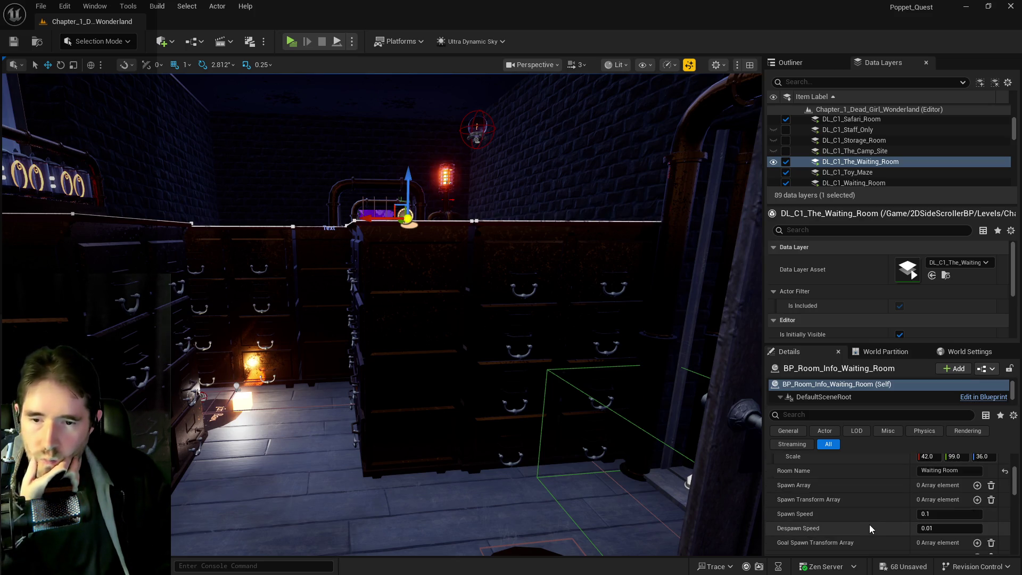
pyautogui.scroll(5, 854, 499)
pyautogui.scroll(-4, 858, 498)
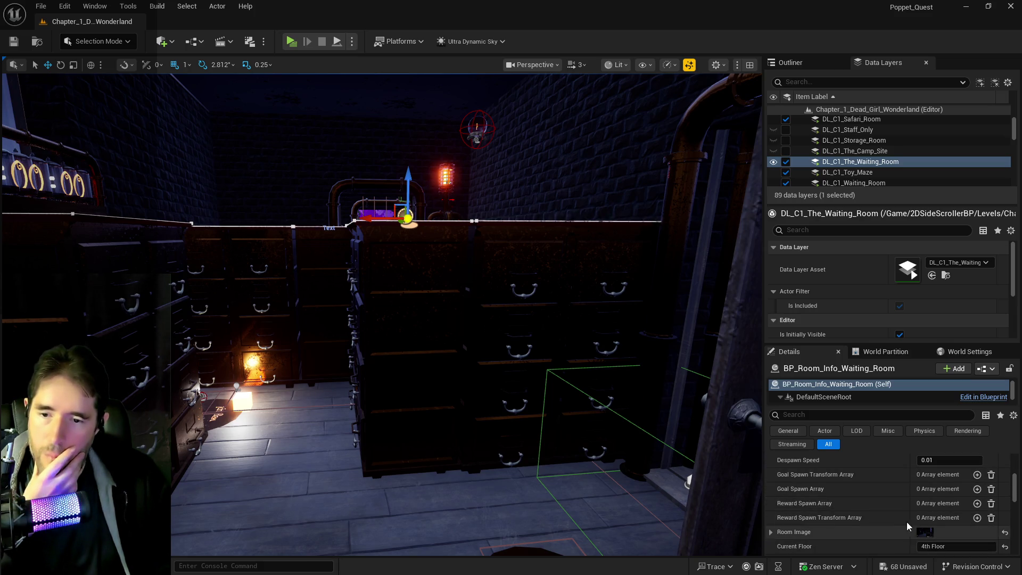
pyautogui.click(770, 532)
pyautogui.scroll(-3, 924, 544)
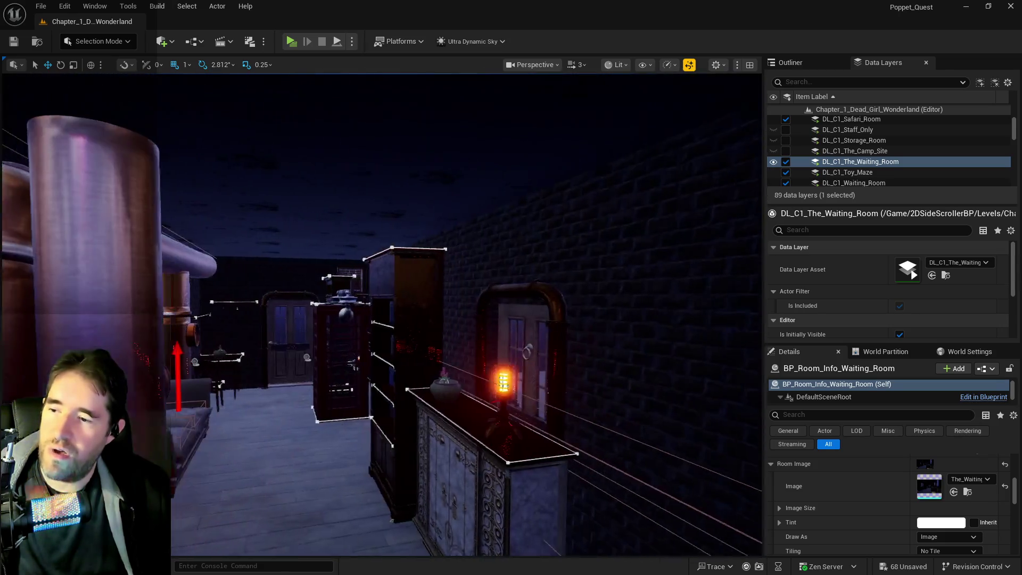
# Give the Hall of Records actor The_Waiting room image and copy its spawn array.
pyautogui.click(370, 324)
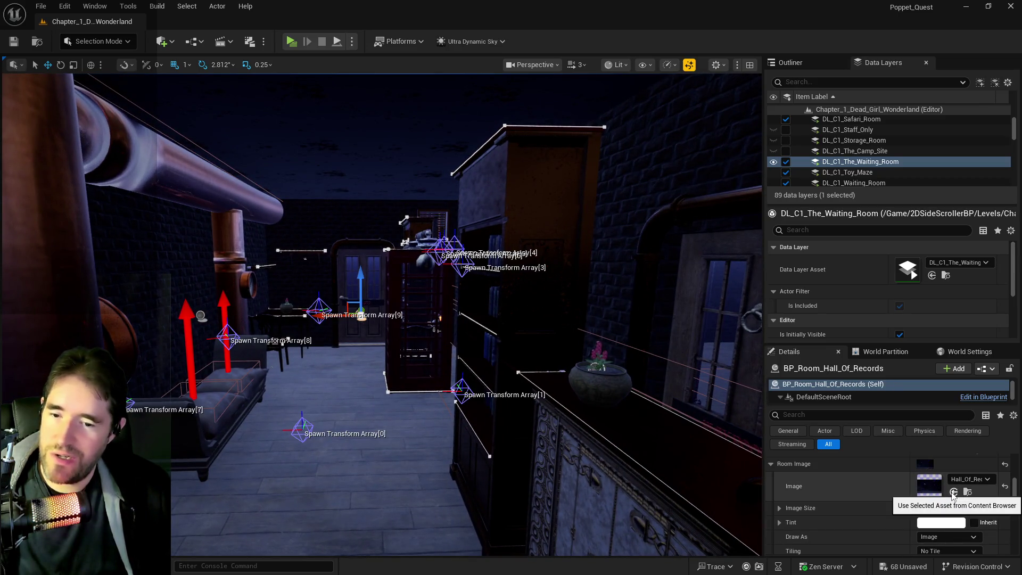
pyautogui.click(953, 493)
pyautogui.scroll(-5, 868, 495)
pyautogui.scroll(5, 867, 498)
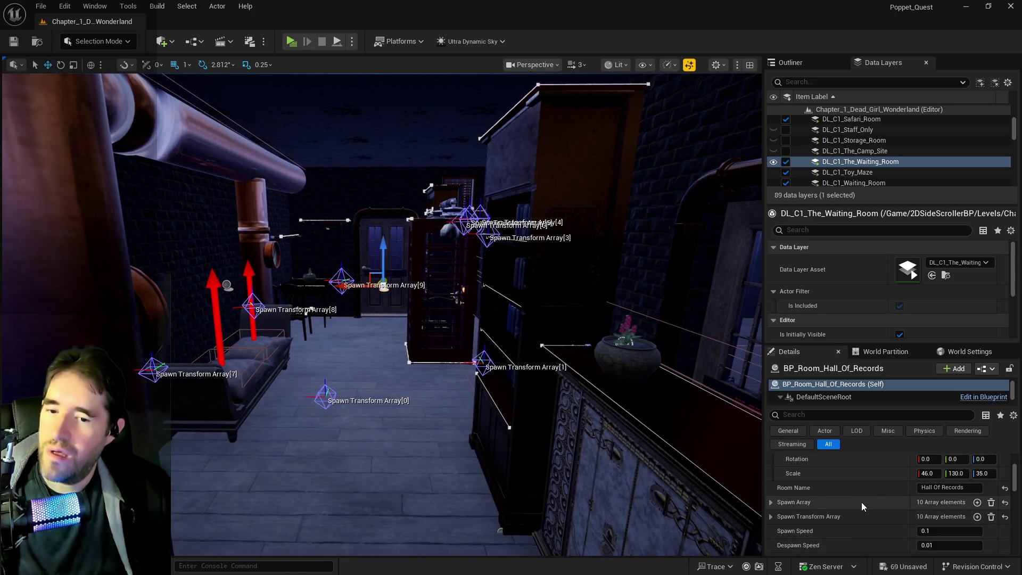
pyautogui.scroll(-3, 851, 515)
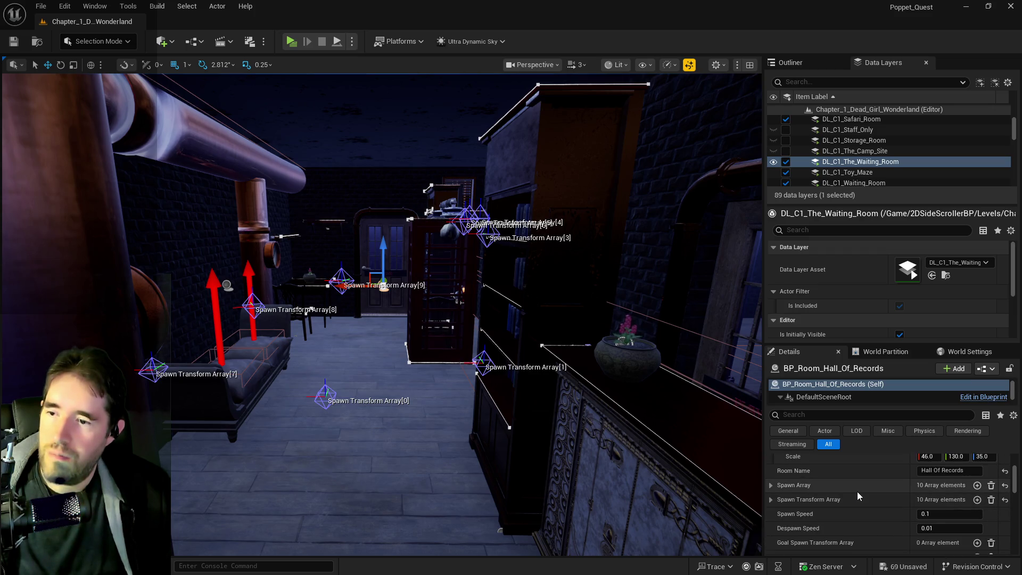
pyautogui.rightClick(857, 490)
pyautogui.click(885, 440)
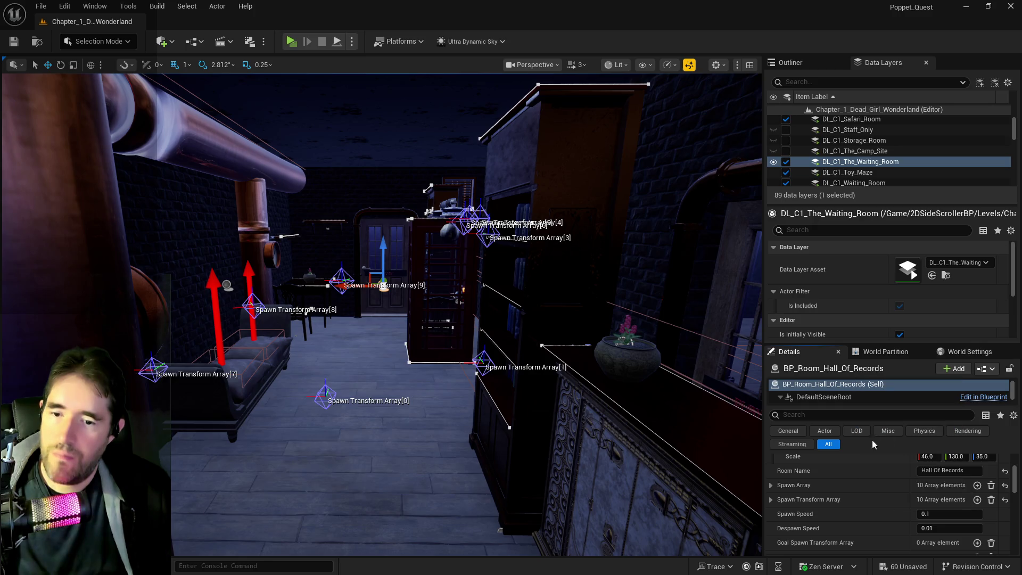
# Paste the 10 copied spawn entries into the Waiting Room info actor's Spawn Array.
pyautogui.scroll(10, 559, 447)
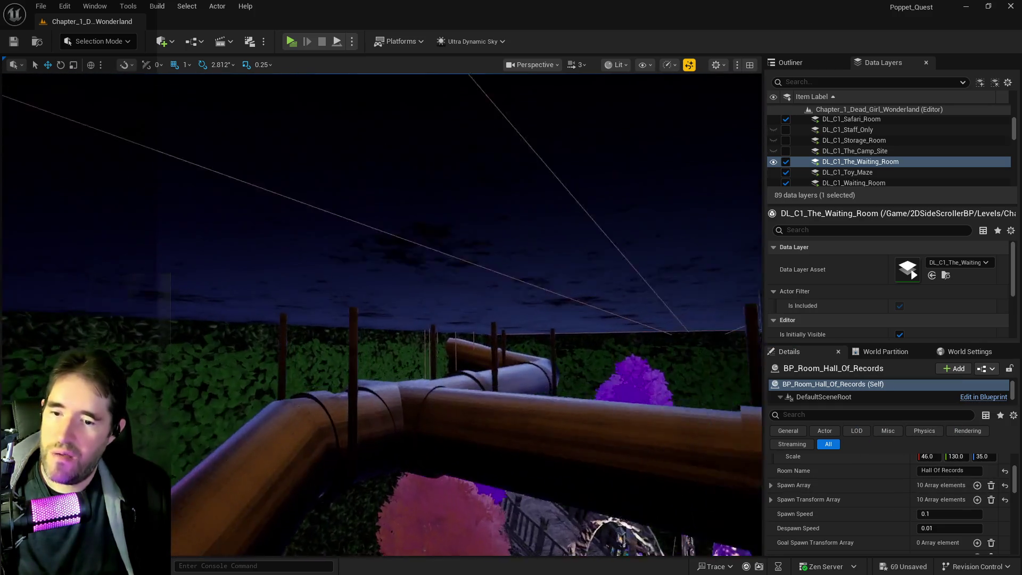
pyautogui.scroll(-10, 381, 314)
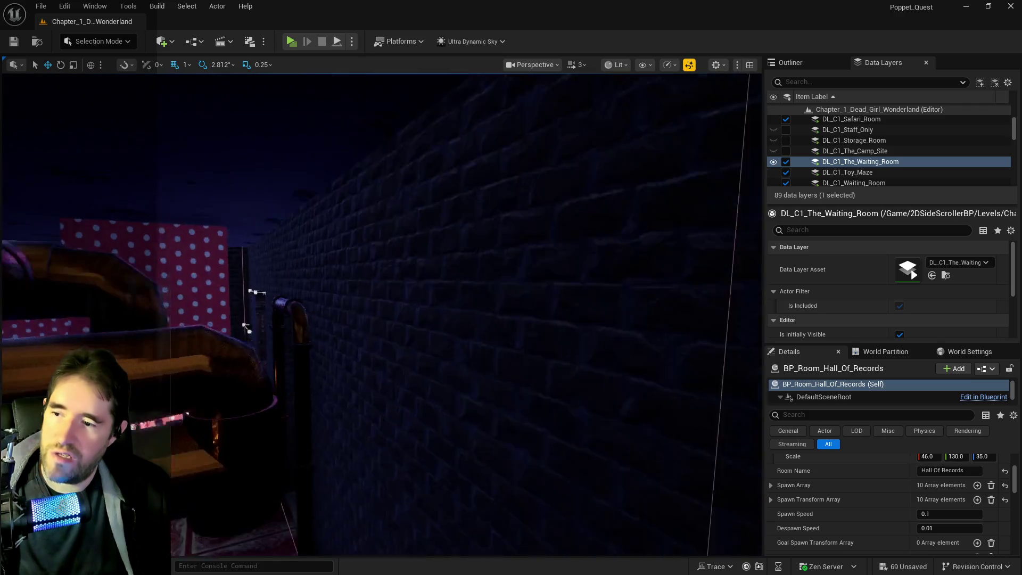
pyautogui.scroll(-10, 246, 328)
pyautogui.moveTo(409, 271); pyautogui.dragTo(282, 361)
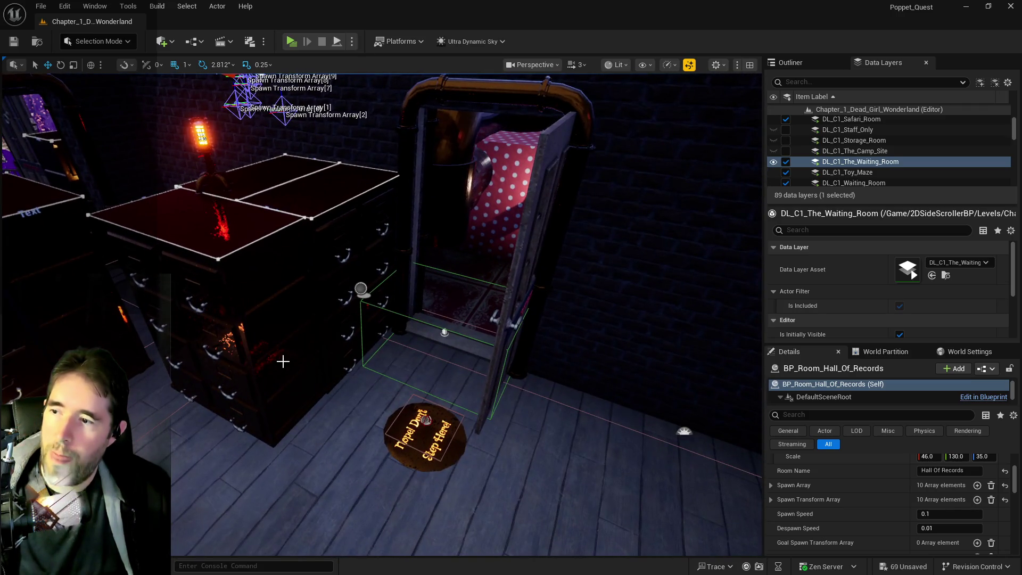
pyautogui.click(360, 288)
pyautogui.rightClick(860, 485)
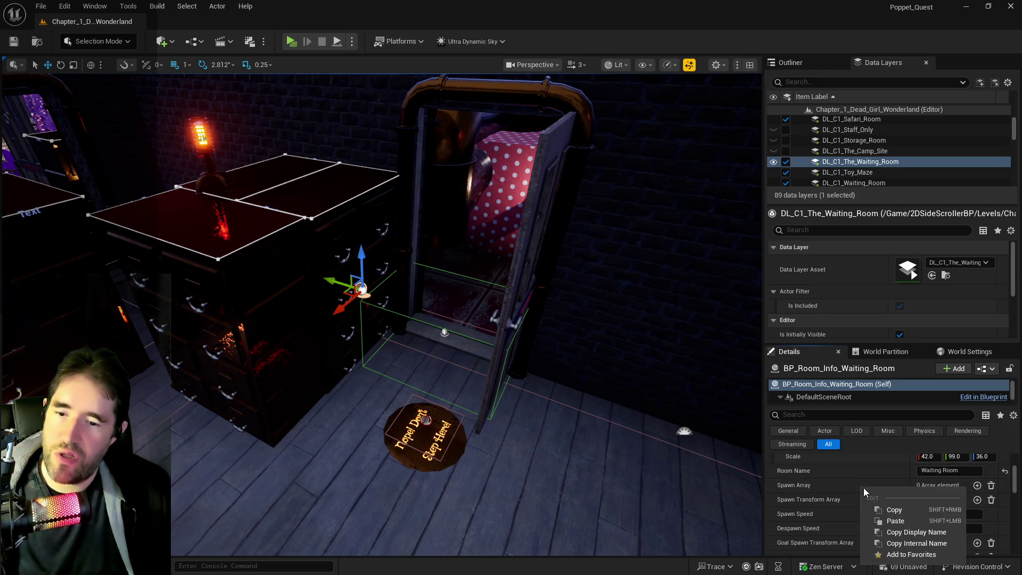
pyautogui.click(886, 520)
# Copy another Hall of Records property and paste it onto the Waiting Room info actor.
pyautogui.moveTo(619, 471); pyautogui.dragTo(420, 456)
pyautogui.moveTo(426, 361); pyautogui.dragTo(426, 361)
pyautogui.click(321, 306)
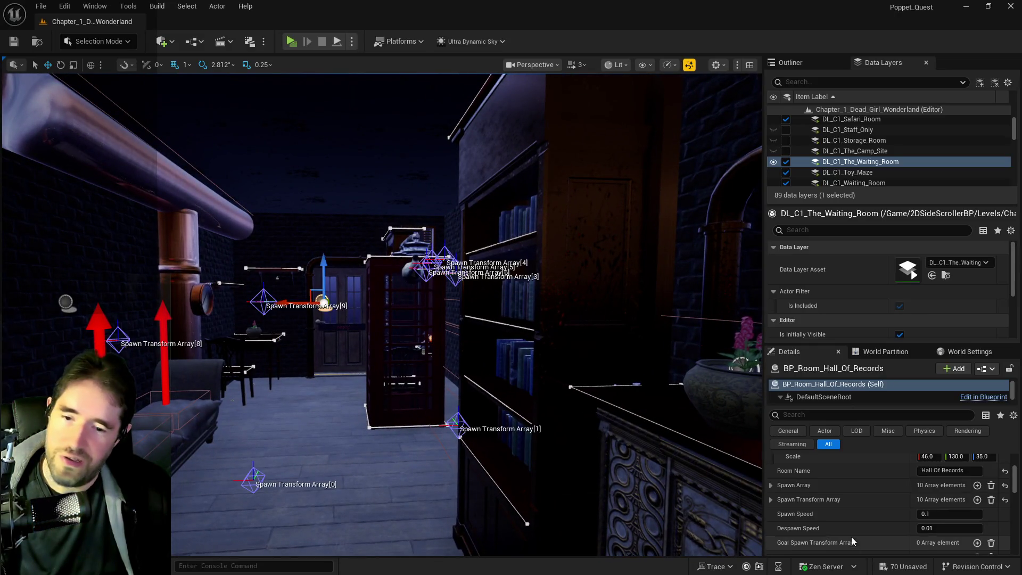
pyautogui.rightClick(830, 500)
pyautogui.click(853, 445)
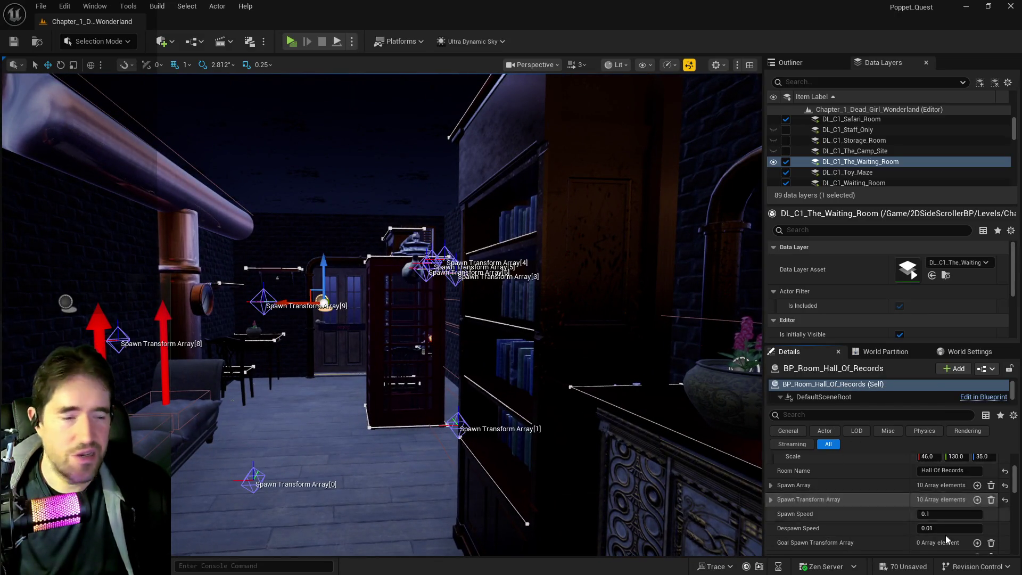
pyautogui.moveTo(585, 518); pyautogui.dragTo(585, 518)
pyautogui.moveTo(423, 408); pyautogui.dragTo(423, 408)
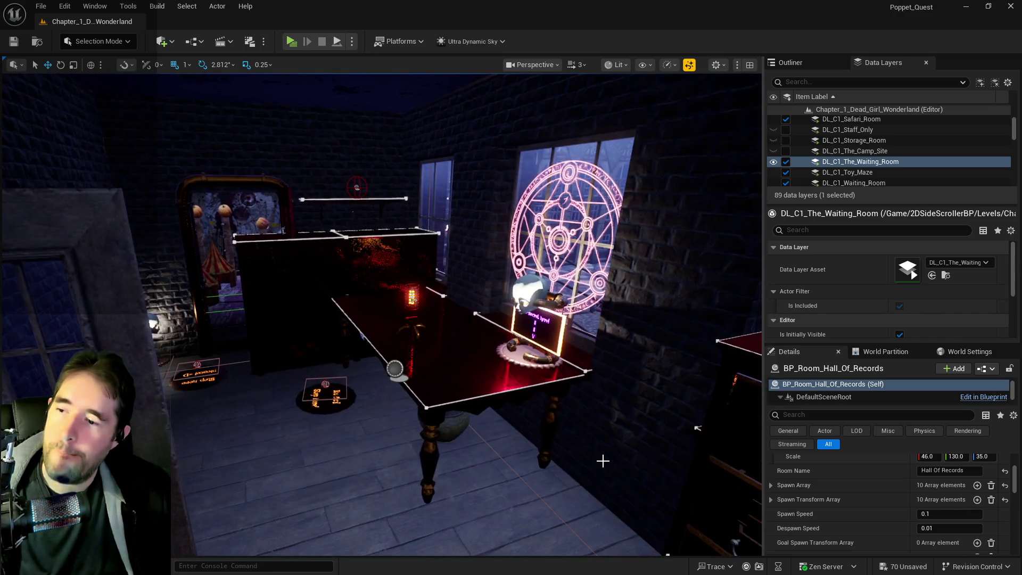
pyautogui.click(394, 368)
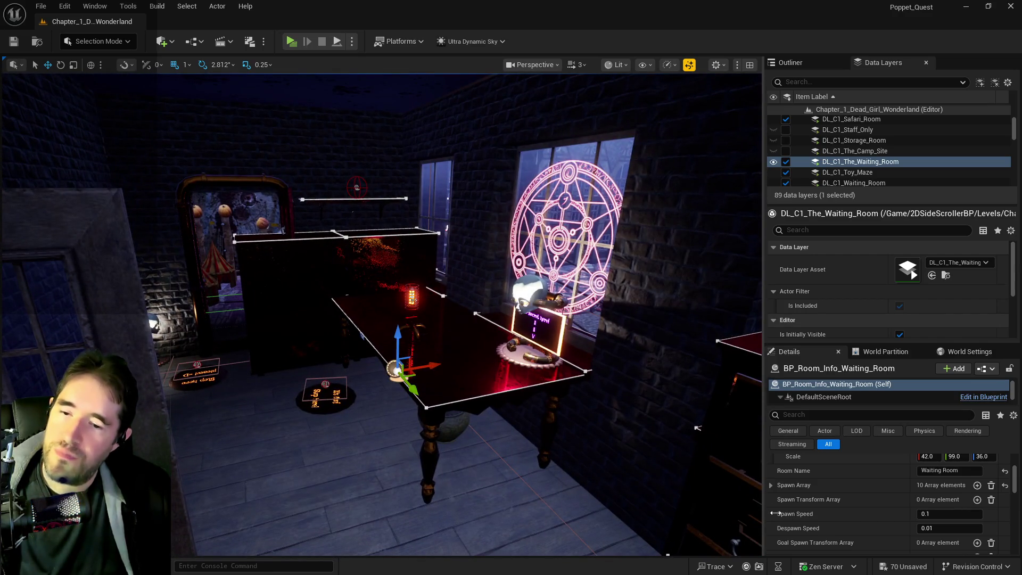
pyautogui.rightClick(861, 501)
pyautogui.click(905, 458)
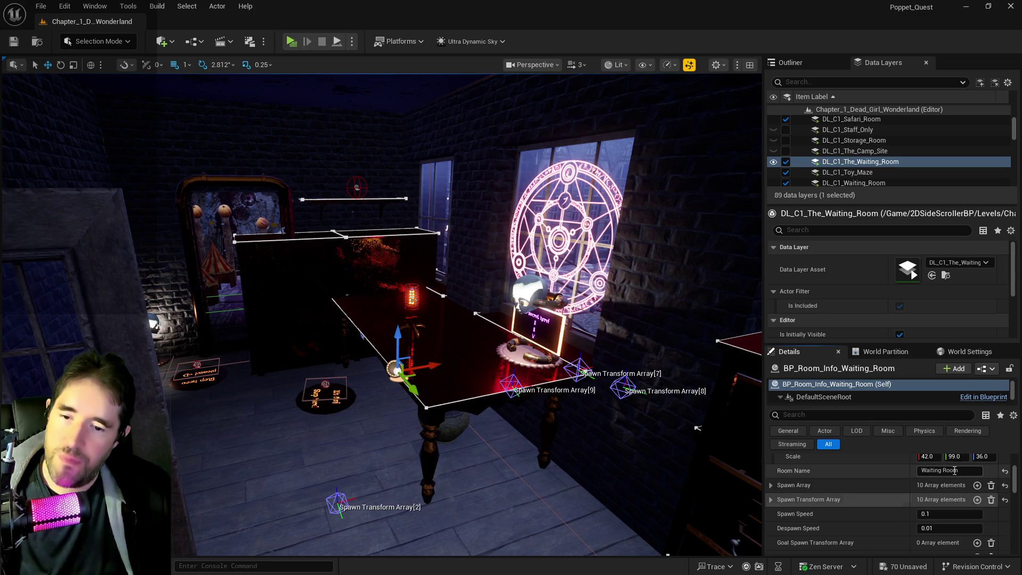
# Set Room Name to Hall Of Records and save the level.
pyautogui.write('H')
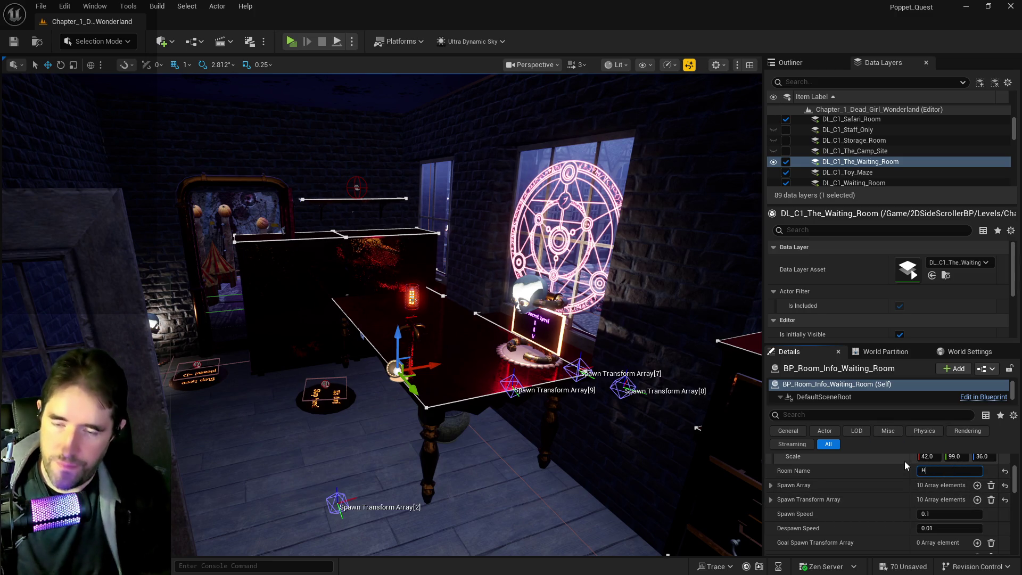
pyautogui.write('all Of Records')
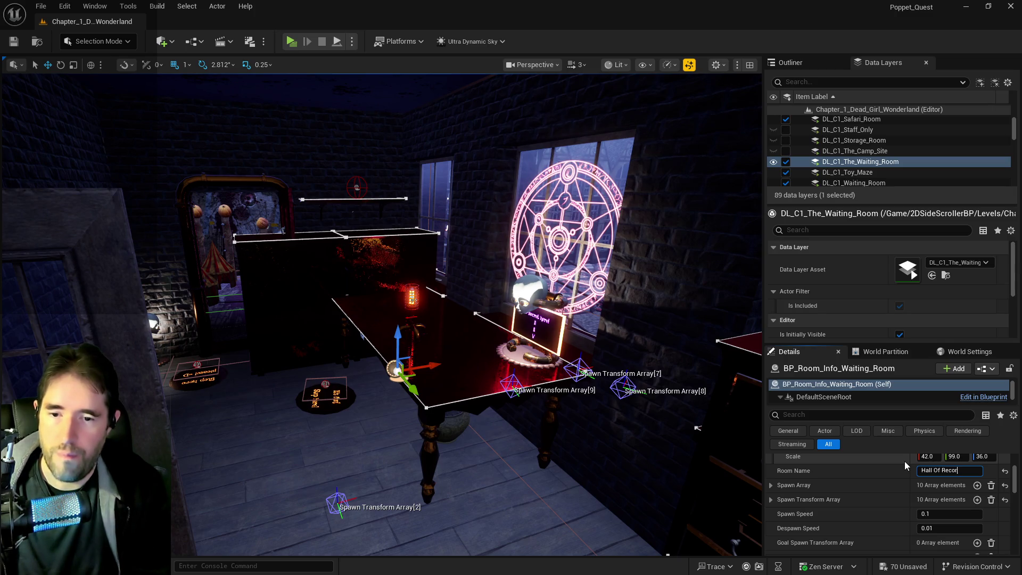
pyautogui.press('Return')
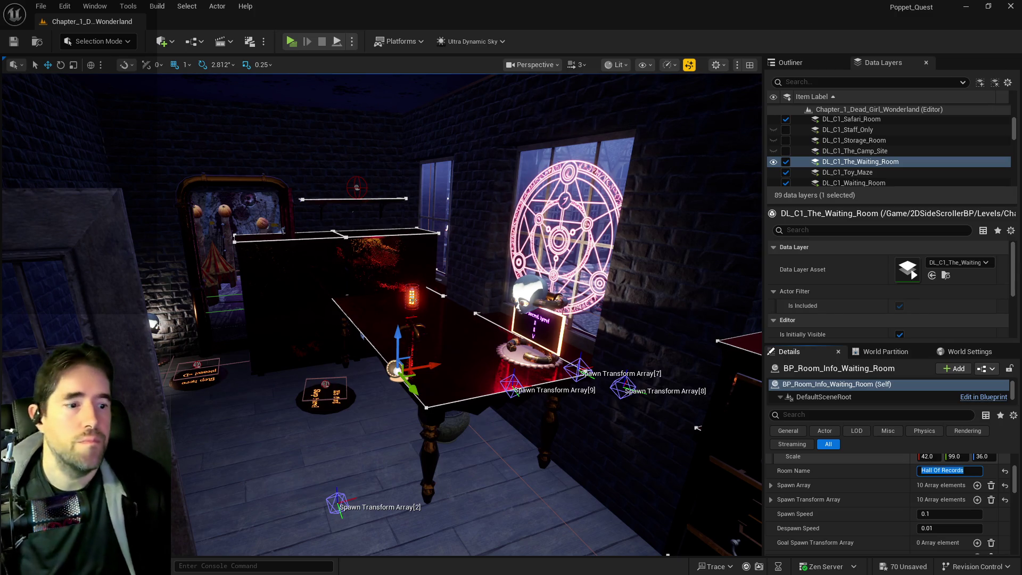
pyautogui.hotkey('ctrl', 's')
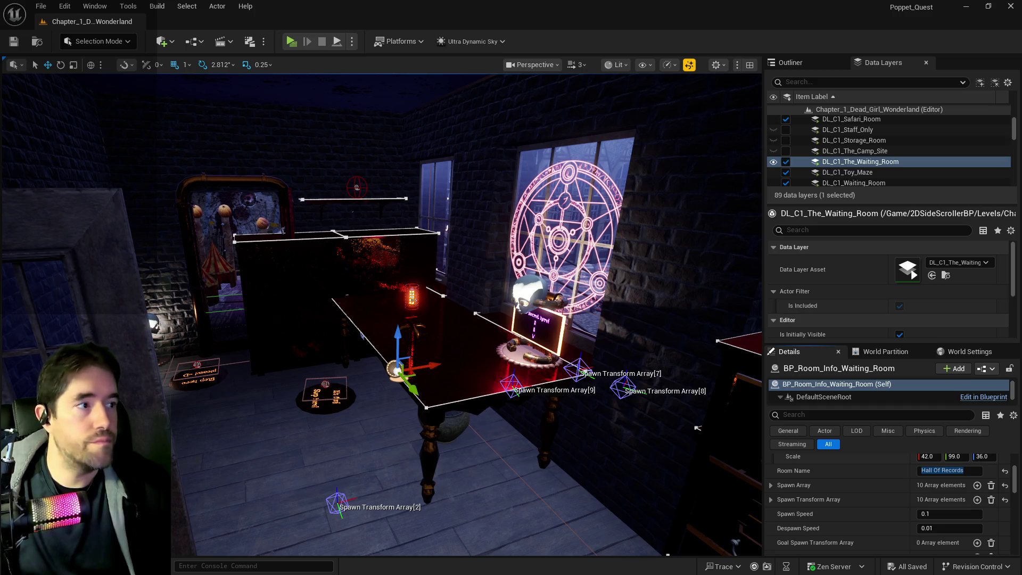
# In BP_Poppet's graph, select Room Data and rename its Waiting Room entry to The Waiting Room.
pyautogui.moveTo(697, 427)
pyautogui.mouseDown()
pyautogui.moveTo(506, 346)
pyautogui.moveTo(510, 362)
pyautogui.mouseUp()
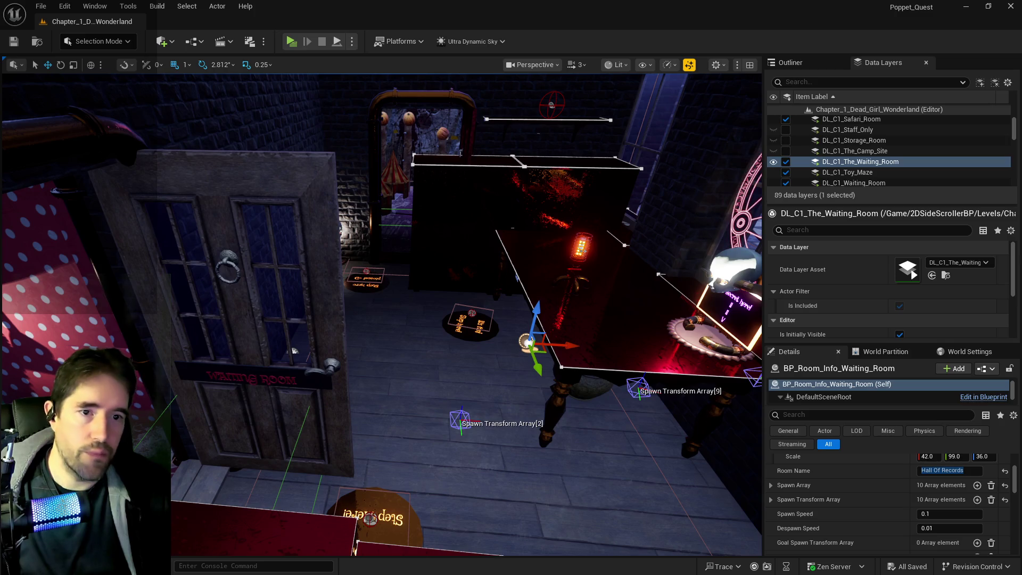
pyautogui.hotkey('alt', 'Tab')
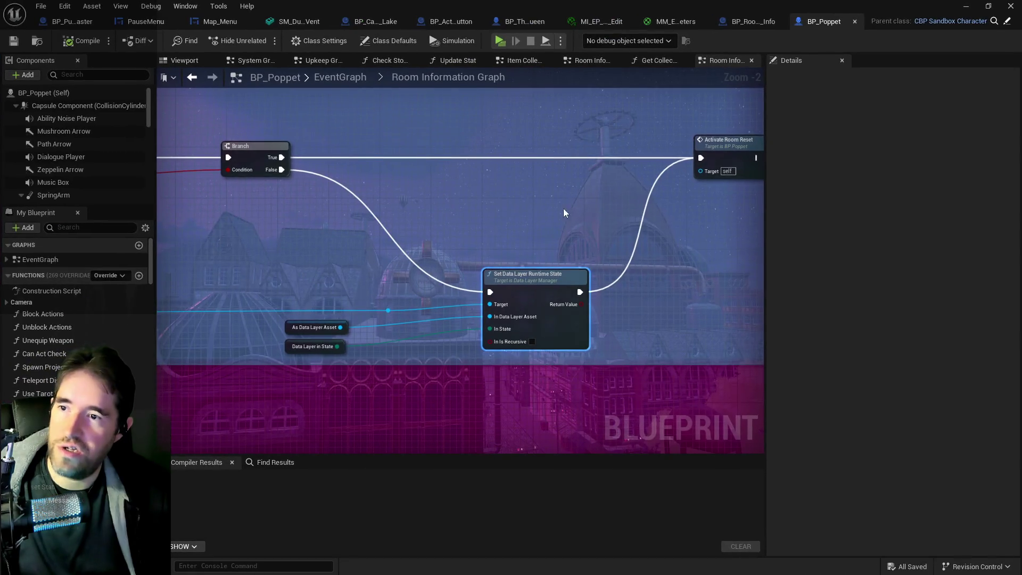
pyautogui.scroll(-2, 525, 225)
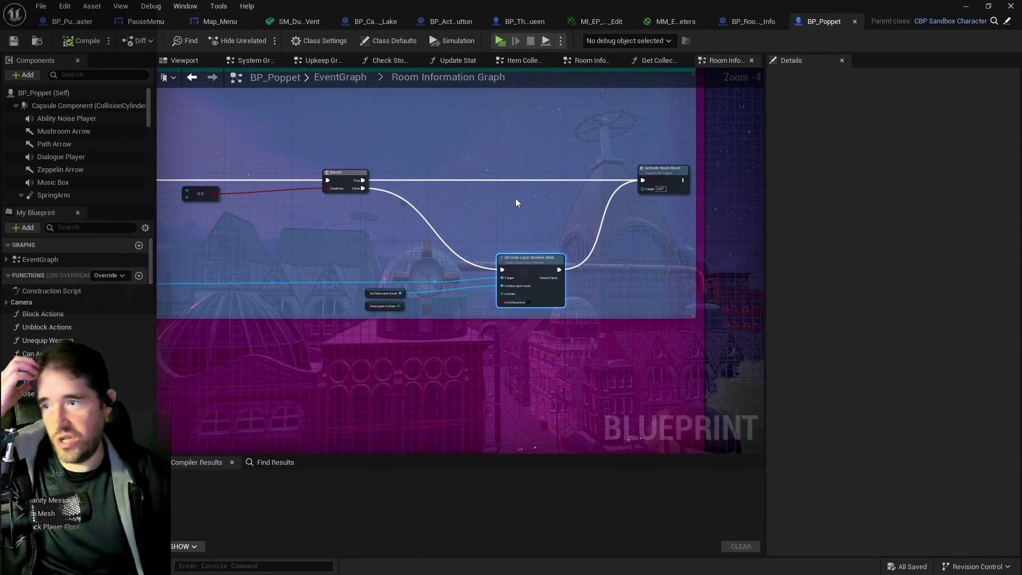
pyautogui.moveTo(528, 170)
pyautogui.mouseDown()
pyautogui.moveTo(404, 298)
pyautogui.moveTo(473, 250)
pyautogui.moveTo(711, 211)
pyautogui.moveTo(693, 319)
pyautogui.moveTo(593, 313)
pyautogui.mouseUp()
pyautogui.scroll(-5, 552, 397)
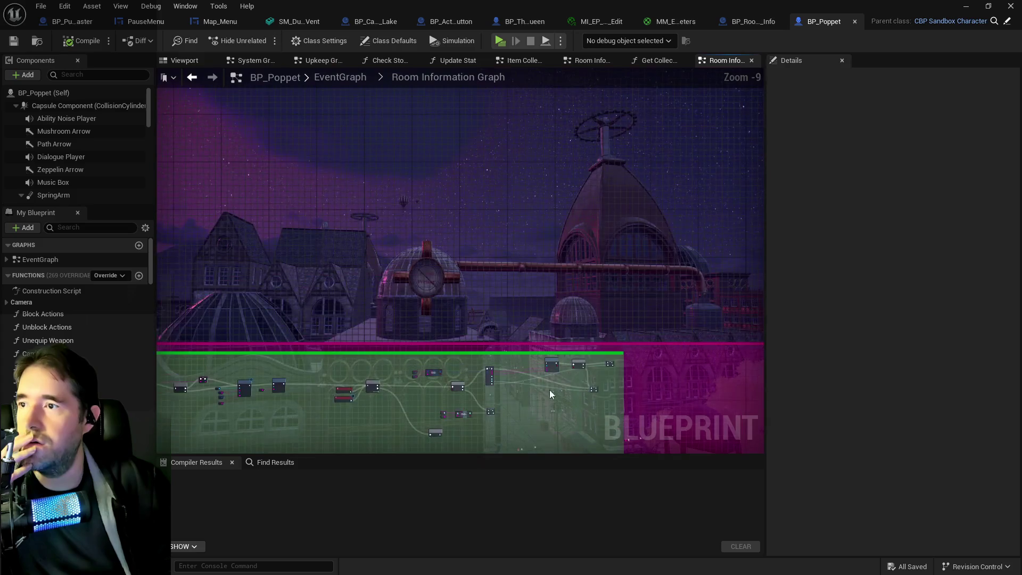
pyautogui.scroll(9, 387, 390)
pyautogui.click(383, 326)
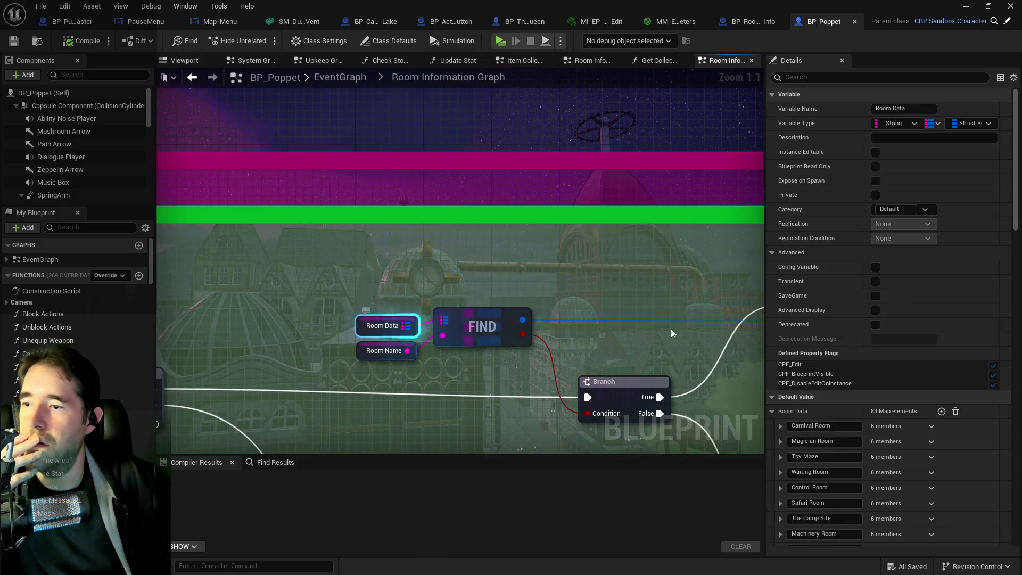
pyautogui.scroll(-5, 844, 384)
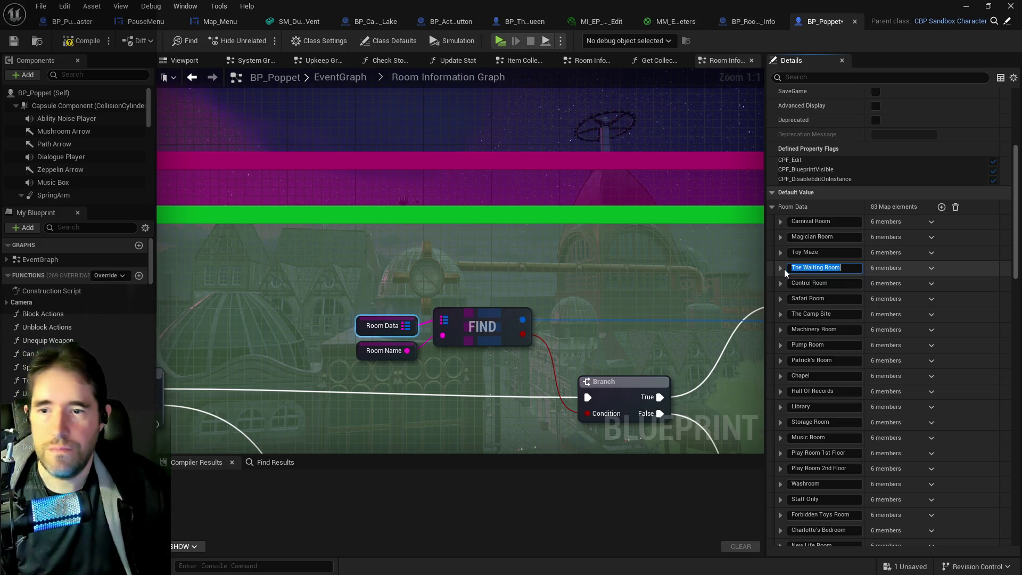
# Set The Waiting Room's Default Data Layer to DL_C1_The_Waiting_Room, save, compile, and minimize BP_Poppet.
pyautogui.click(784, 269)
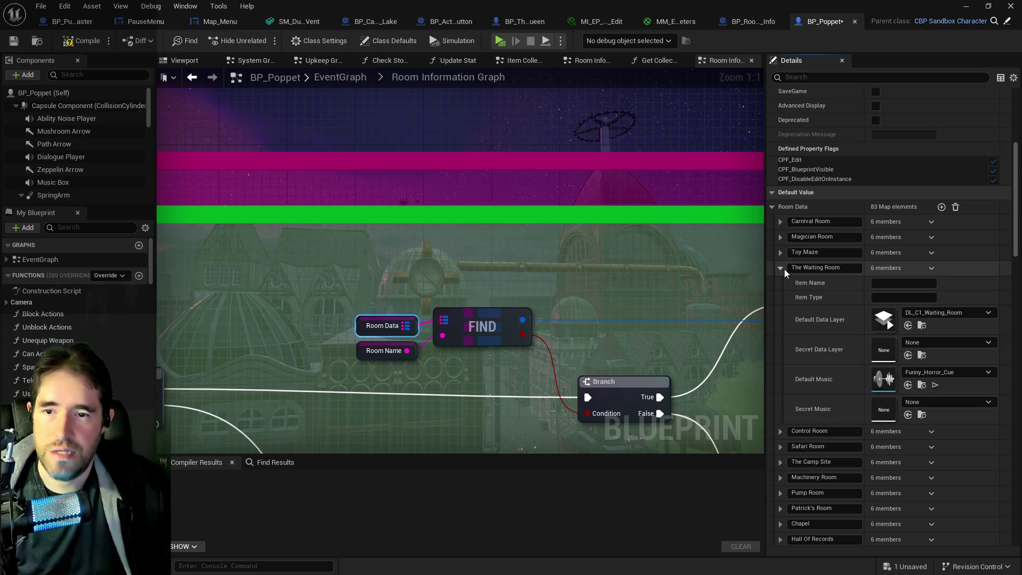
pyautogui.click(935, 314)
pyautogui.write('the wai')
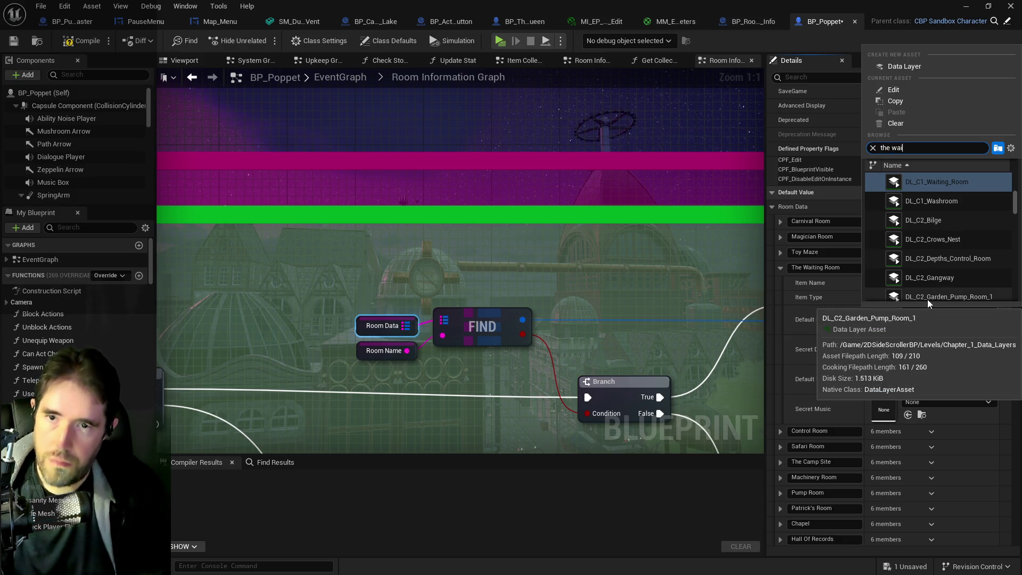
pyautogui.click(927, 208)
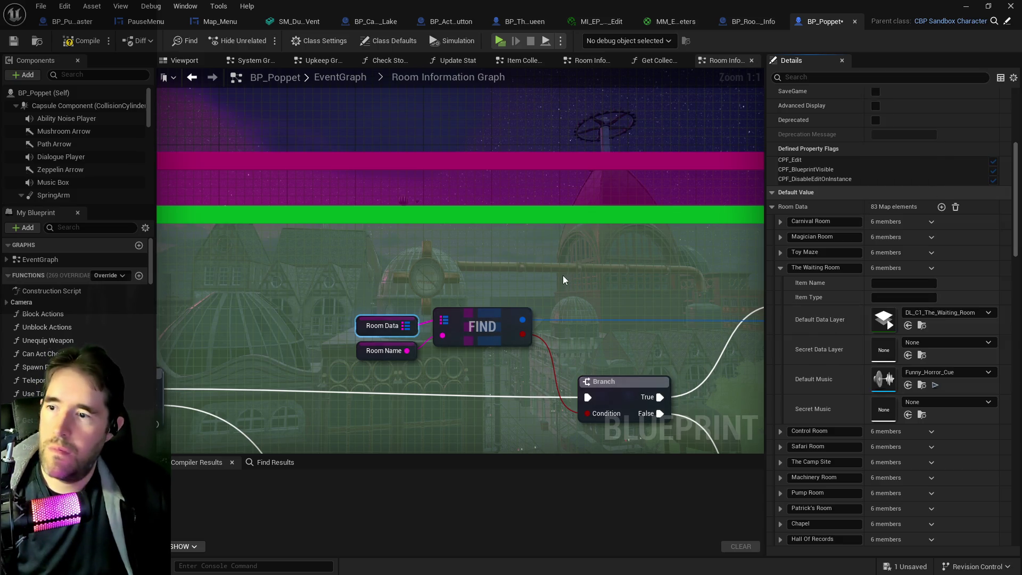
pyautogui.hotkey('ctrl', 's')
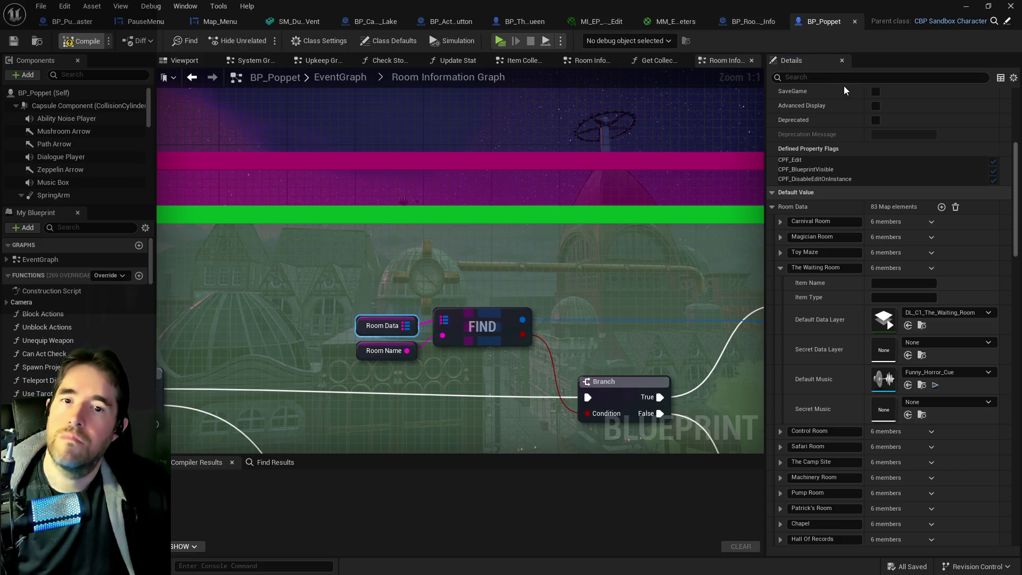
pyautogui.press('F7')
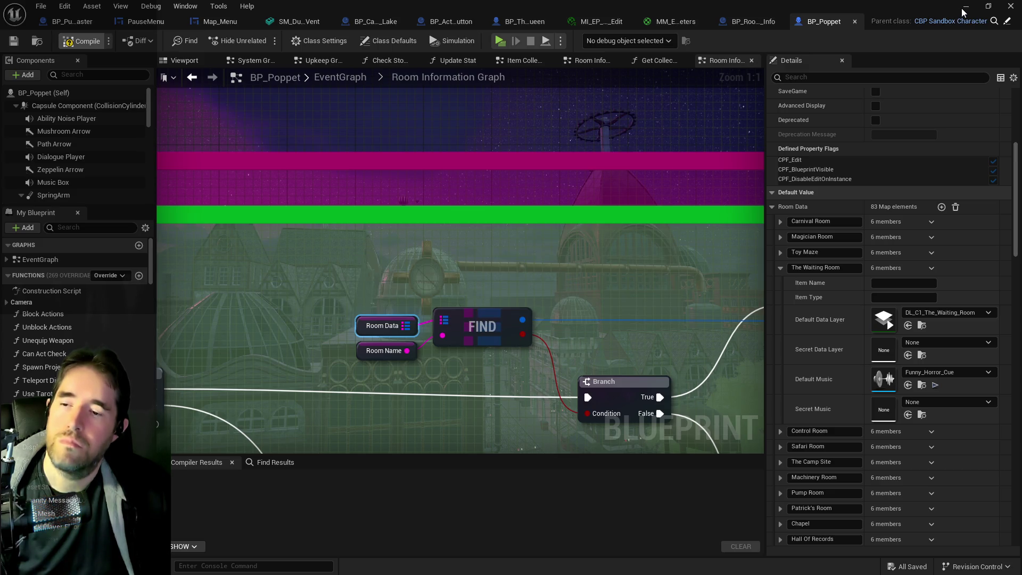
pyautogui.click(964, 8)
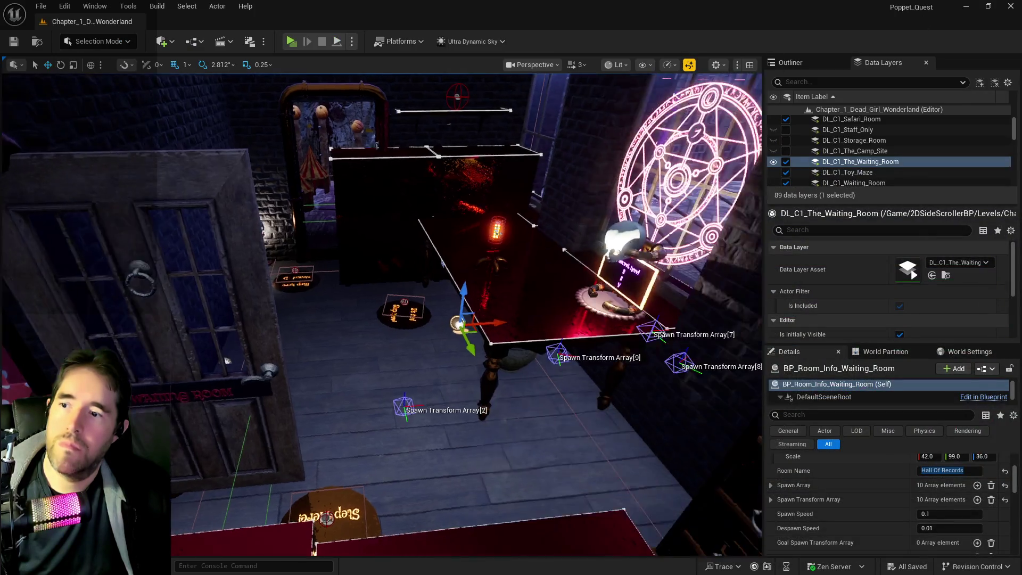
# Fly the viewport camera down the corridor between the drawers.
pyautogui.moveTo(228, 360)
pyautogui.mouseDown()
pyautogui.moveTo(276, 354)
pyautogui.moveTo(234, 362)
pyautogui.moveTo(191, 351)
pyautogui.moveTo(223, 320)
pyautogui.moveTo(234, 325)
pyautogui.moveTo(229, 335)
pyautogui.moveTo(170, 349)
pyautogui.moveTo(455, 252)
pyautogui.mouseUp()
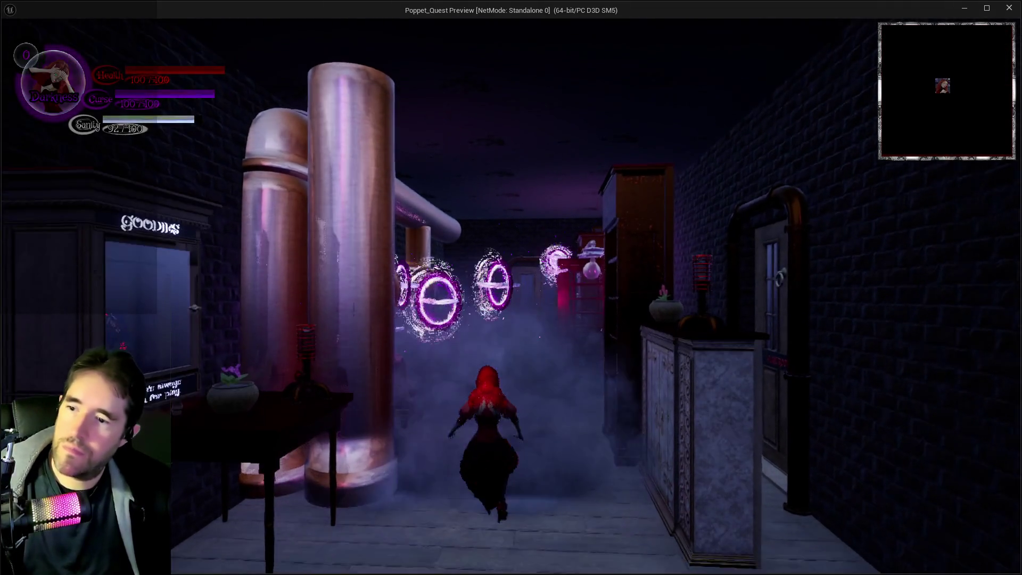
# Run the character along the alley, around the pillar, into the next room and past the portal.
pyautogui.press('d')
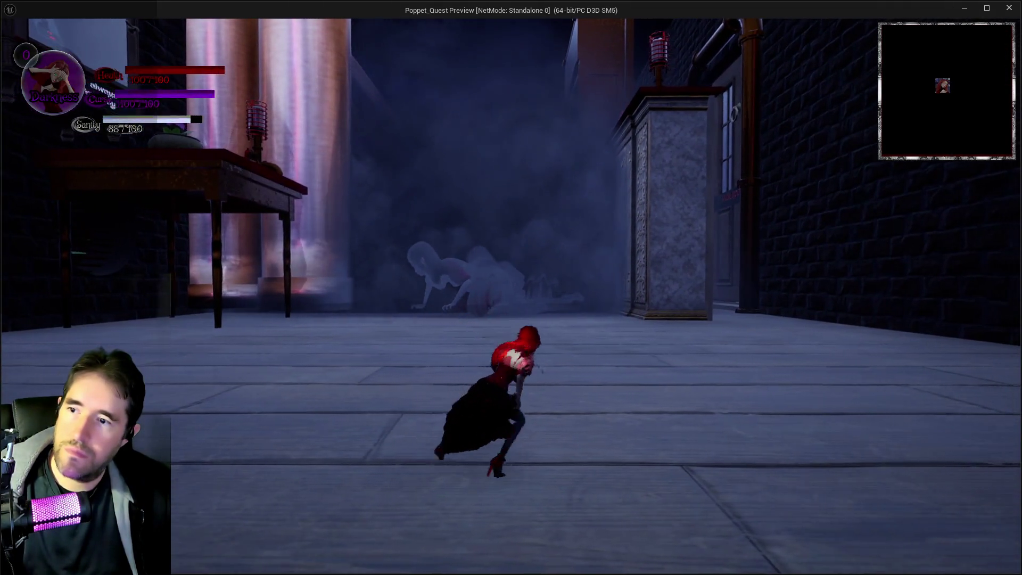
pyautogui.press('w')
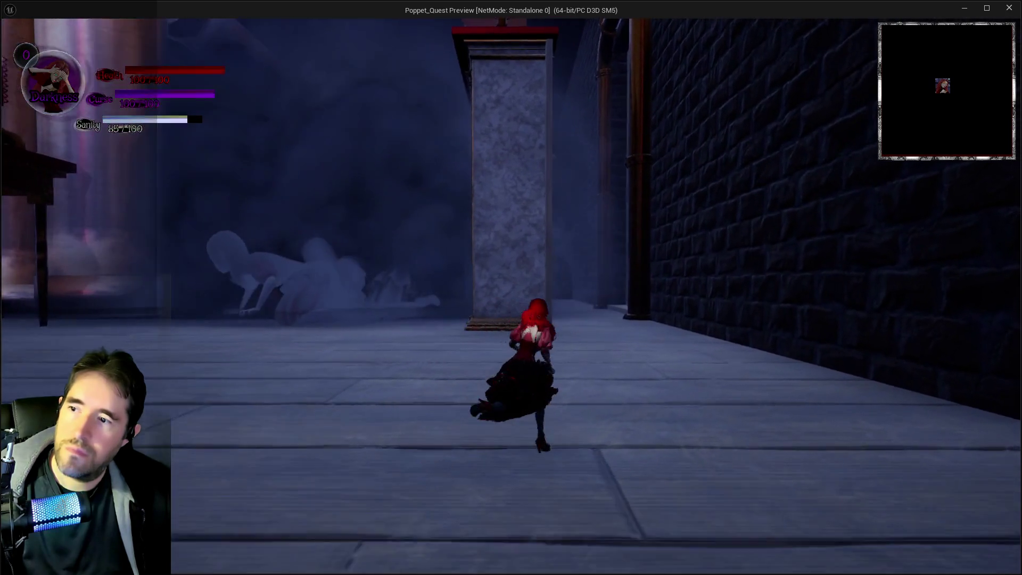
pyautogui.press('a')
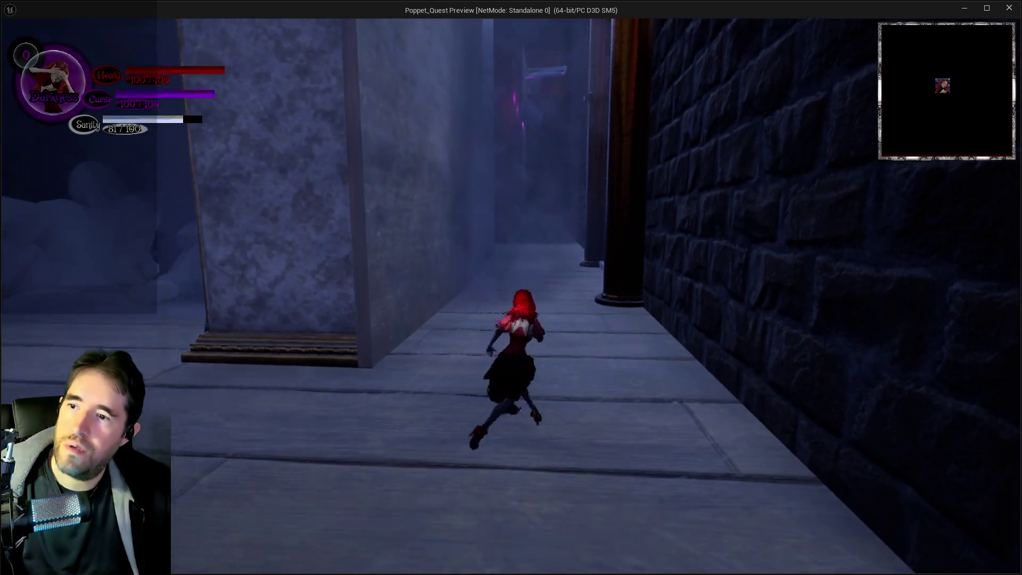
pyautogui.press('w')
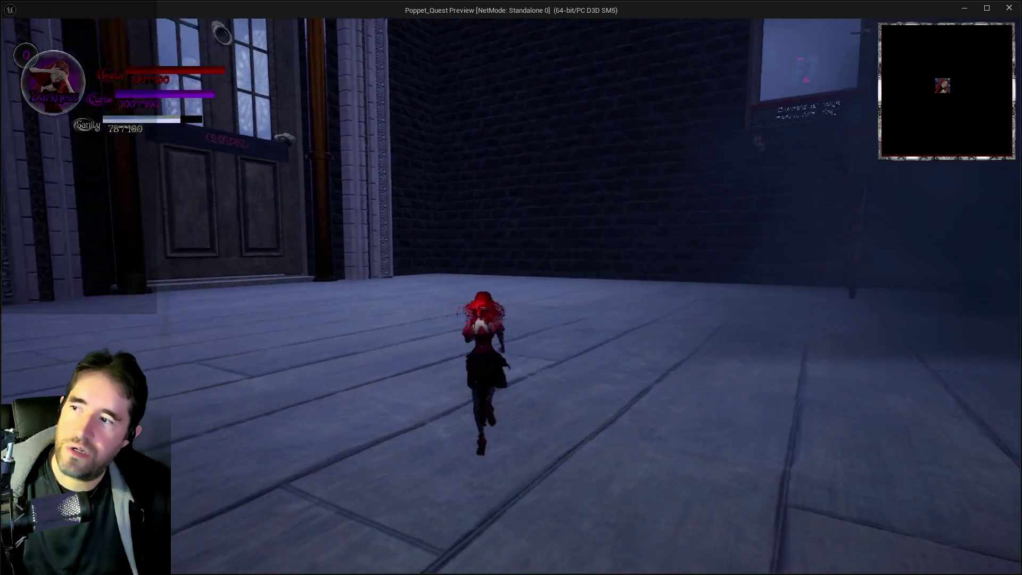
pyautogui.press('w')
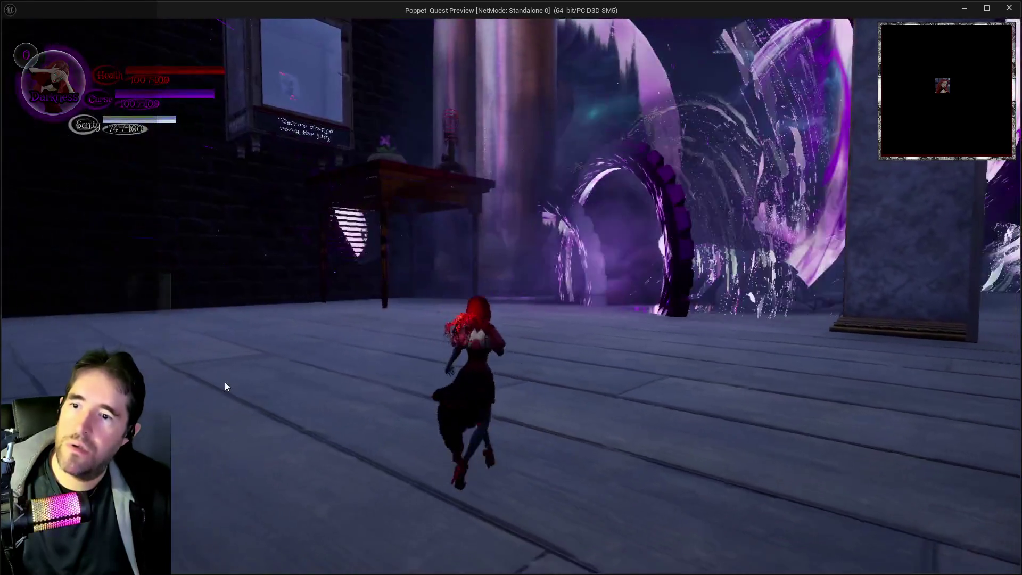
# End the preview and delete the BP_Room_Hall_Of_Records2 room actor.
pyautogui.press('Escape')
pyautogui.press('Escape')
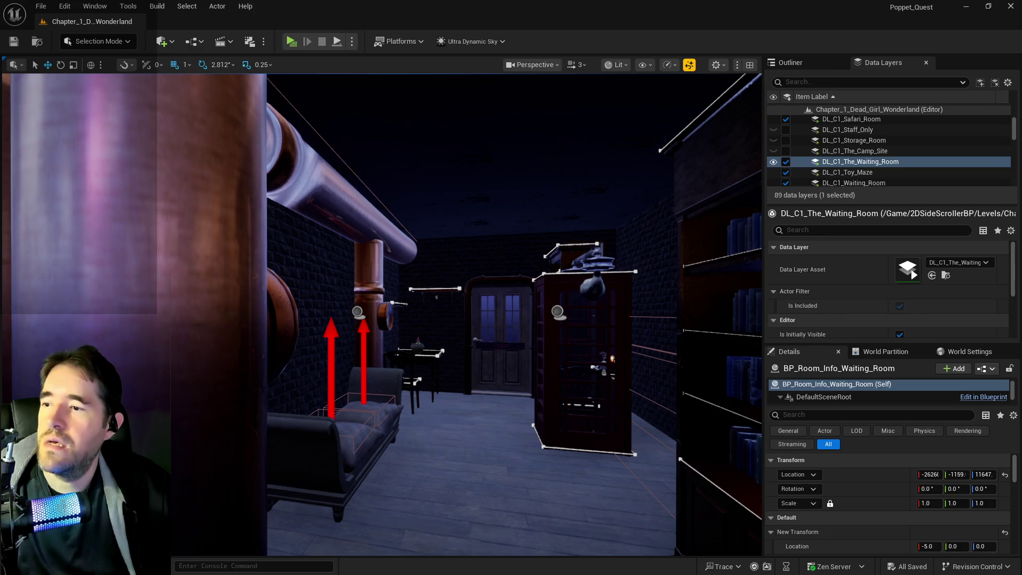
pyautogui.click(356, 312)
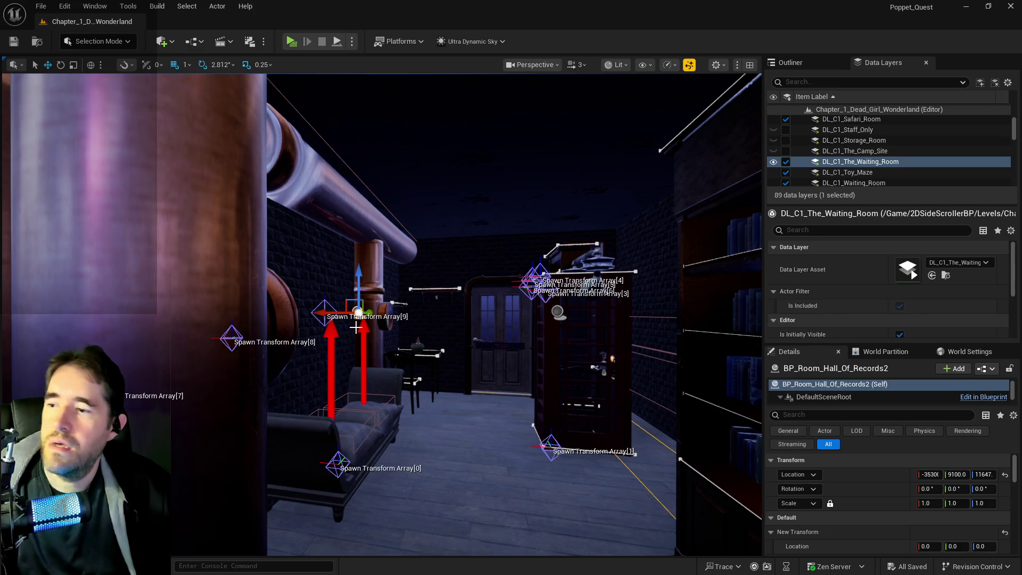
pyautogui.press('Delete')
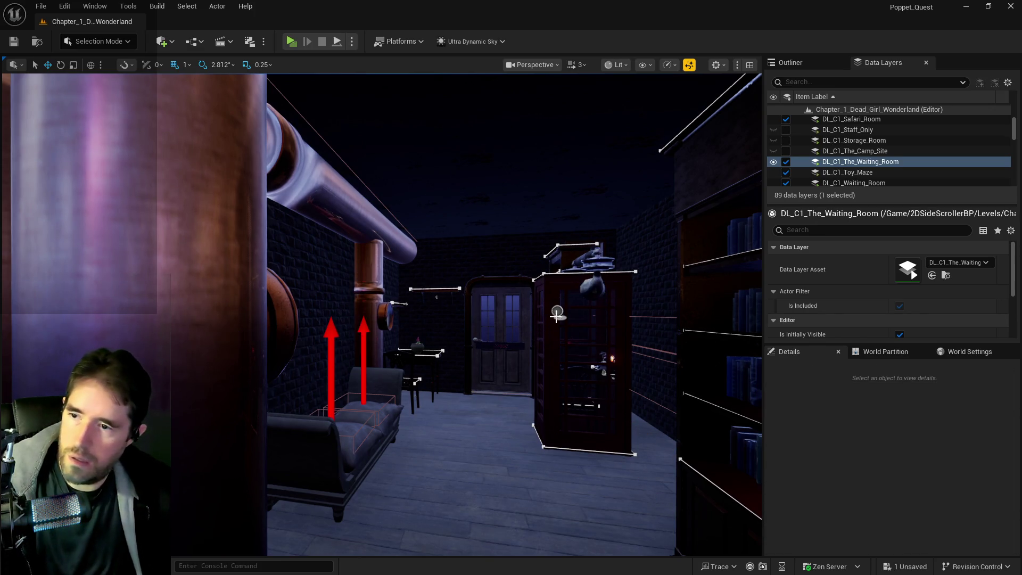
# Empty the copied room actor's Spawn Array and Spawn Transform Array.
pyautogui.click(530, 335)
pyautogui.scroll(-3, 913, 500)
pyautogui.scroll(-1, 914, 500)
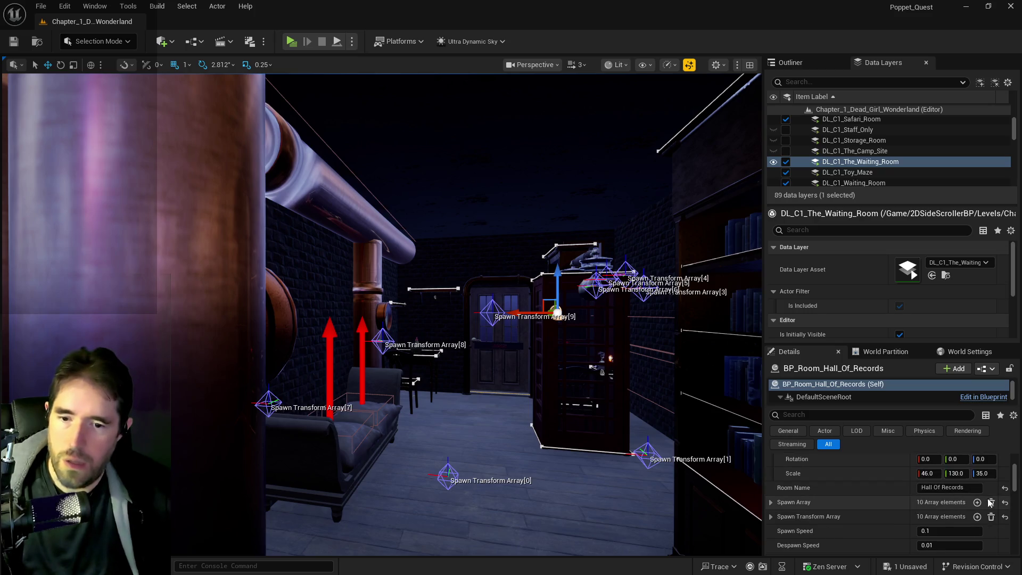
pyautogui.click(991, 502)
pyautogui.click(991, 516)
# Set Room Name to 'The Waiting Room', save all changes, and launch a play preview.
pyautogui.click(950, 488)
pyautogui.write('The Waiting')
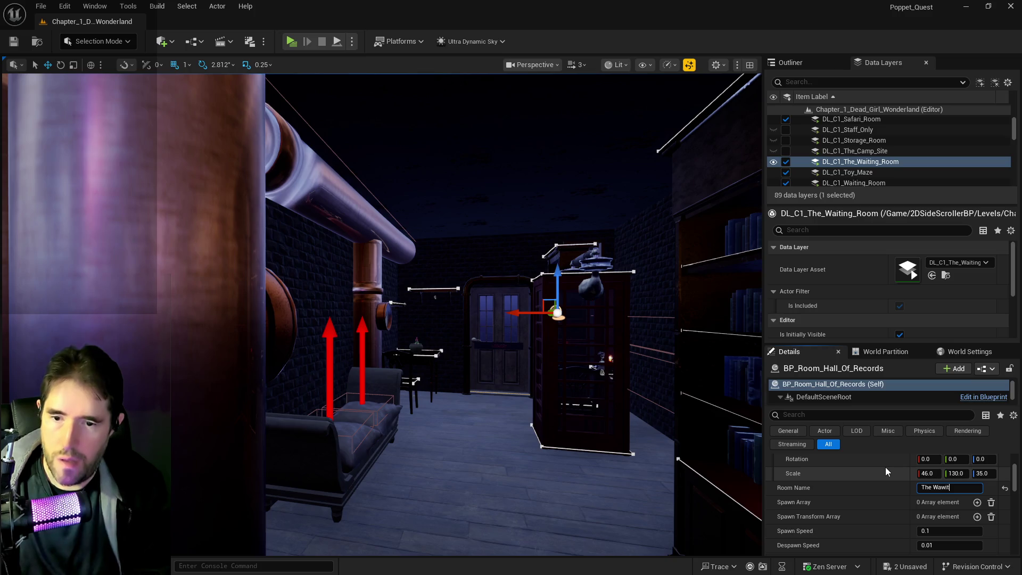
pyautogui.press('BackSpace')
pyautogui.press('BackSpace')
pyautogui.press('BackSpace')
pyautogui.write('iting Room')
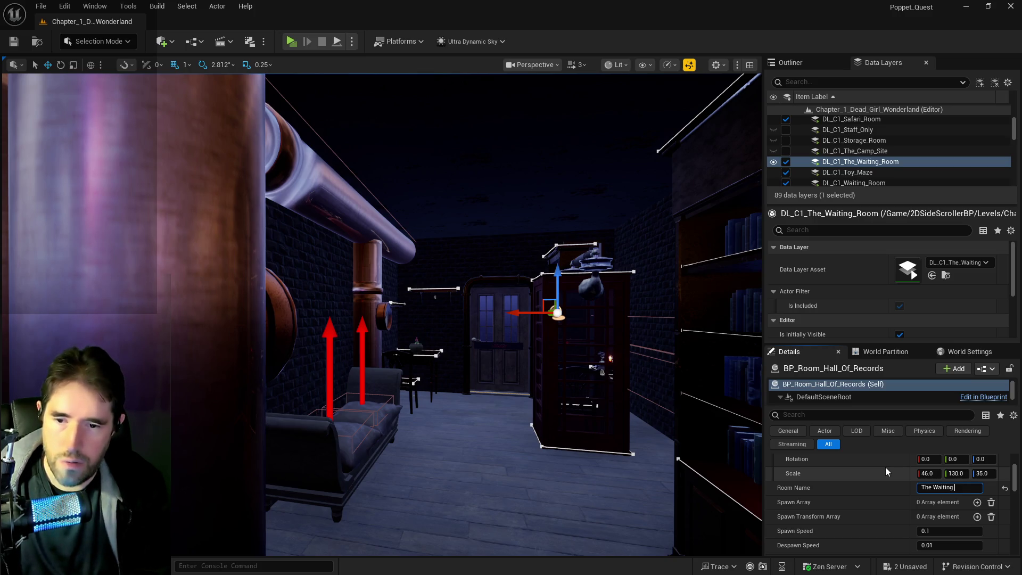
pyautogui.press('Return')
pyautogui.hotkey('ctrl', 's')
pyautogui.moveTo(479, 319); pyautogui.dragTo(425, 341)
pyautogui.click(292, 39)
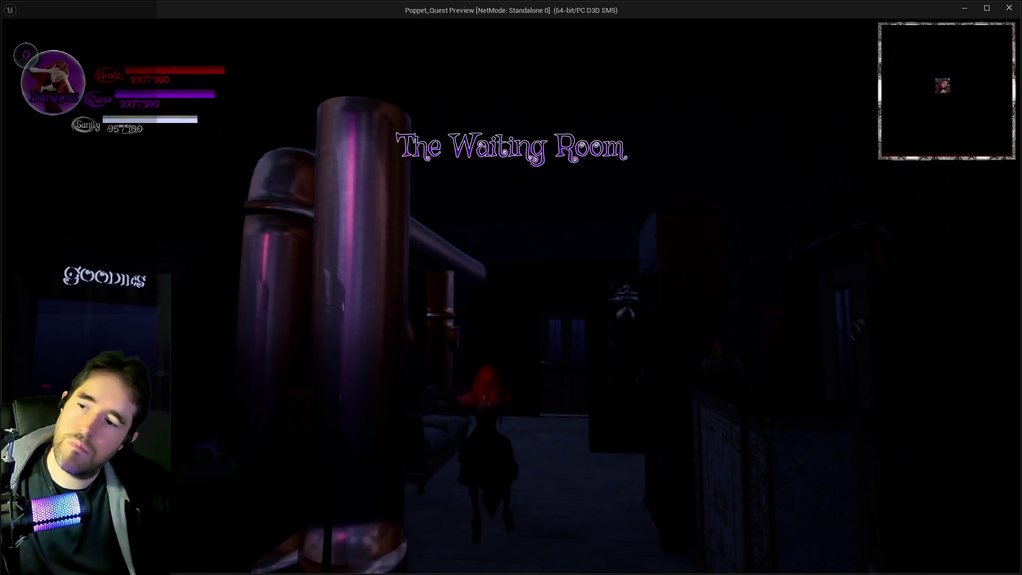
# Run into the room, check The Waiting Room title on the map screen, then run on toward the arched door.
pyautogui.press('w')
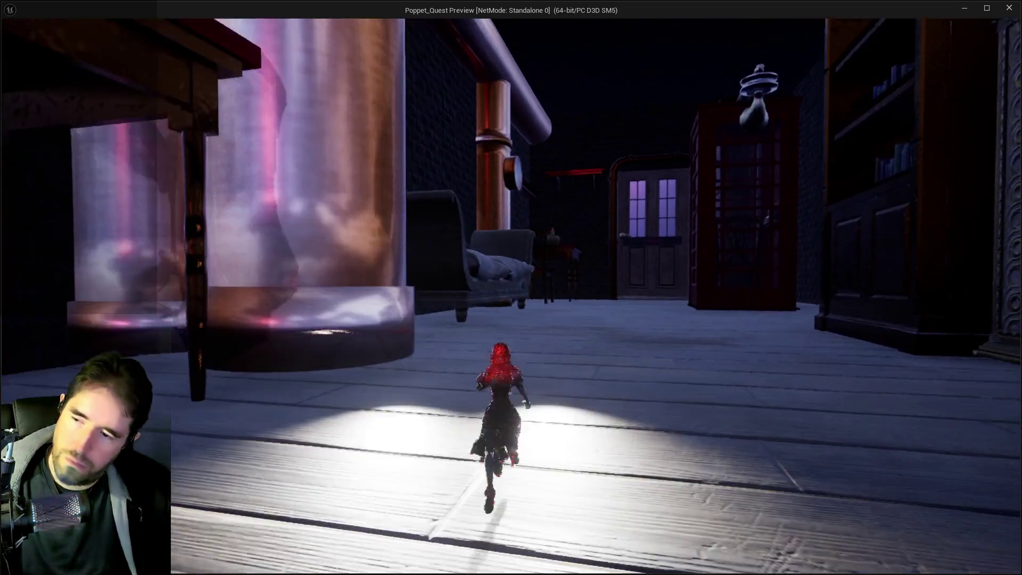
pyautogui.press('m')
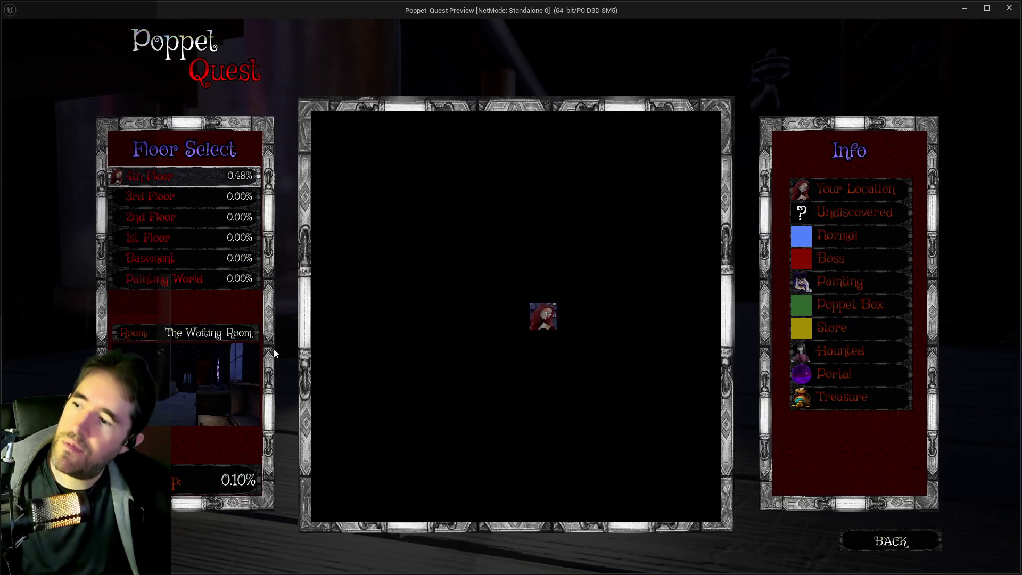
pyautogui.click(890, 542)
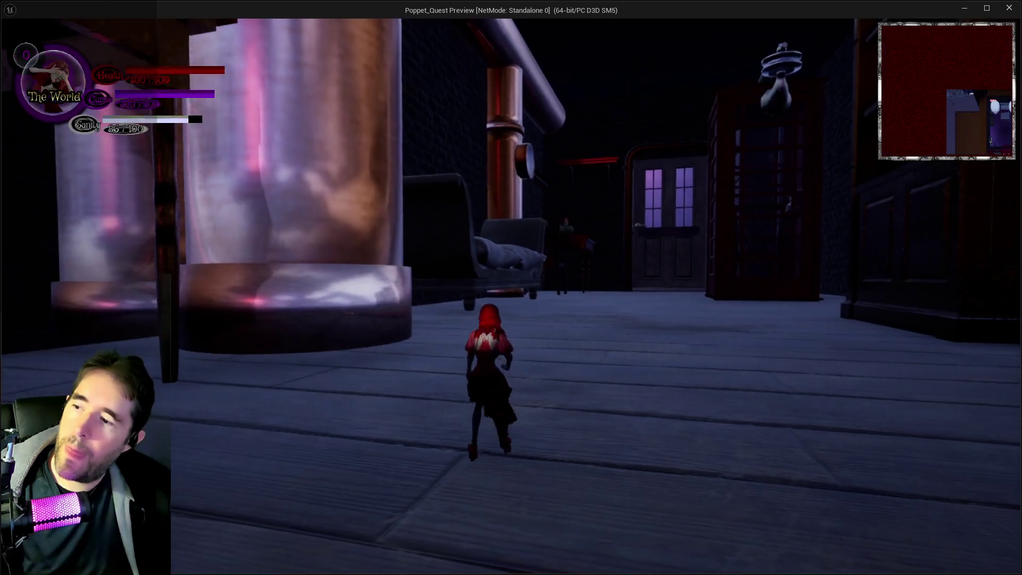
pyautogui.press('w')
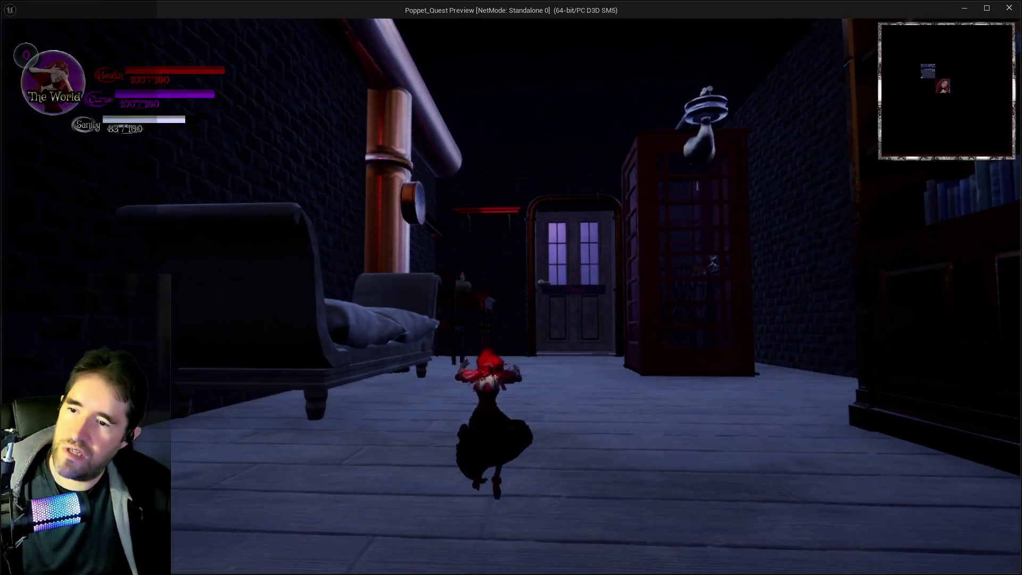
pyautogui.press('w')
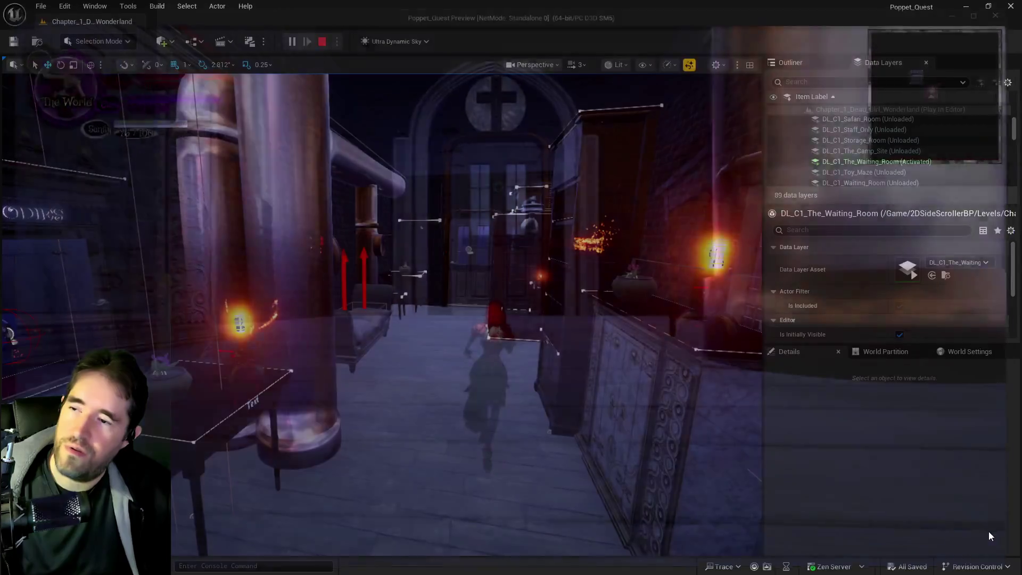
# Stop the play session and fly the editor camera past the filing cabinets.
pyautogui.press('Escape')
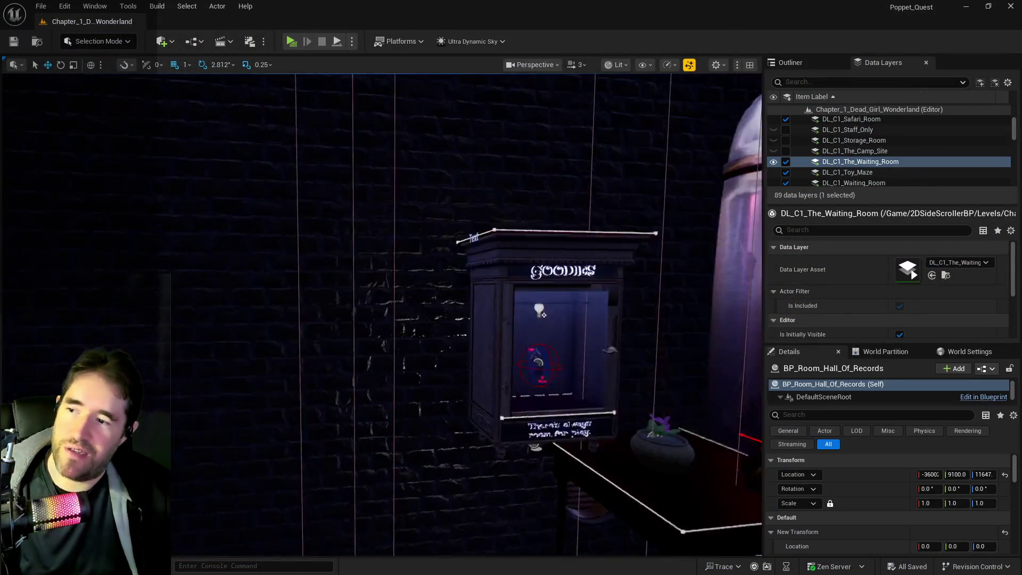
pyautogui.press('f')
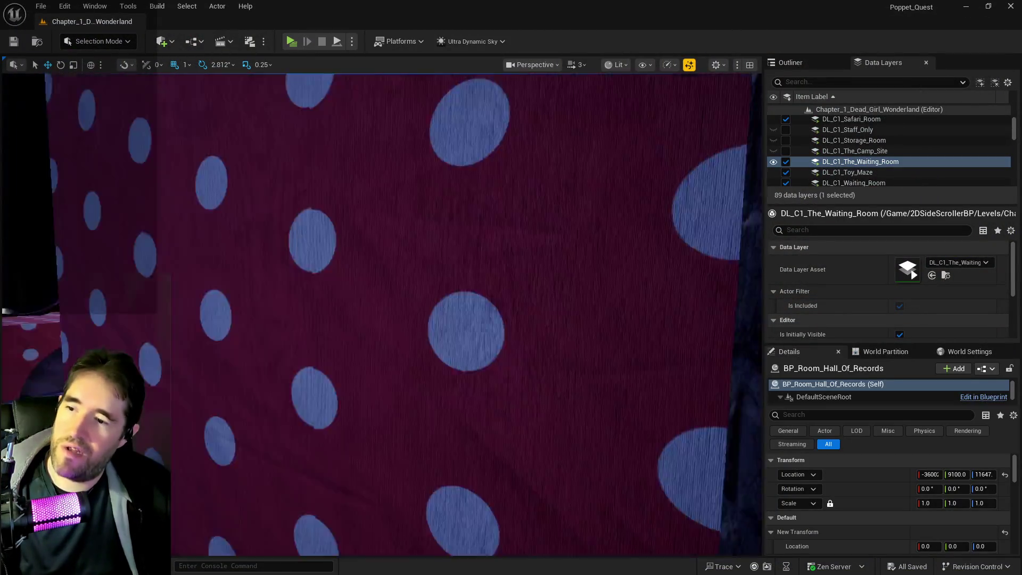
pyautogui.press('f')
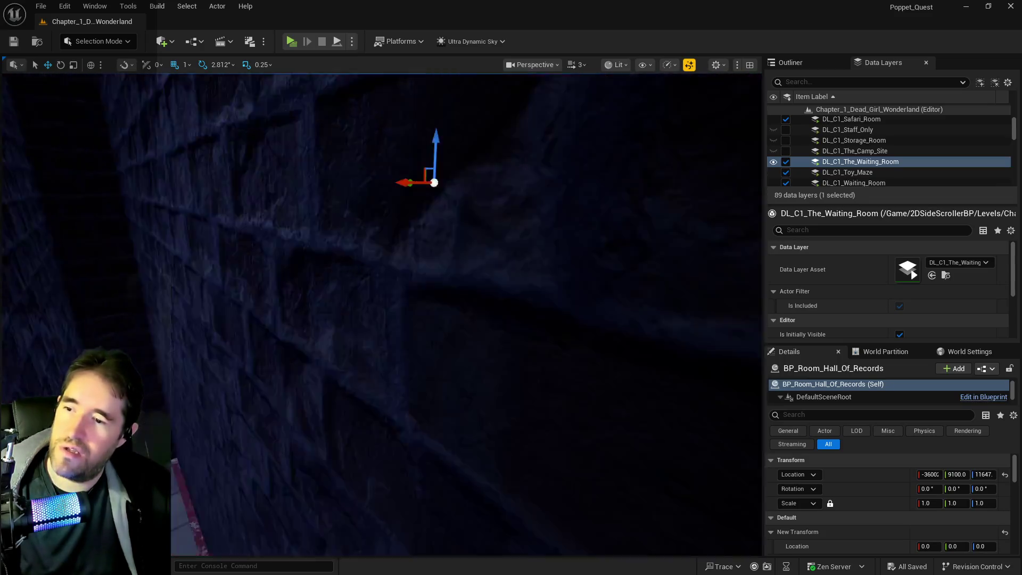
pyautogui.press('f')
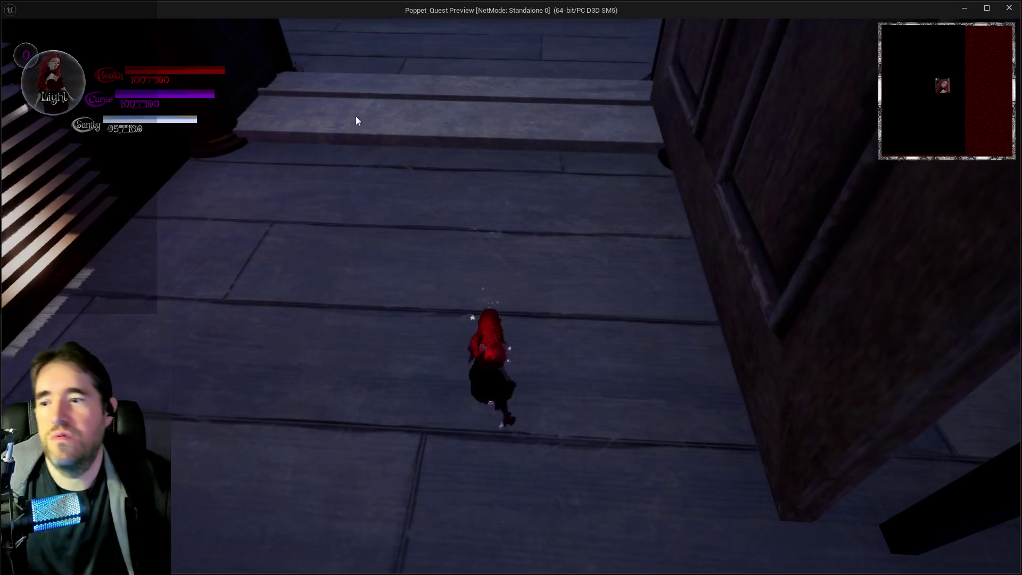
pyautogui.click(356, 117)
pyautogui.press('w')
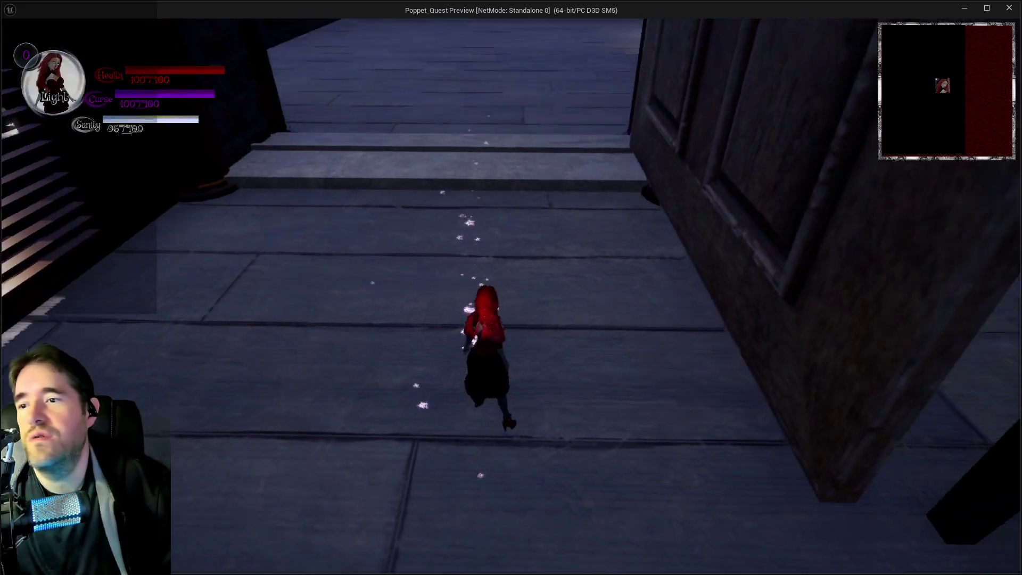
pyautogui.press('w')
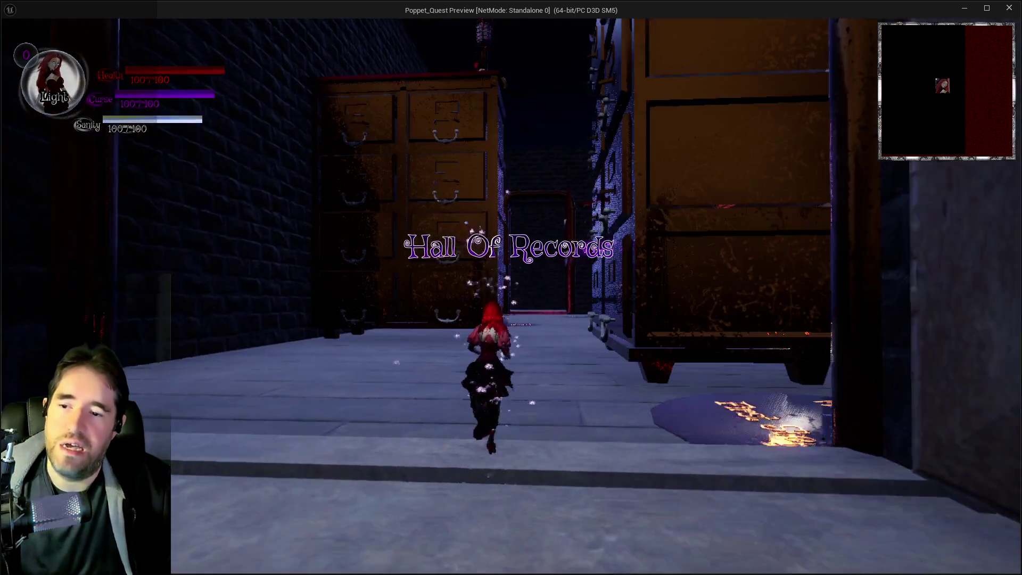
pyautogui.press('w')
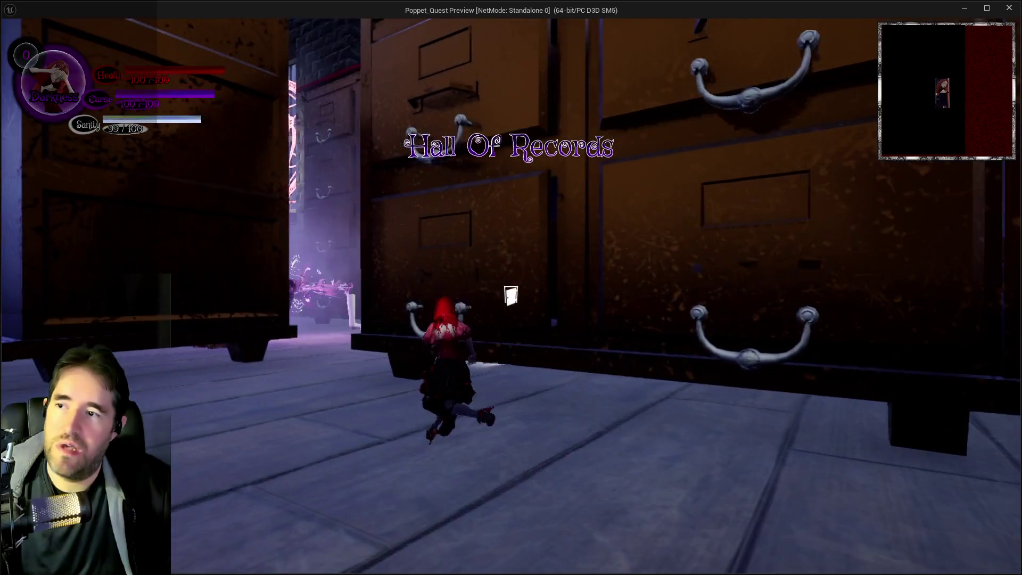
pyautogui.press('w')
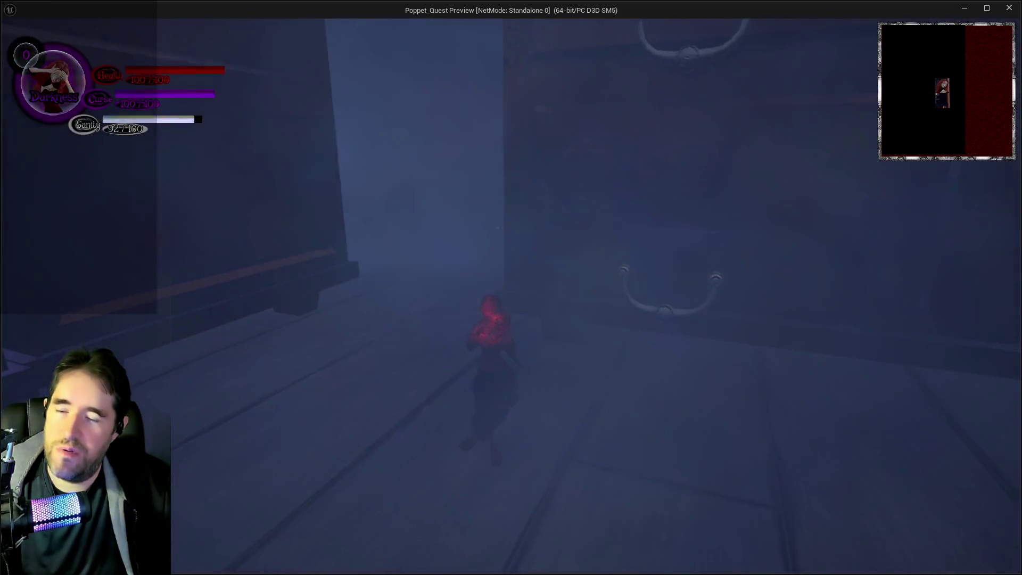
pyautogui.hotkey('alt', 'Tab')
pyautogui.press('Escape')
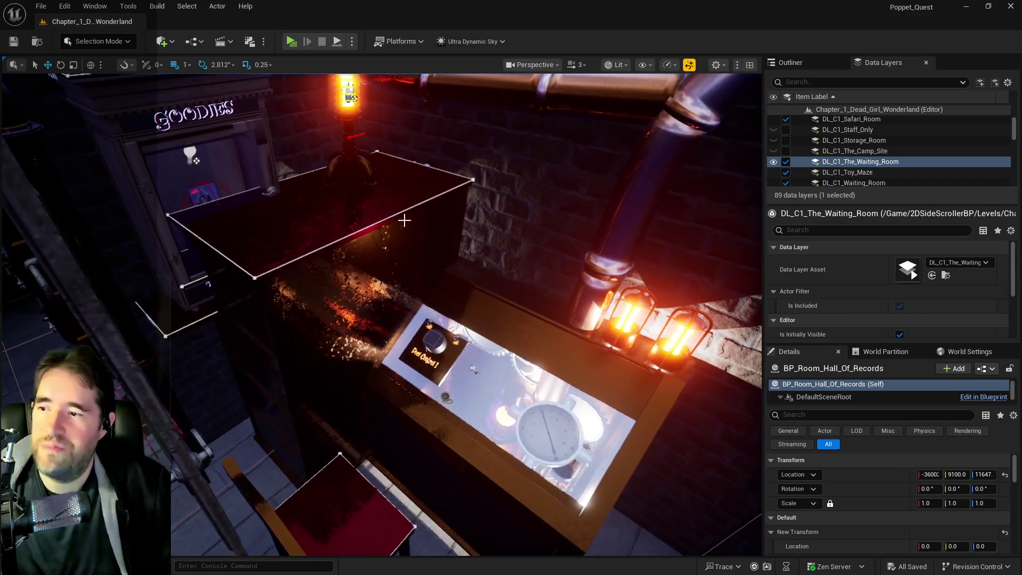
# Inspect the desk cabinet, its lamp, the drawer cabinet, the landmine, the clock platform and the corner lamp stand.
pyautogui.click(370, 206)
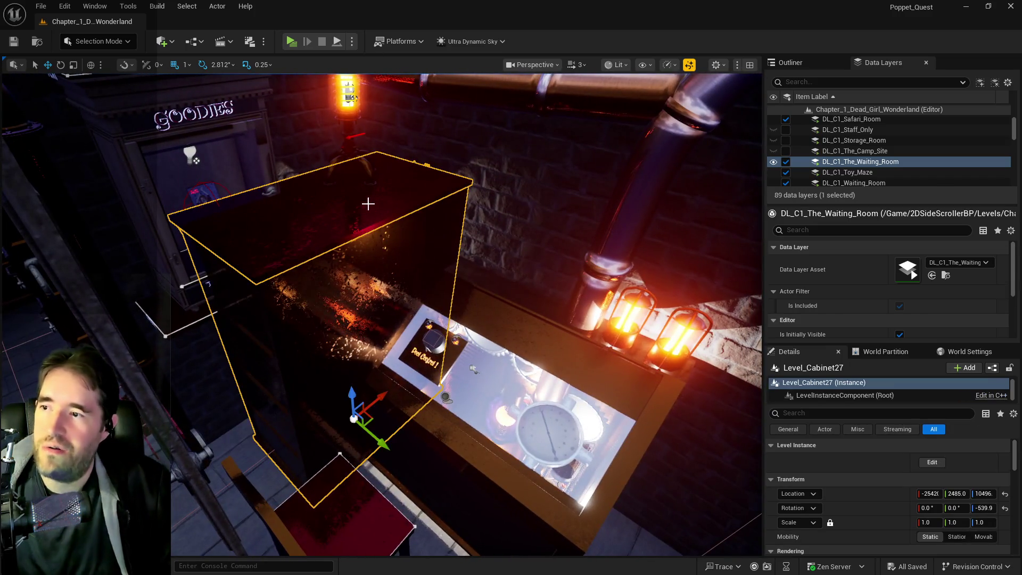
pyautogui.press('f')
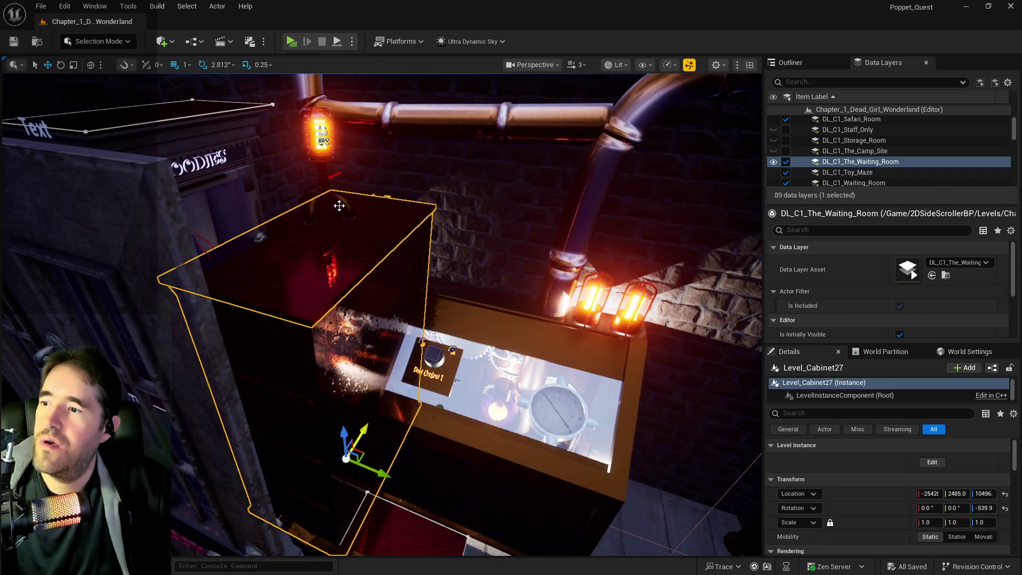
pyautogui.keyDown('ctrl'); pyautogui.click(321, 141); pyautogui.keyUp('ctrl')
pyautogui.press('f')
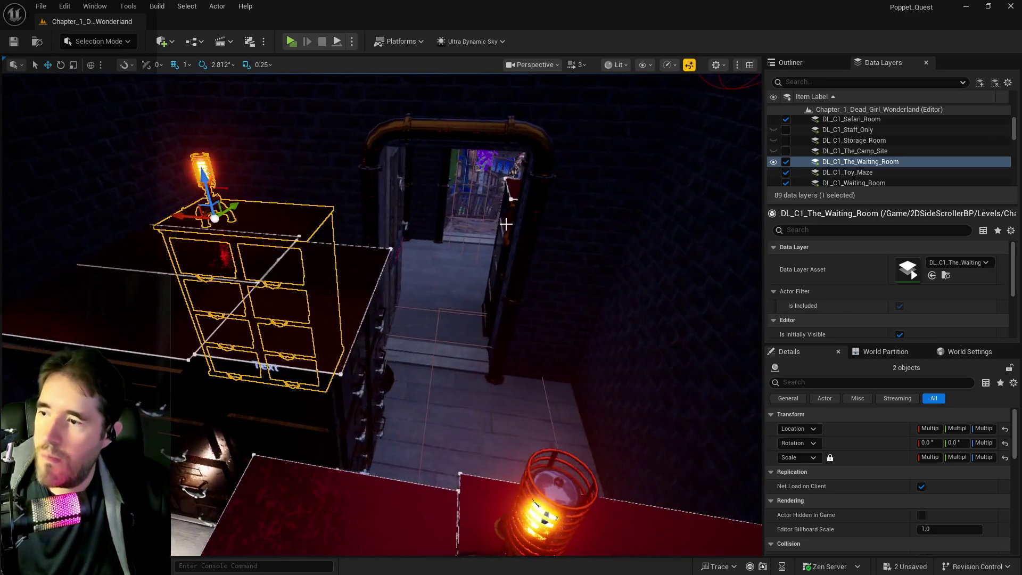
pyautogui.click(327, 315)
pyautogui.press('f')
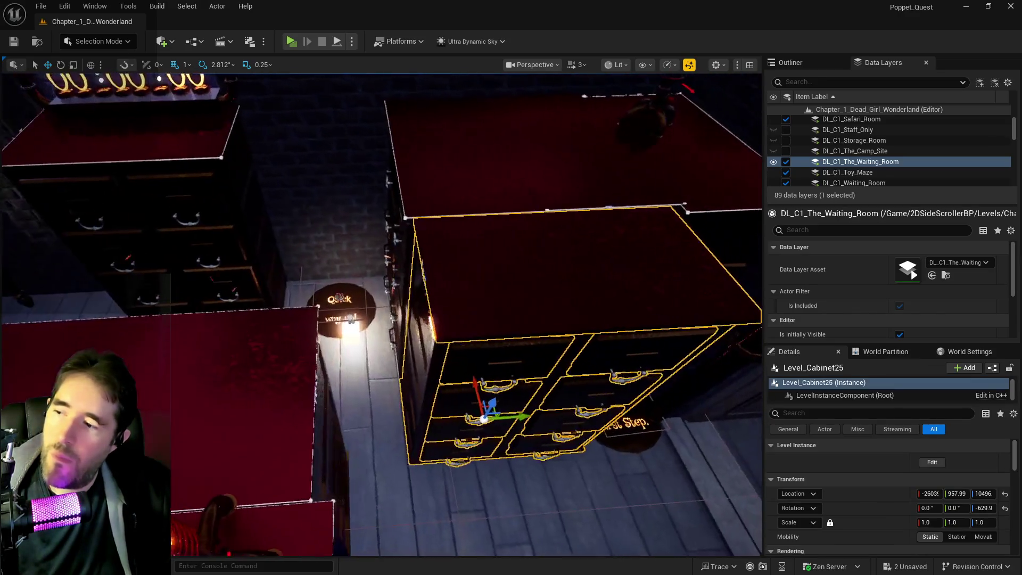
pyautogui.click(481, 406)
pyautogui.press('f')
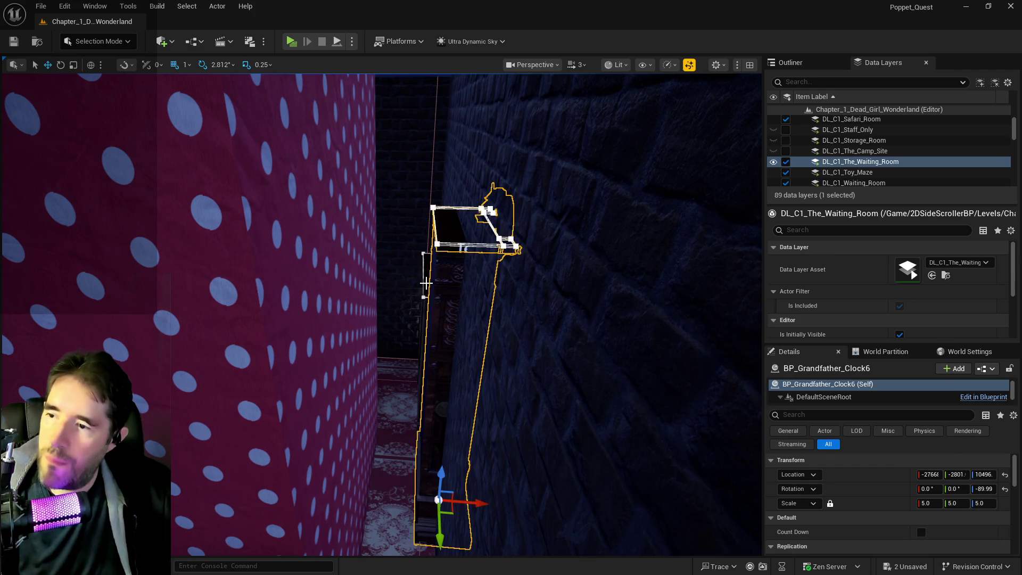
pyautogui.keyDown('ctrl'); pyautogui.click(425, 283); pyautogui.keyUp('ctrl')
pyautogui.press('f')
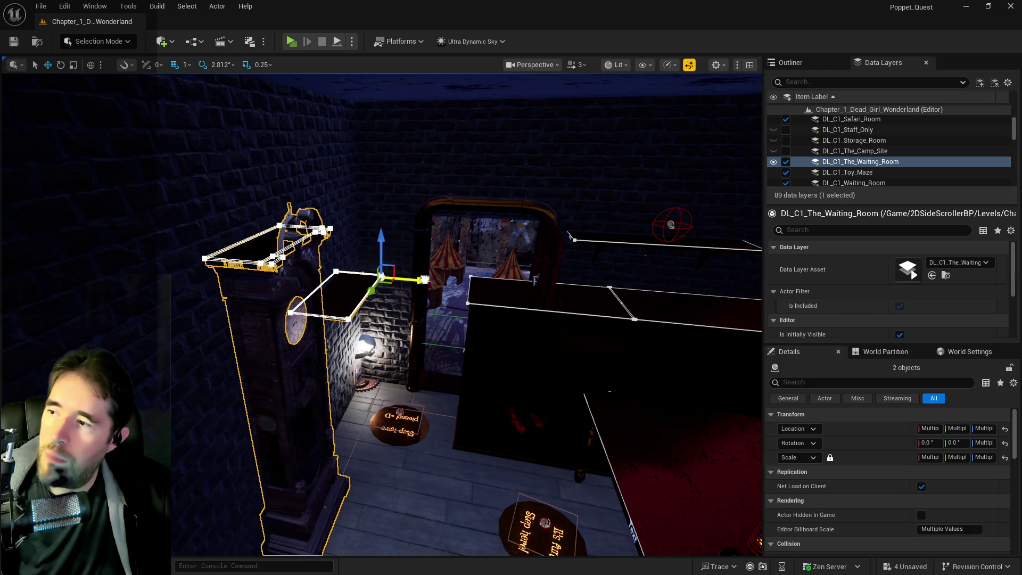
pyautogui.scroll(3, 426, 278)
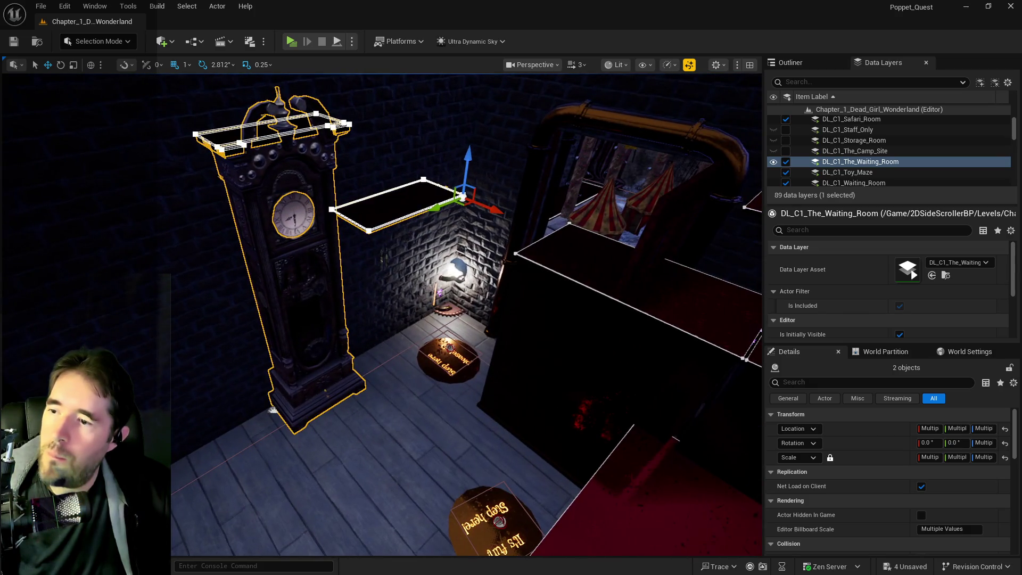
pyautogui.click(453, 272)
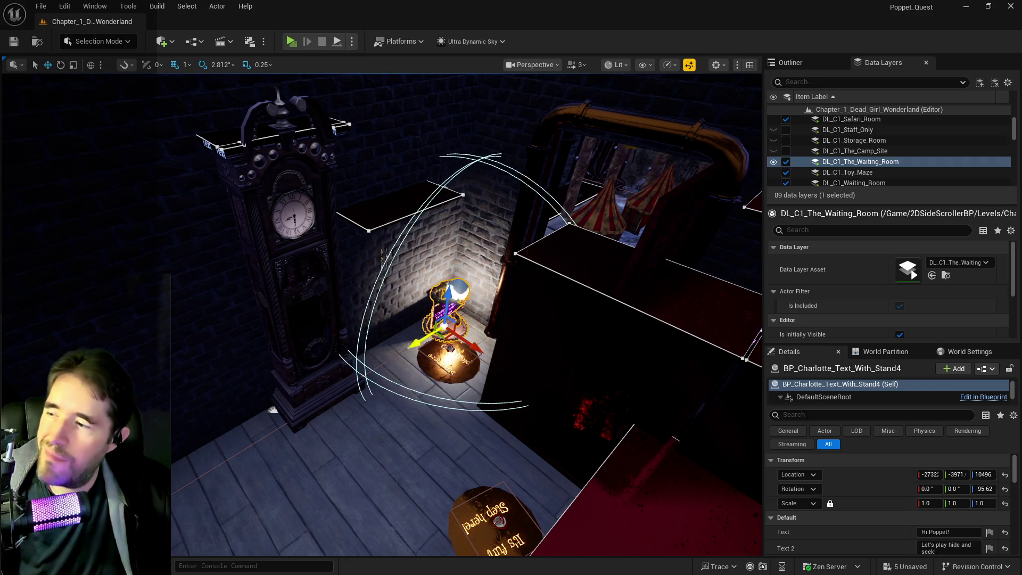
# Select SM_SM_Toy_Maze2, then fly through the rooms and back to frame the selected vitrine.
pyautogui.press('w')
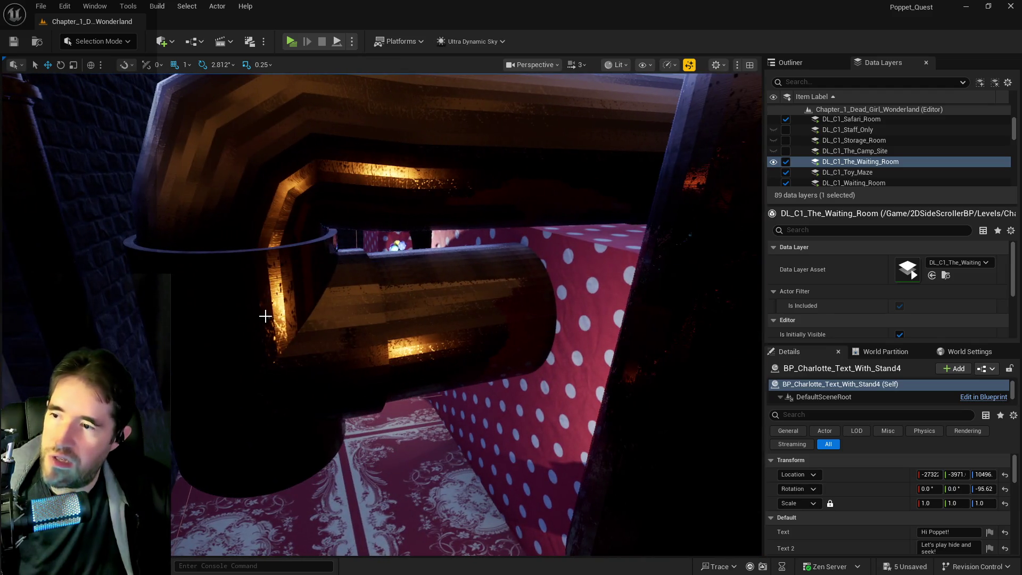
pyautogui.click(296, 311)
pyautogui.press('w')
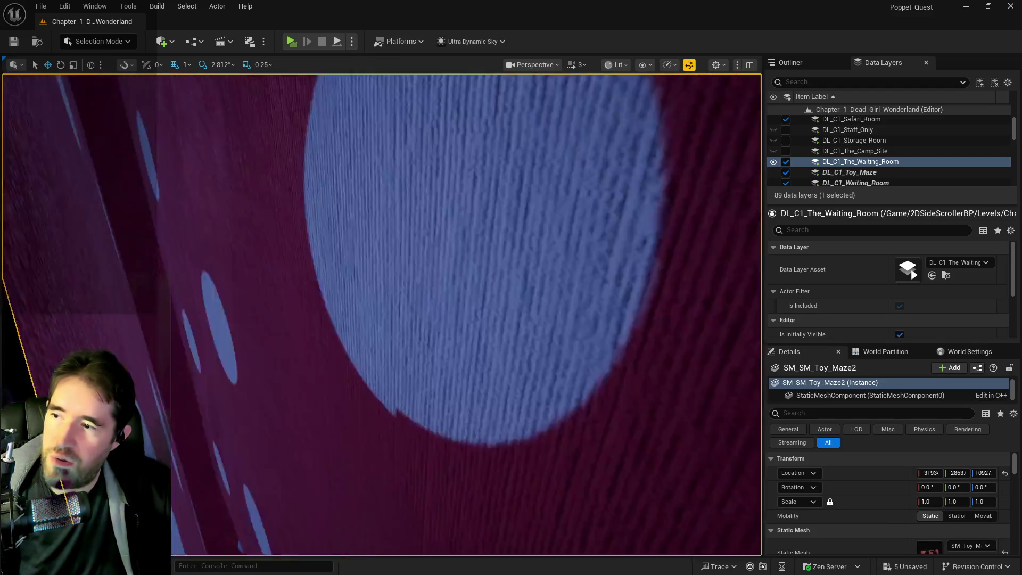
pyautogui.press('s')
pyautogui.press('d')
pyautogui.press('w')
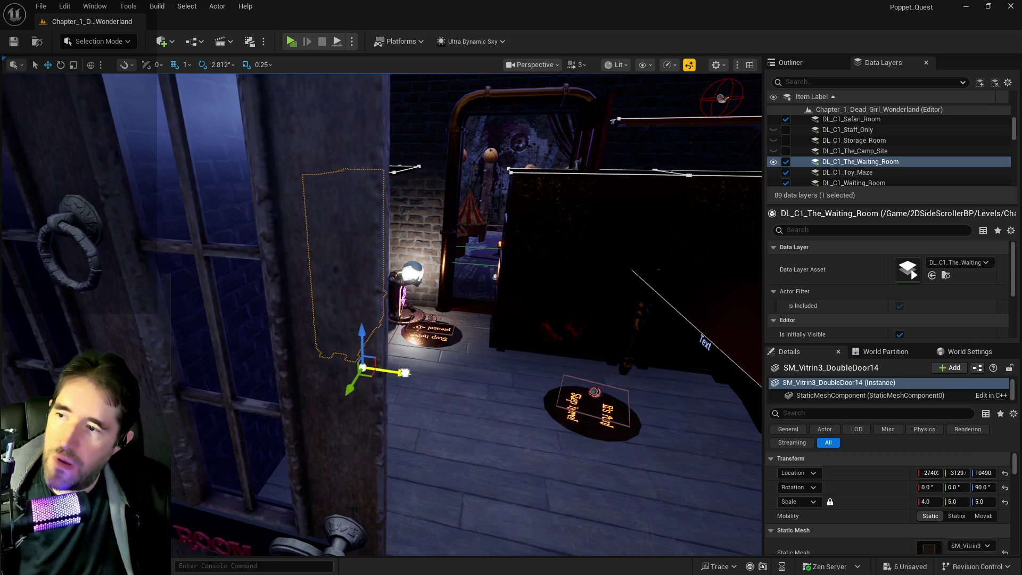
pyautogui.press('s')
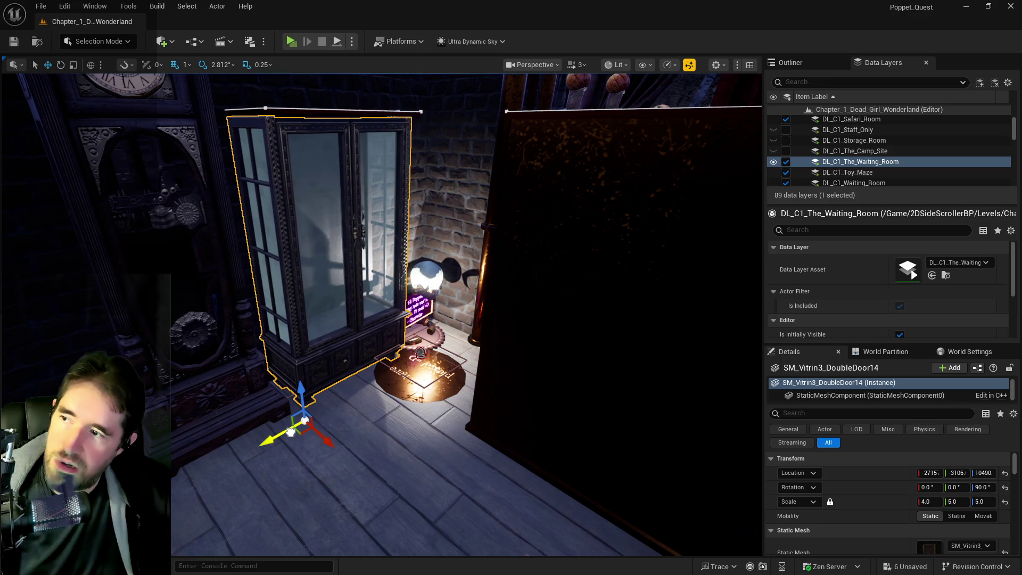
# Select the chapel's double-door vitrine and bring the view to the floor beside the clock.
pyautogui.press('w')
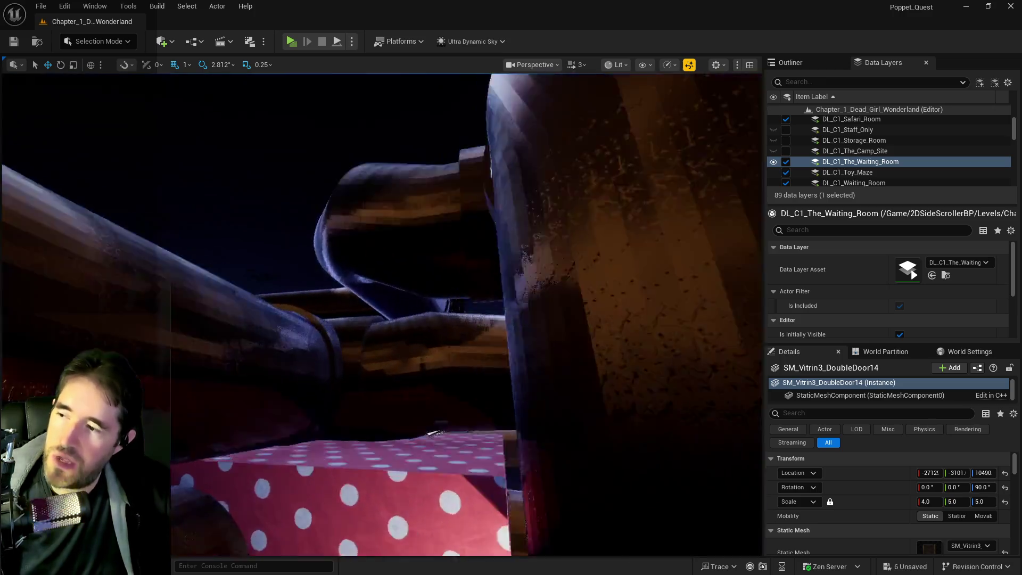
pyautogui.press('s')
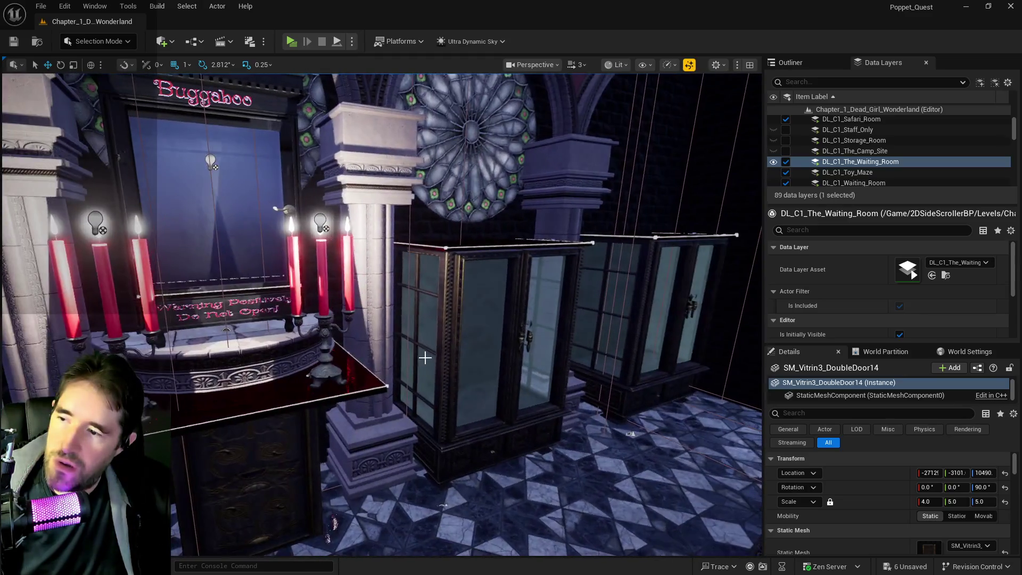
pyautogui.click(459, 341)
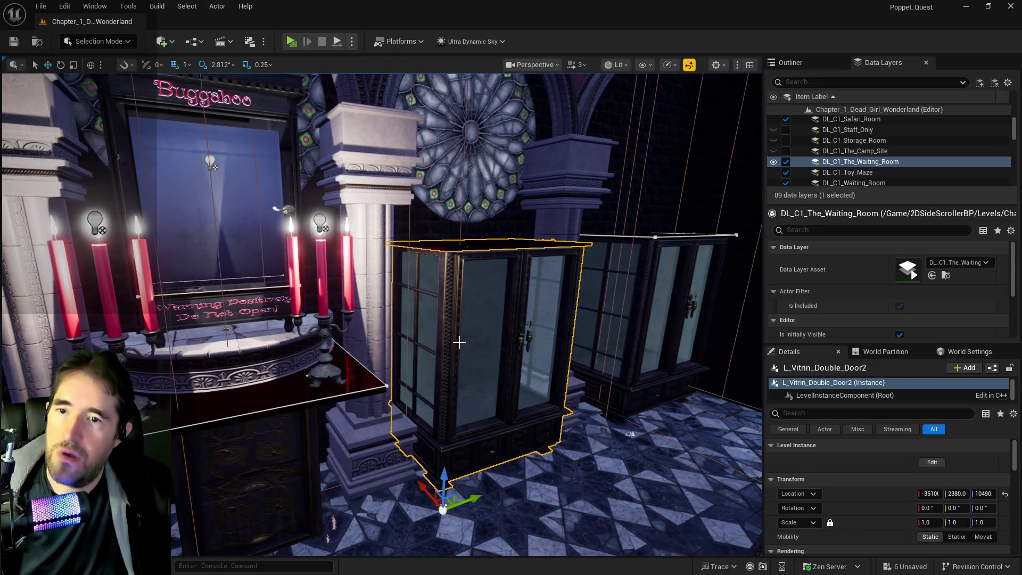
pyautogui.click(798, 65)
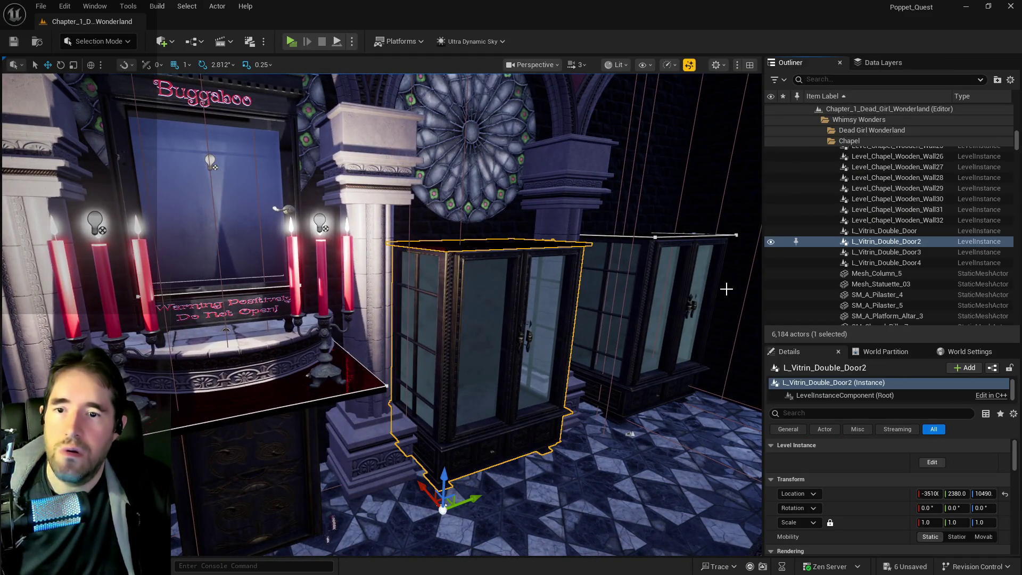
pyautogui.press('w')
pyautogui.press('w')
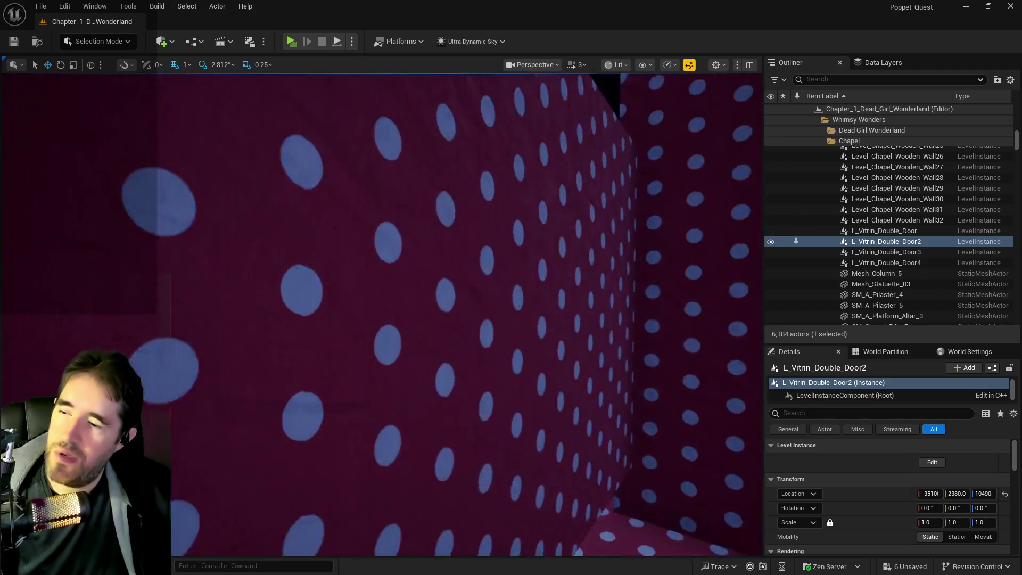
pyautogui.press('w')
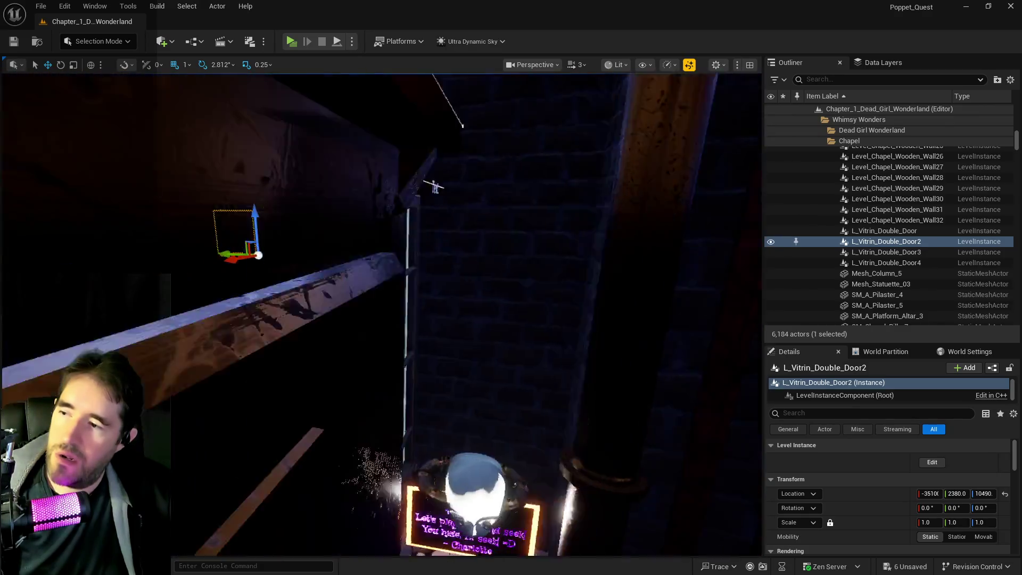
pyautogui.press('s')
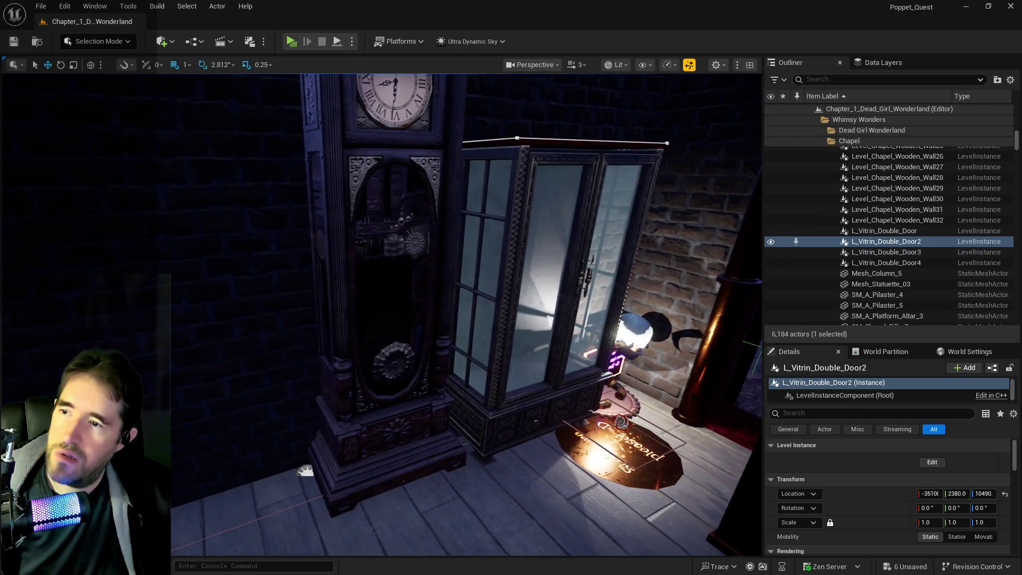
pyautogui.press('w')
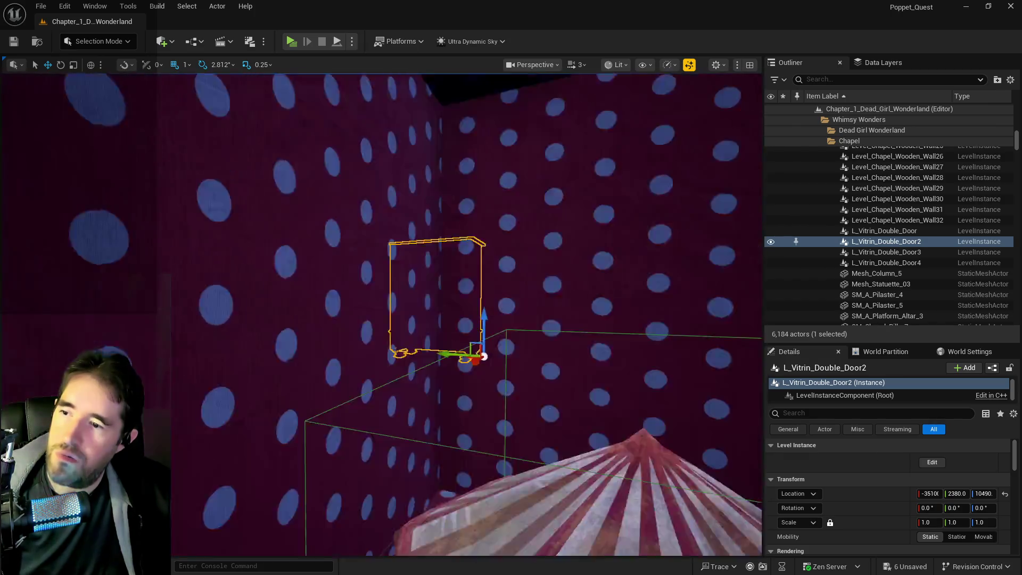
pyautogui.press('s')
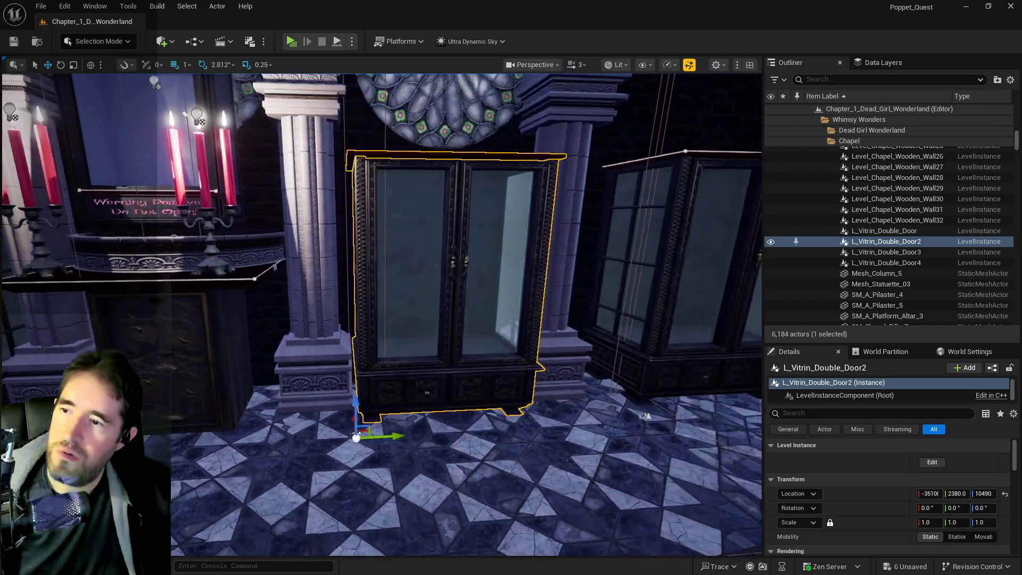
pyautogui.press('w')
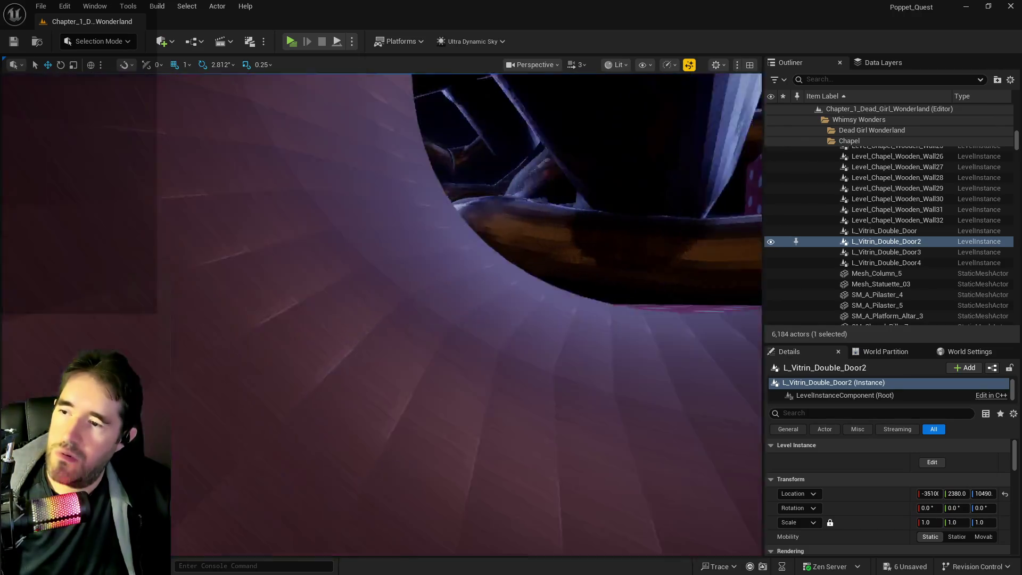
pyautogui.press('s')
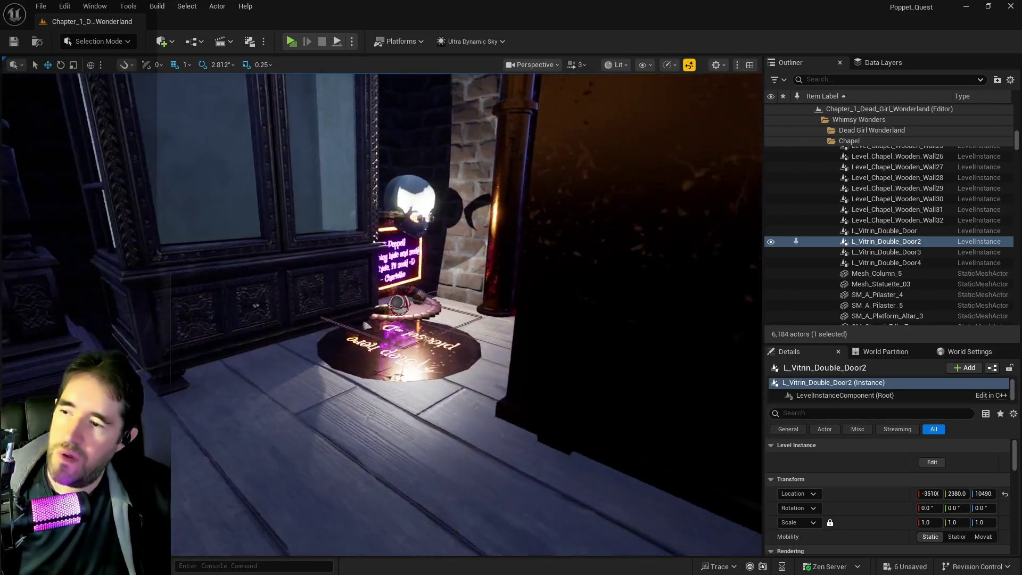
pyautogui.press('w')
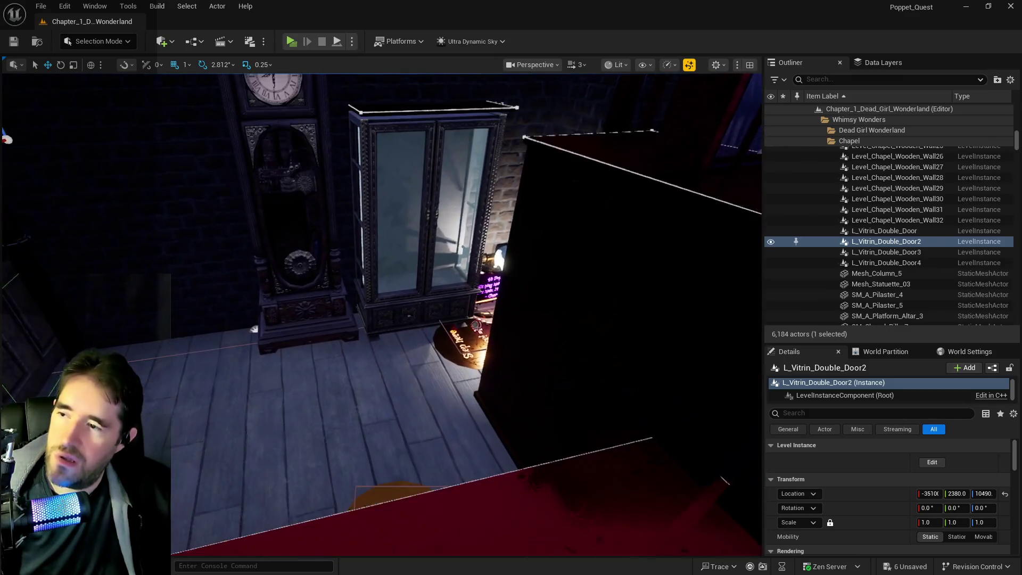
# Paste the vitrine onto the floor beside the clock, turn it about 180° and slide it into place.
pyautogui.rightClick(360, 365)
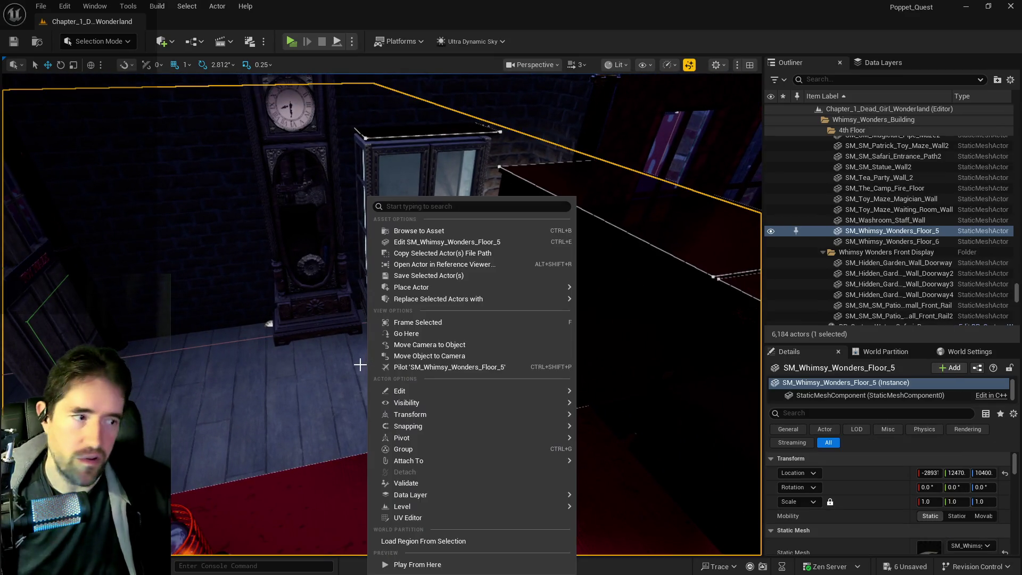
pyautogui.moveTo(482, 392)
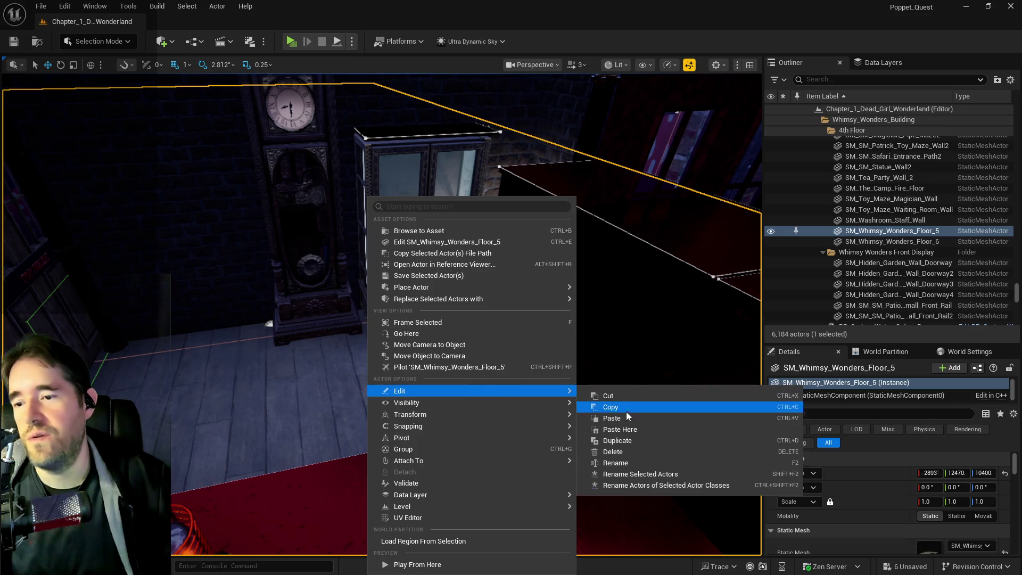
pyautogui.click(621, 430)
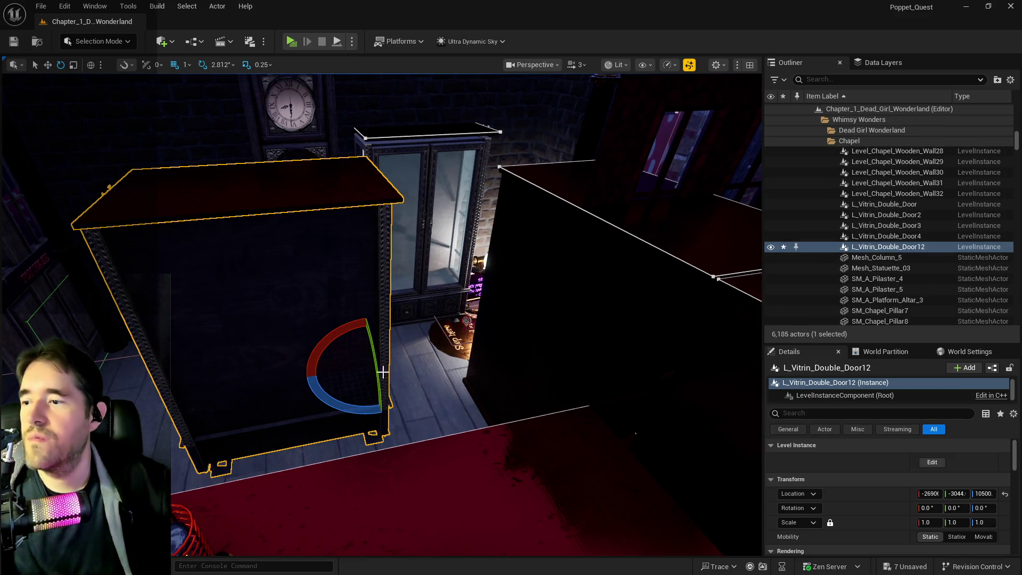
pyautogui.moveTo(349, 394); pyautogui.dragTo(266, 398)
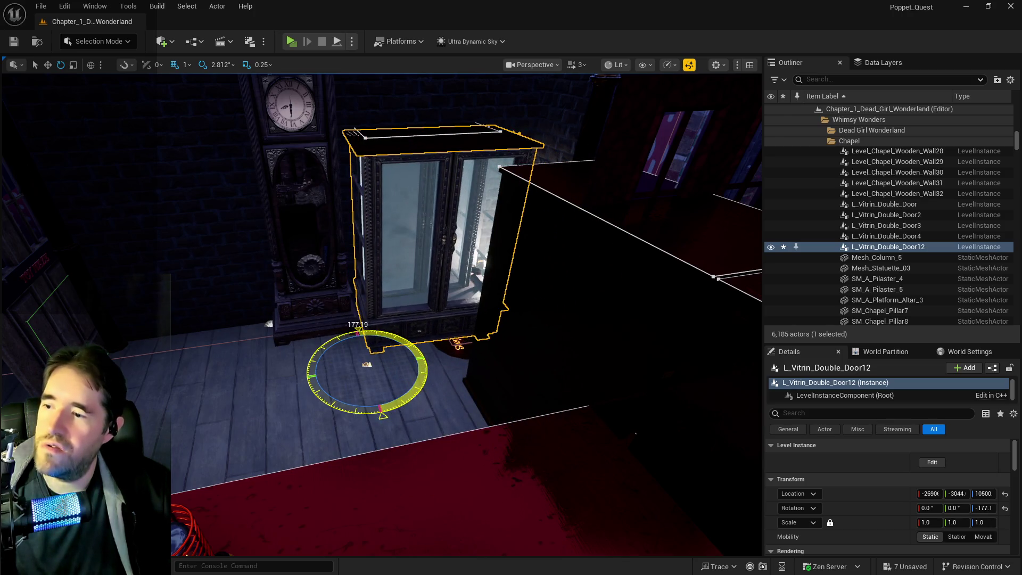
pyautogui.moveTo(330, 369); pyautogui.dragTo(128, 378)
# Delete SM_Vitrin3_DoubleDoor14 and its top box, then frame L_Vitrin_Double_Door12.
pyautogui.click(403, 121)
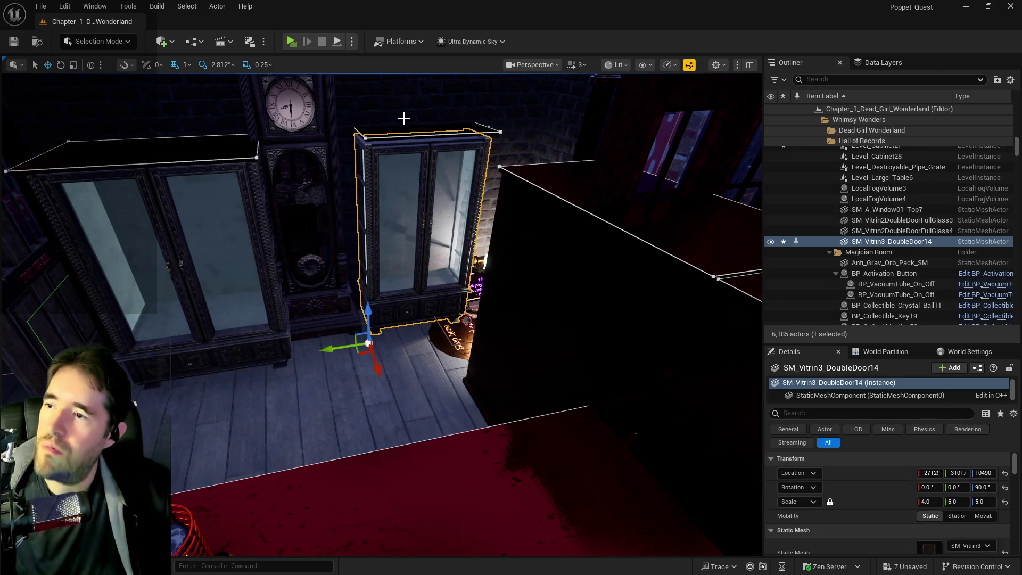
pyautogui.keyDown('ctrl'); pyautogui.click(404, 126); pyautogui.keyUp('ctrl')
pyautogui.press('Delete')
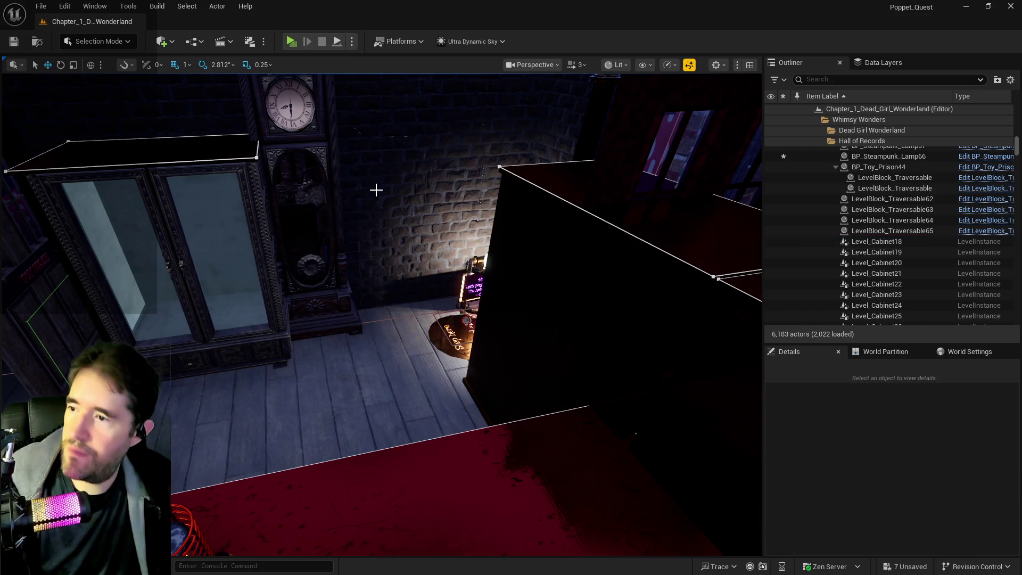
pyautogui.click(222, 299)
pyautogui.press('f')
pyautogui.moveTo(309, 382)
pyautogui.mouseDown()
pyautogui.moveTo(266, 384)
pyautogui.moveTo(245, 399)
pyautogui.moveTo(229, 308)
pyautogui.mouseUp()
pyautogui.moveTo(293, 394); pyautogui.dragTo(298, 375)
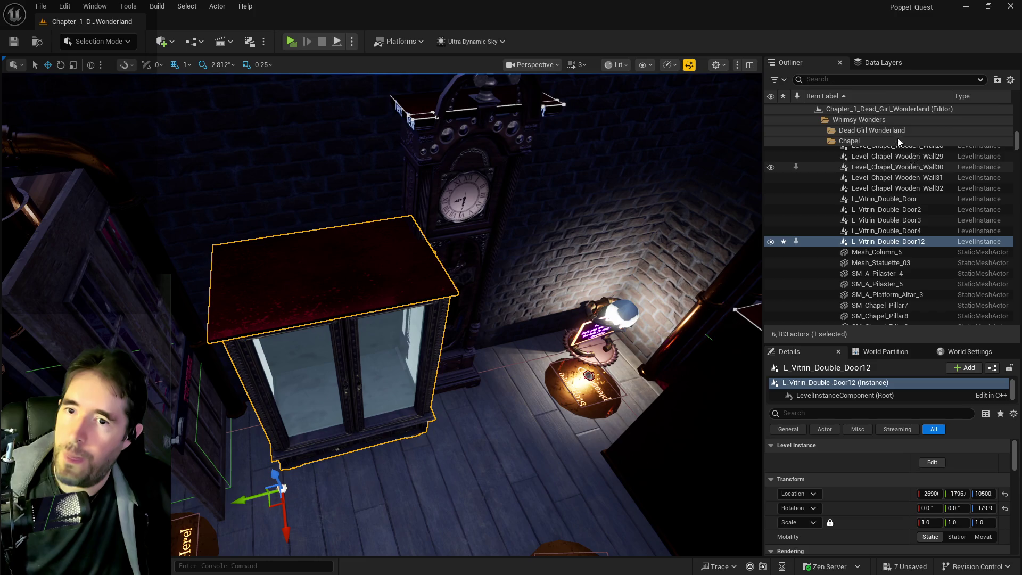
# Move the vitrine from the DL_C1_Chapel data layer into DL_C1_Hall_Of_Records.
pyautogui.click(883, 63)
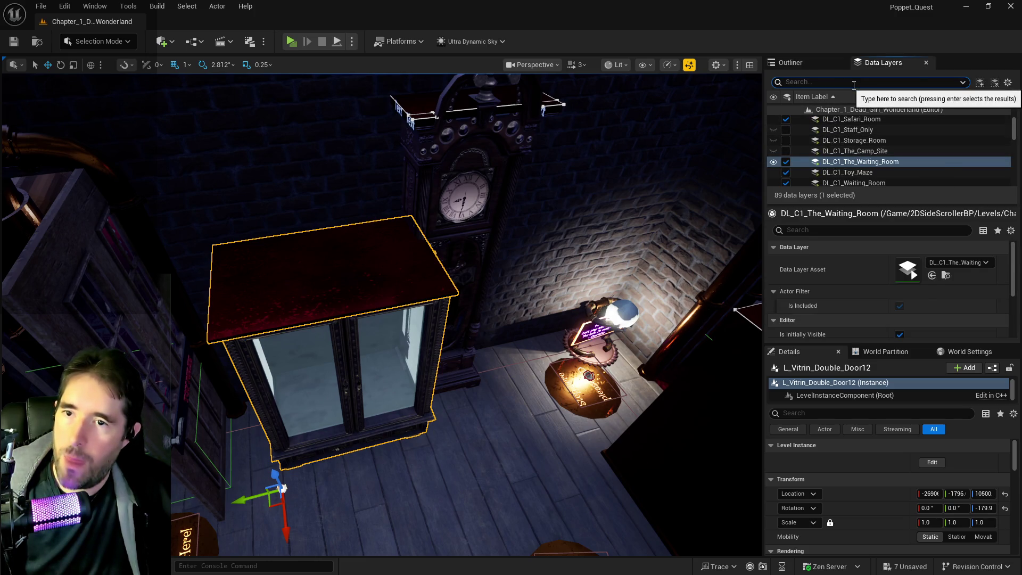
pyautogui.write('ha')
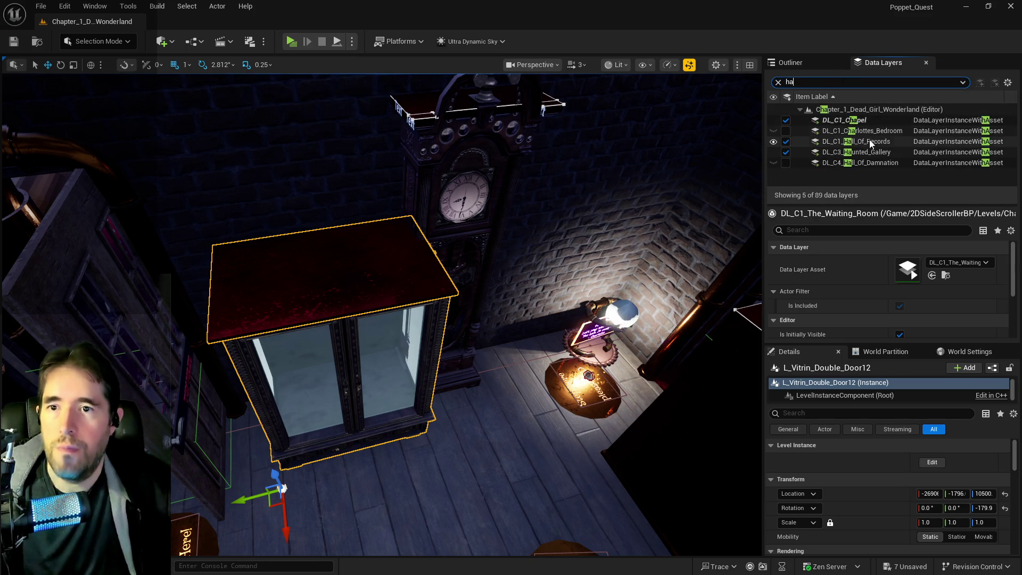
pyautogui.rightClick(849, 120)
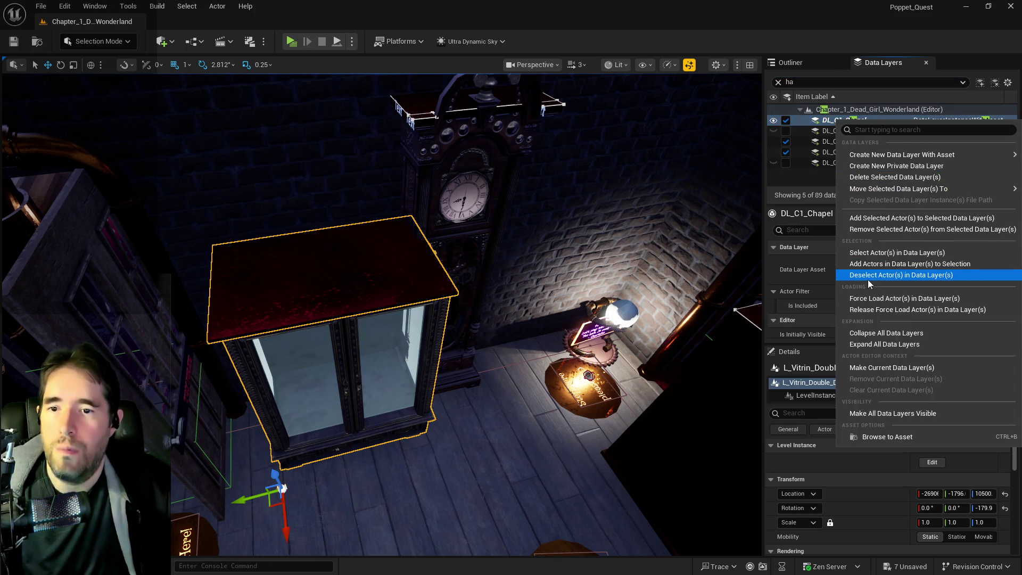
pyautogui.click(875, 225)
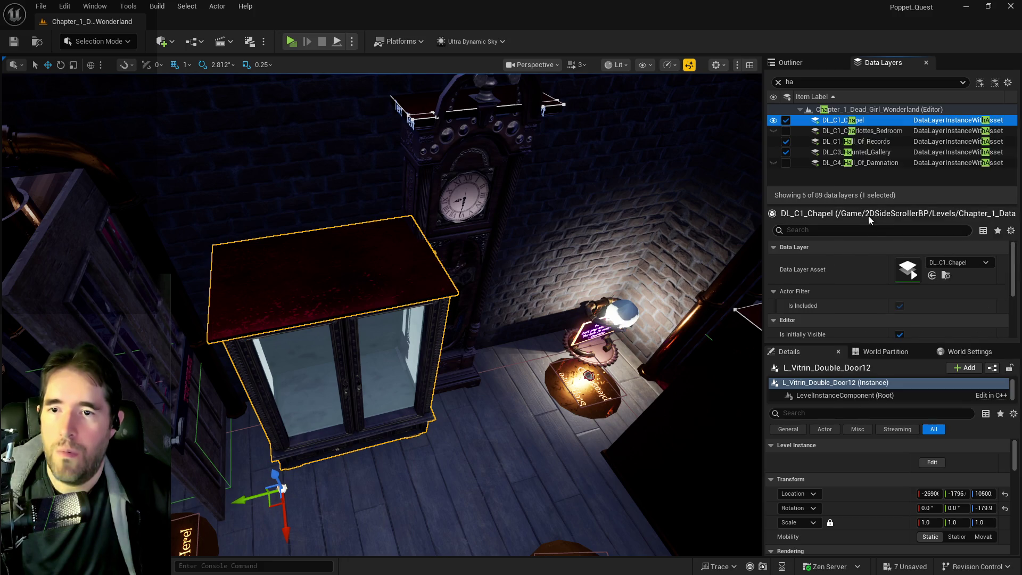
pyautogui.rightClick(859, 140)
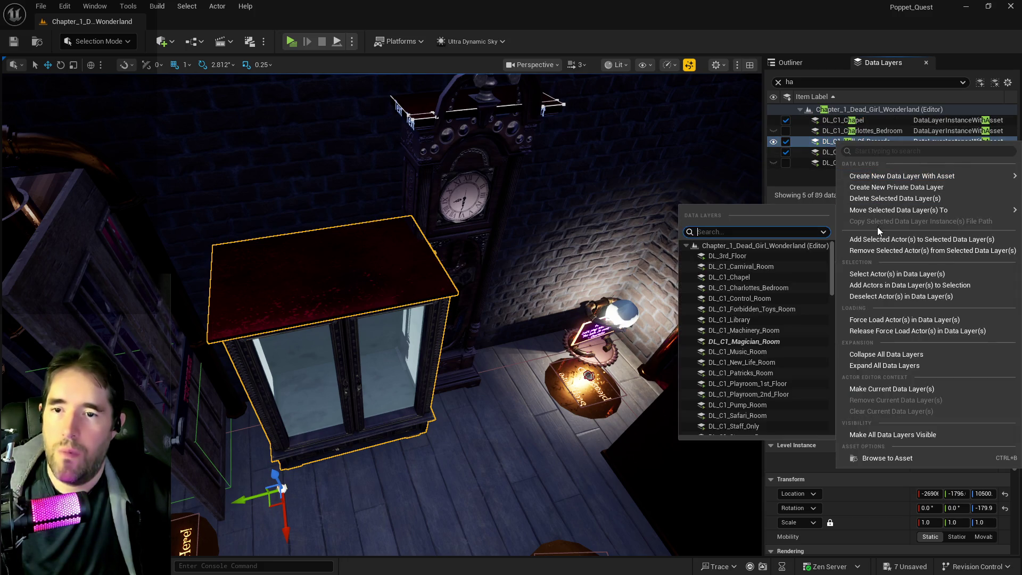
pyautogui.click(871, 239)
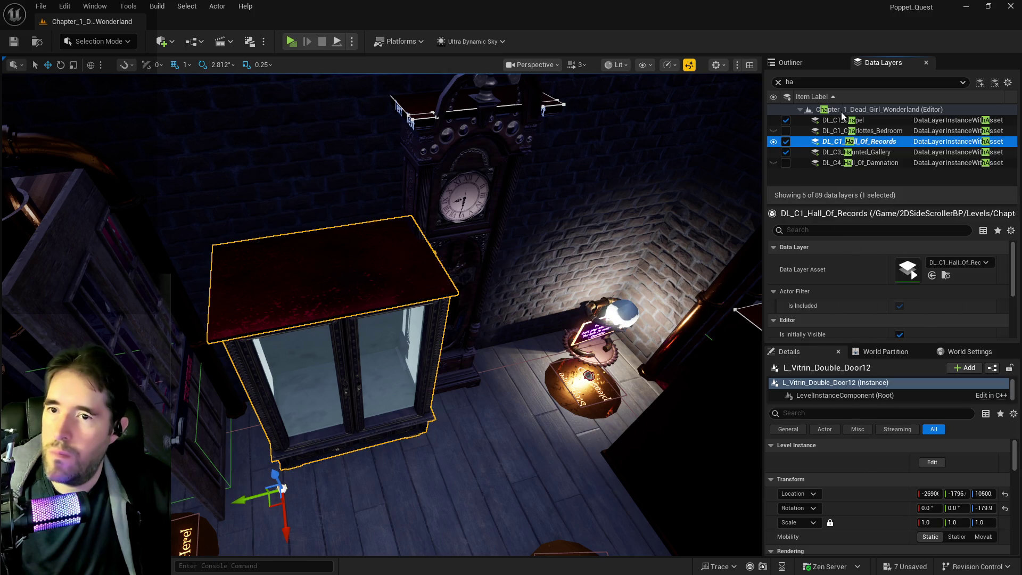
# Move L_Vitrin_Double_Door12 into the Hall of Records Outliner folder, found by searching 'hall of'.
pyautogui.click(821, 66)
pyautogui.rightClick(865, 244)
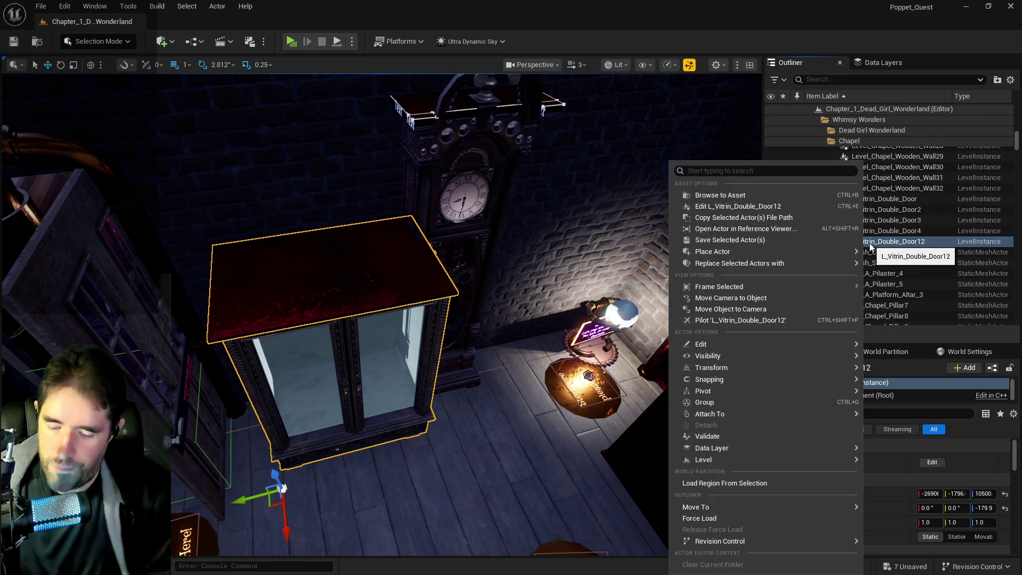
pyautogui.write('hall')
pyautogui.press('Escape')
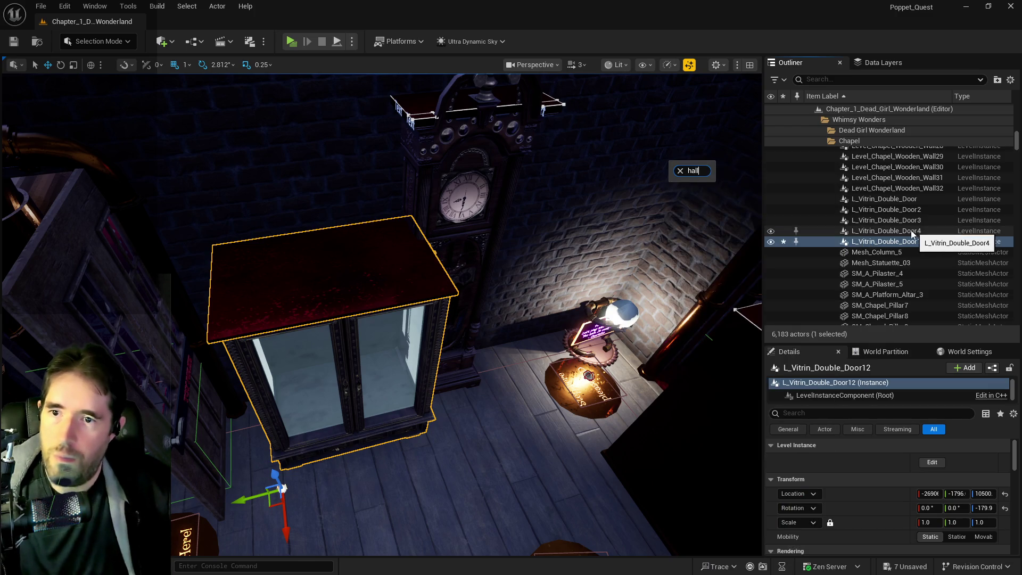
pyautogui.rightClick(894, 241)
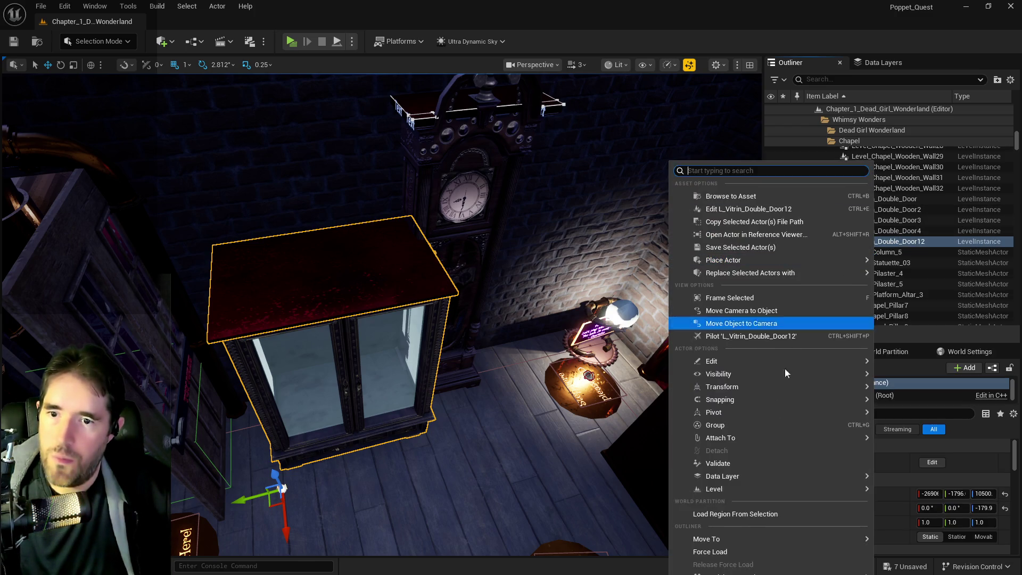
pyautogui.moveTo(736, 538)
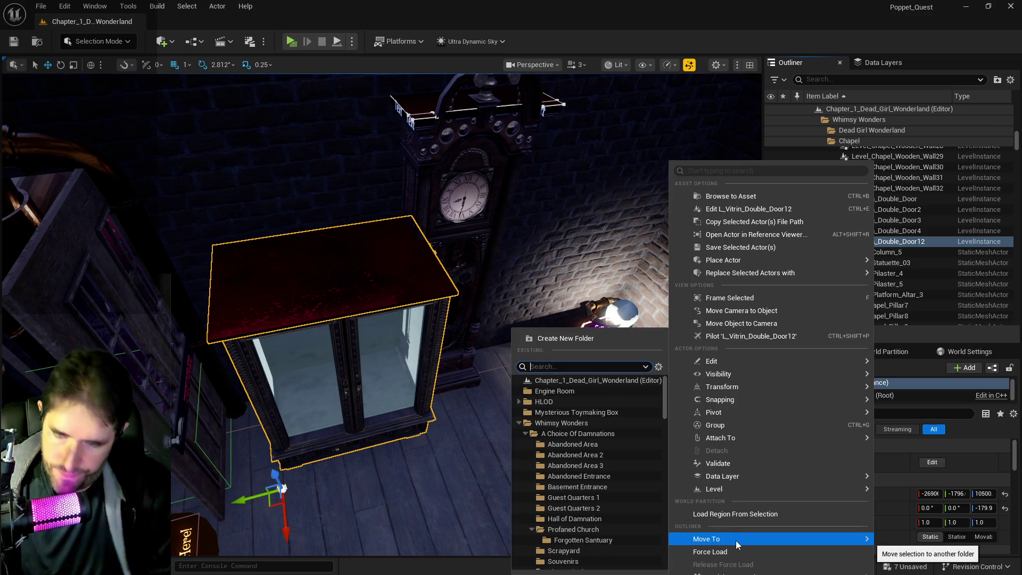
pyautogui.write('hall of')
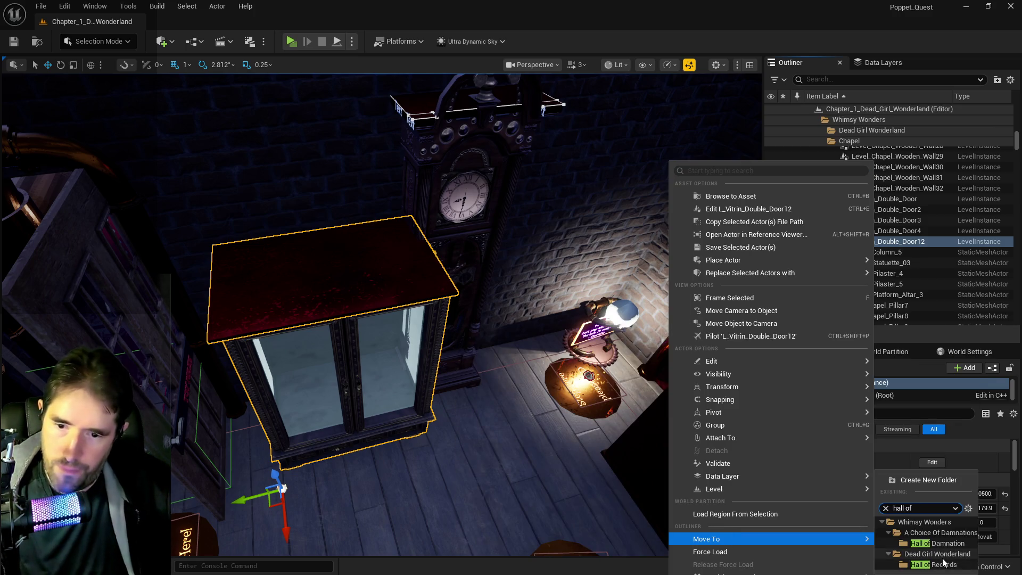
pyautogui.click(940, 565)
pyautogui.click(516, 433)
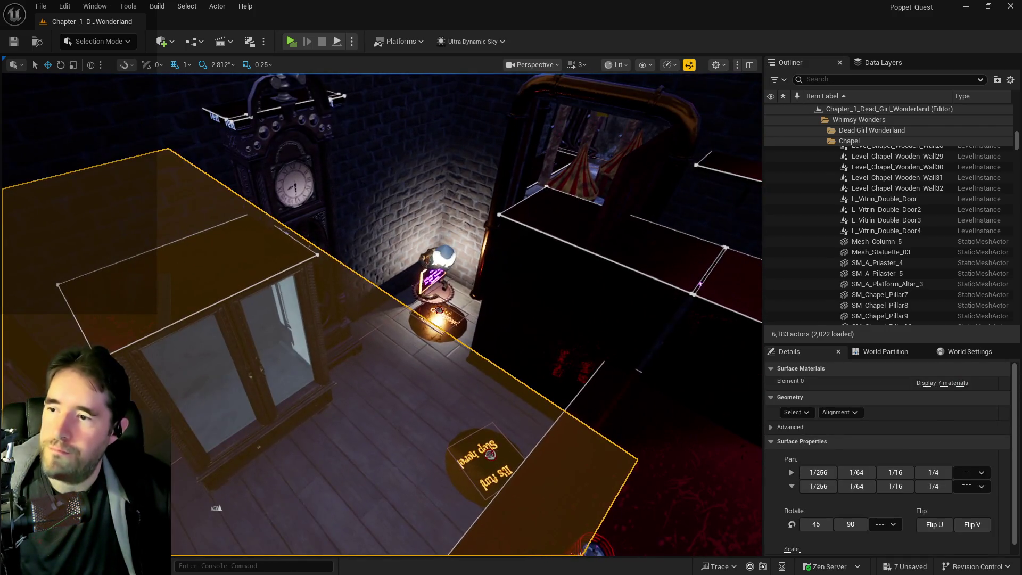
# Look over Level_Cabinet18, Level_Large_Table6 and its steampunk lamp, then drop the view beside the plant pot.
pyautogui.click(479, 346)
pyautogui.moveTo(556, 293); pyautogui.dragTo(574, 319)
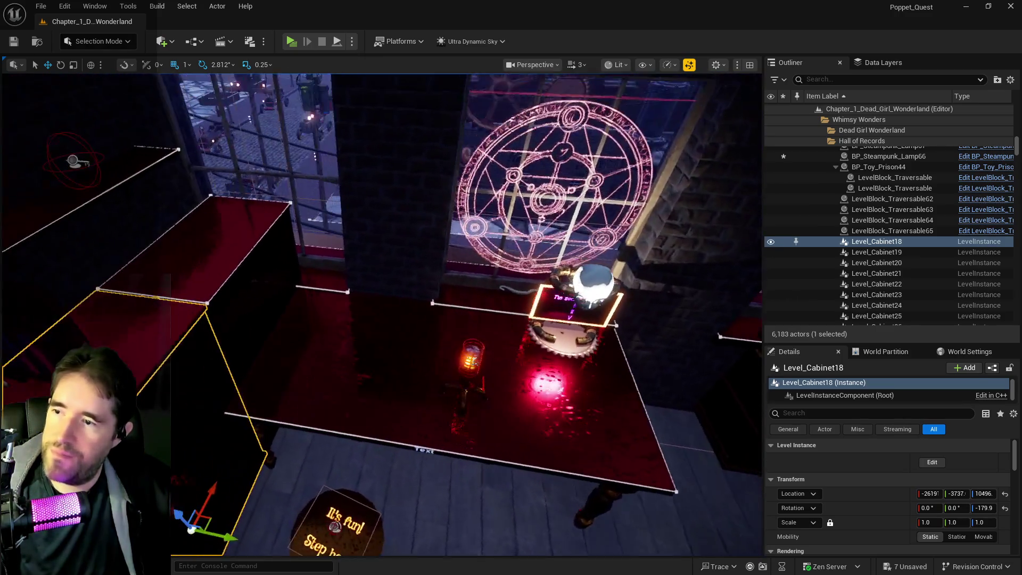
pyautogui.click(384, 354)
pyautogui.moveTo(383, 353); pyautogui.dragTo(299, 319)
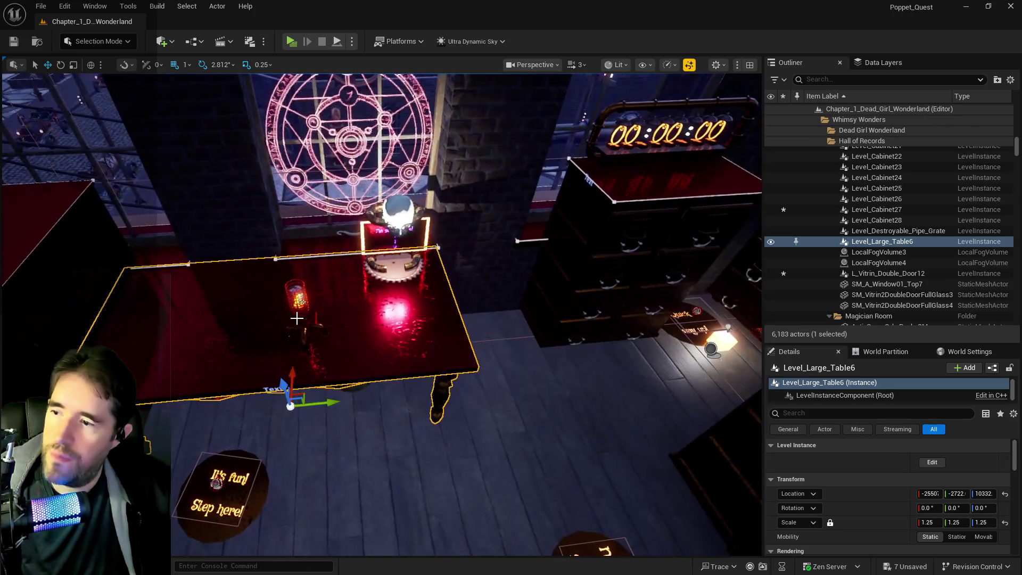
pyautogui.keyDown('ctrl'); pyautogui.click(311, 335); pyautogui.keyUp('ctrl')
pyautogui.press('f')
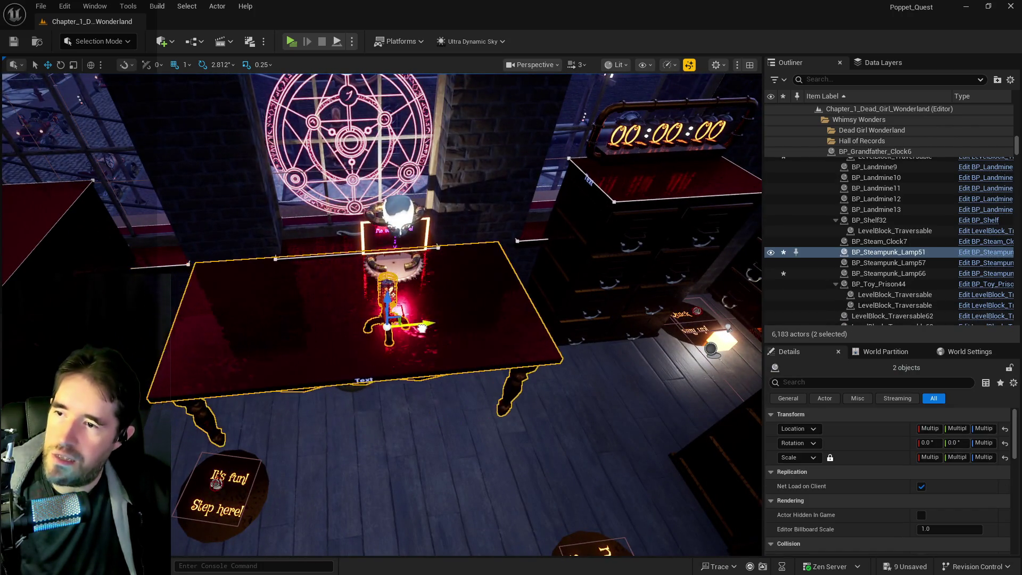
pyautogui.moveTo(503, 339)
pyautogui.mouseDown()
pyautogui.moveTo(415, 343)
pyautogui.moveTo(355, 318)
pyautogui.mouseUp()
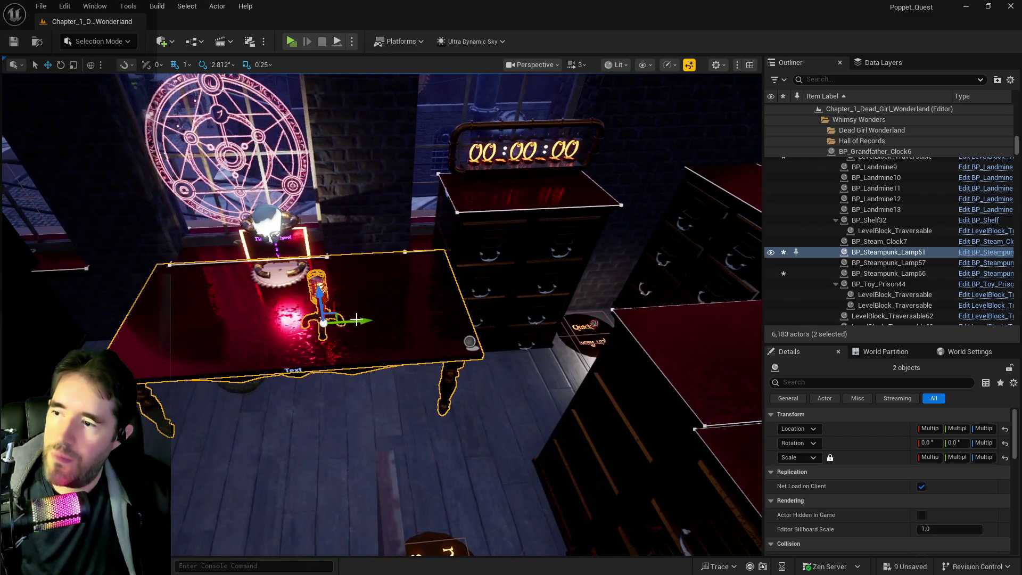
pyautogui.moveTo(363, 307); pyautogui.dragTo(362, 307)
# Cut the plant pot and paste it back onto the floor left of the table.
pyautogui.click(424, 253)
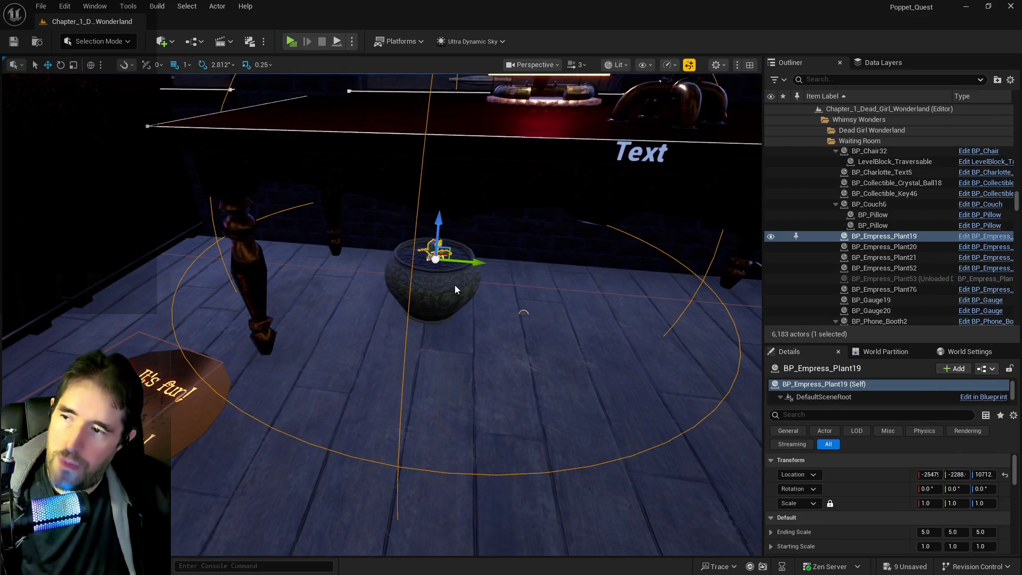
pyautogui.moveTo(474, 316); pyautogui.dragTo(687, 343)
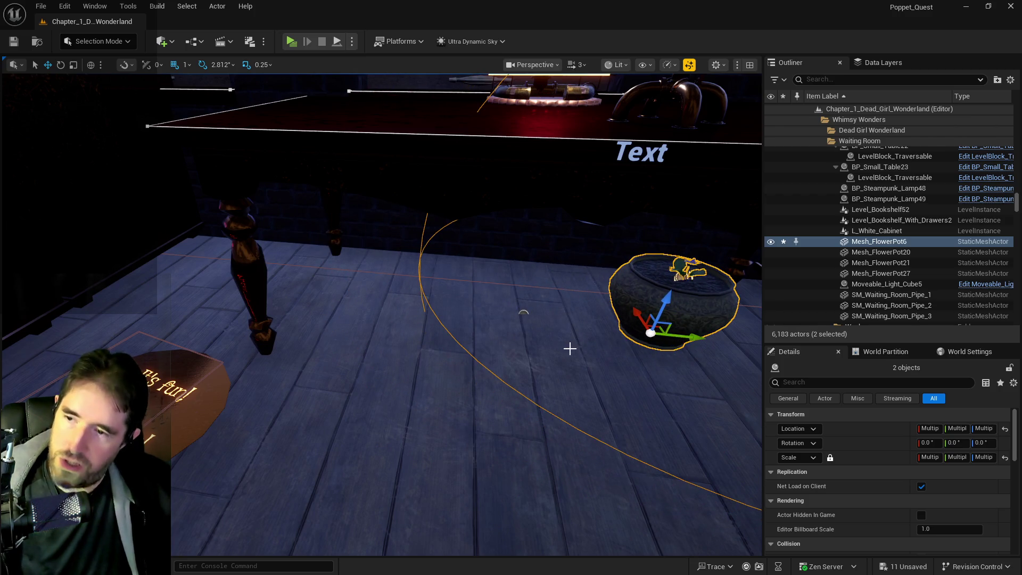
pyautogui.press('Delete')
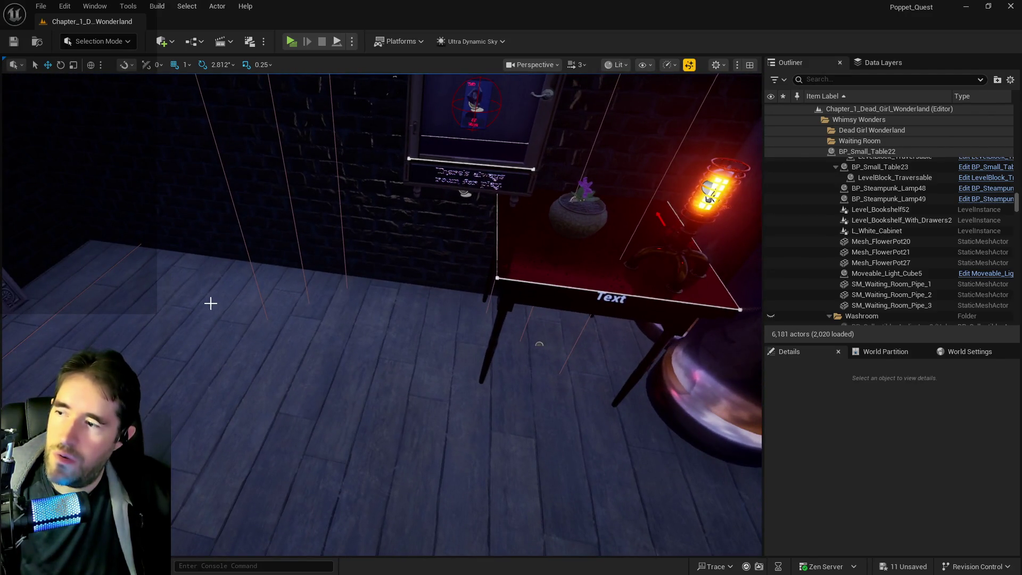
pyautogui.rightClick(210, 303)
pyautogui.moveTo(331, 397)
pyautogui.click(429, 415)
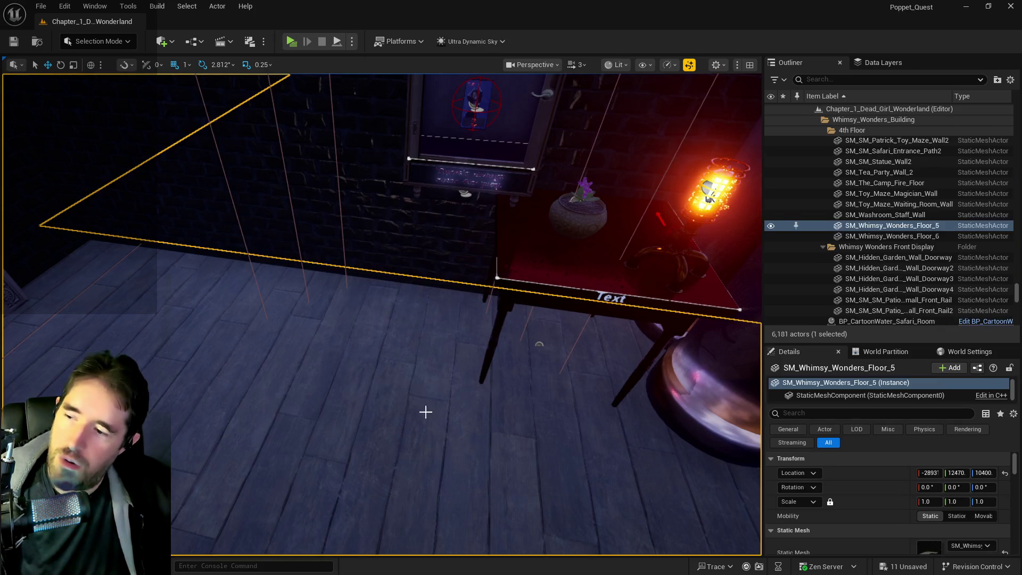
pyautogui.moveTo(211, 291); pyautogui.dragTo(189, 271)
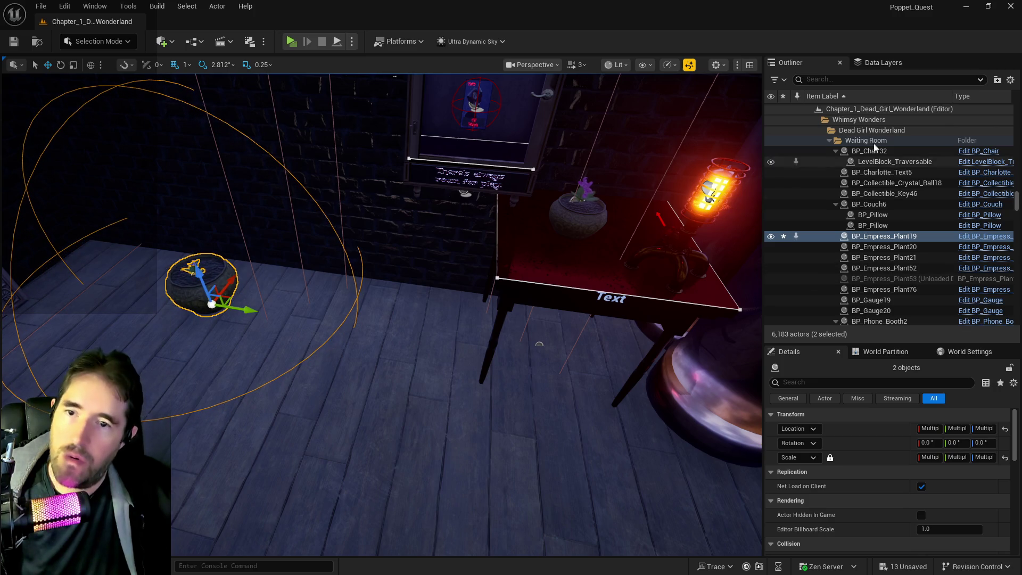
# Add the selected pot actors to the DL_C1_The_Waiting_Room data layer and save.
pyautogui.click(879, 65)
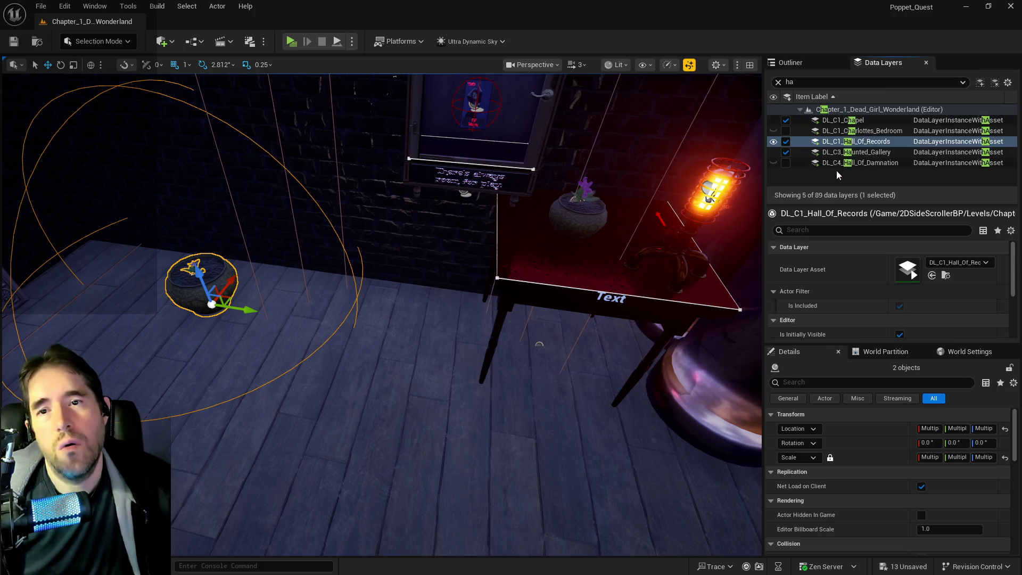
pyautogui.moveTo(537, 212)
pyautogui.mouseDown()
pyautogui.moveTo(526, 228)
pyautogui.moveTo(538, 212)
pyautogui.mouseUp()
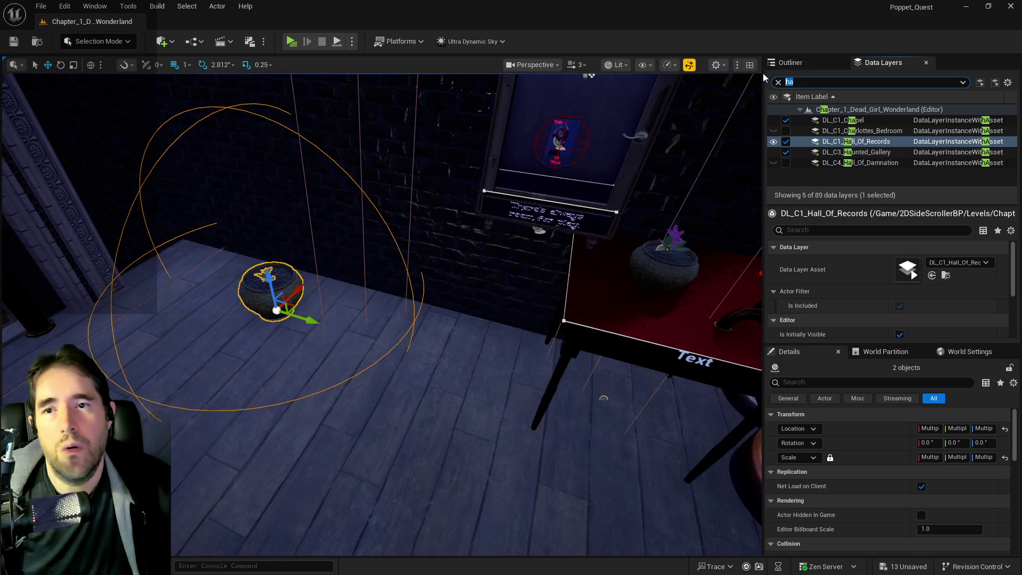
pyautogui.write('wai')
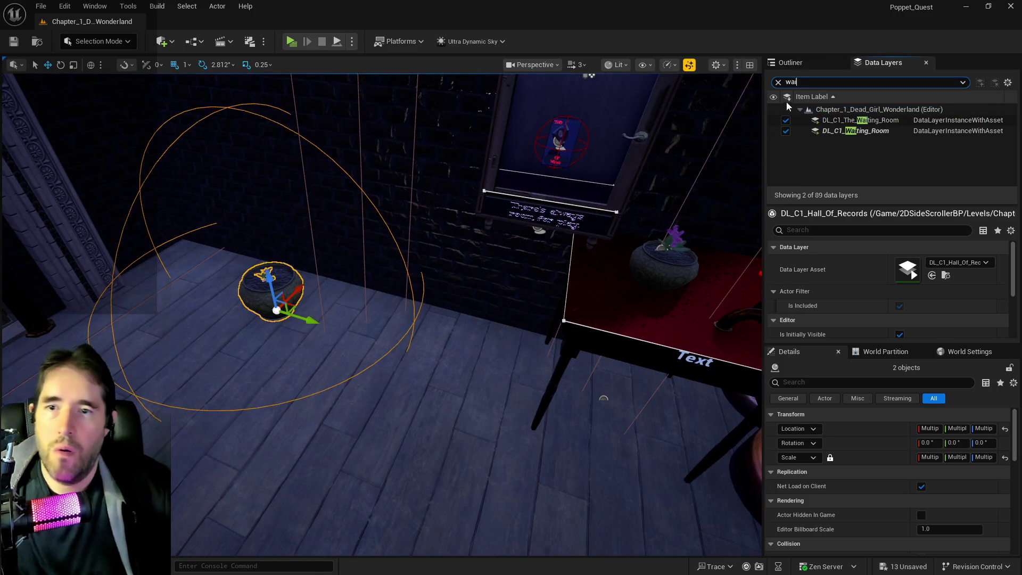
pyautogui.rightClick(831, 131)
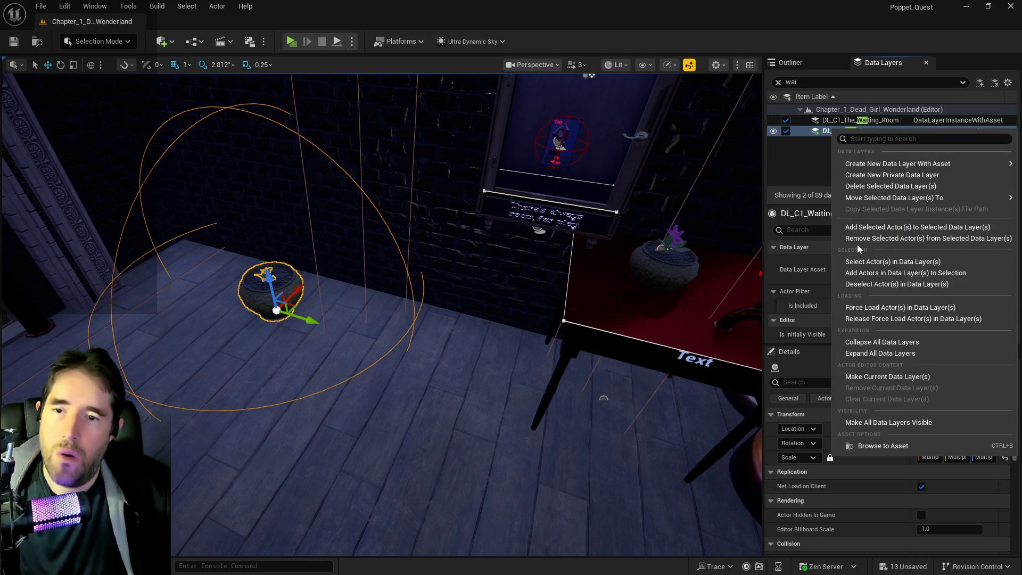
pyautogui.click(833, 120)
pyautogui.rightClick(832, 120)
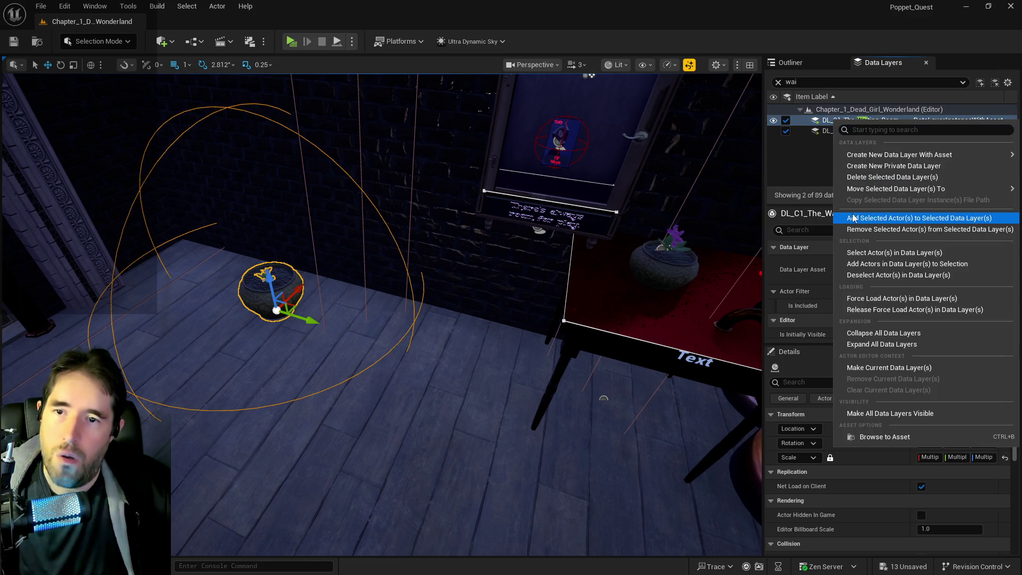
pyautogui.click(853, 218)
pyautogui.hotkey('ctrl', 's')
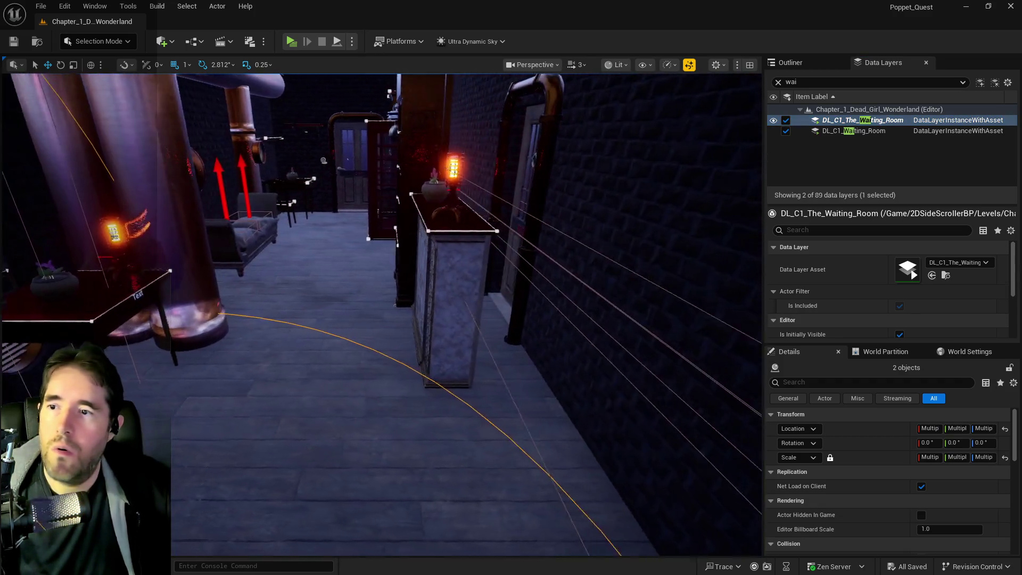
# Frame the cabinet and its lights, ending with the steampunk lamp selected.
pyautogui.click(403, 180)
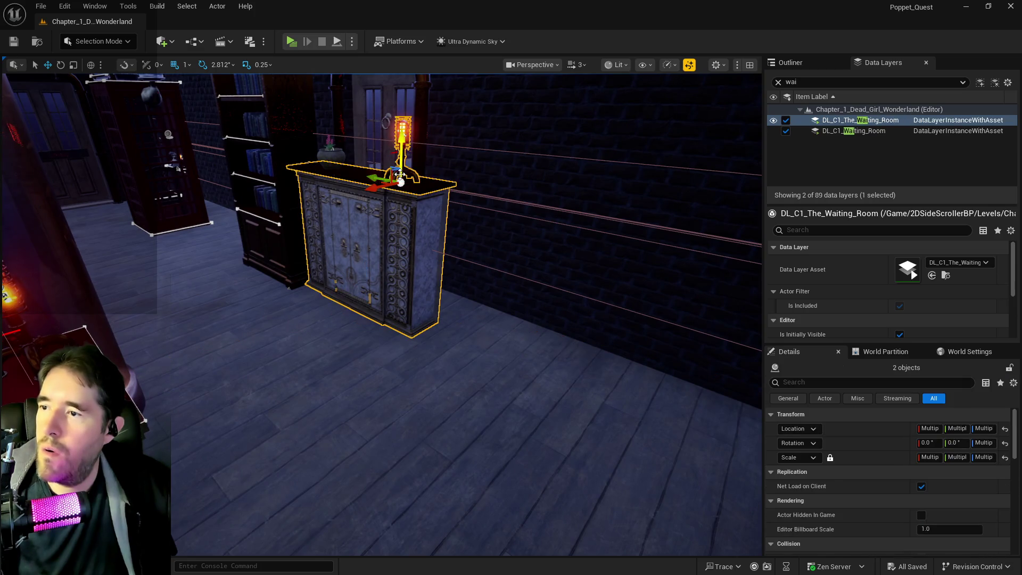
pyautogui.keyDown('ctrl'); pyautogui.click(327, 142); pyautogui.keyUp('ctrl')
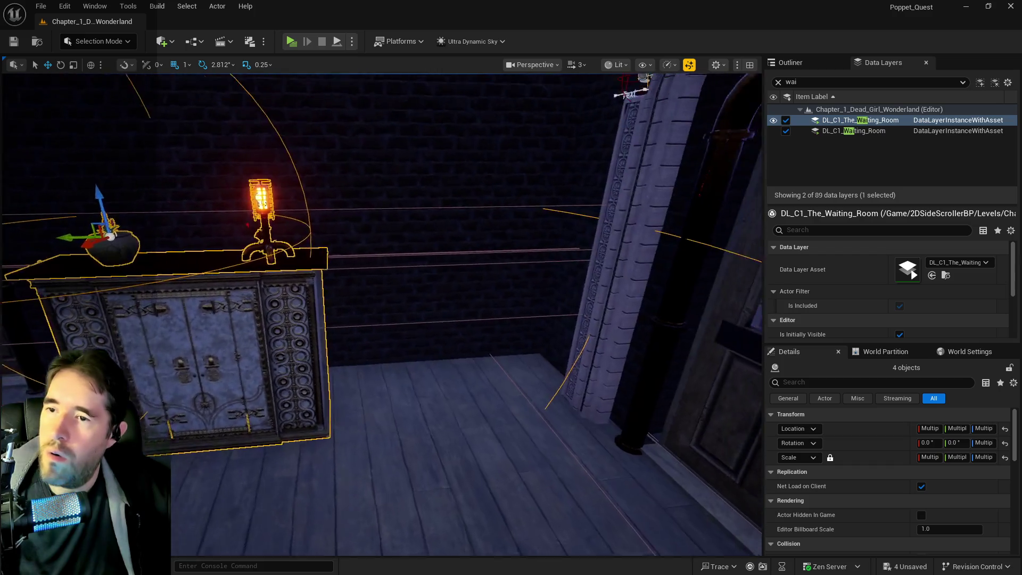
pyautogui.press('f')
pyautogui.moveTo(261, 222)
pyautogui.mouseDown()
pyautogui.moveTo(165, 224)
pyautogui.moveTo(428, 230)
pyautogui.mouseUp()
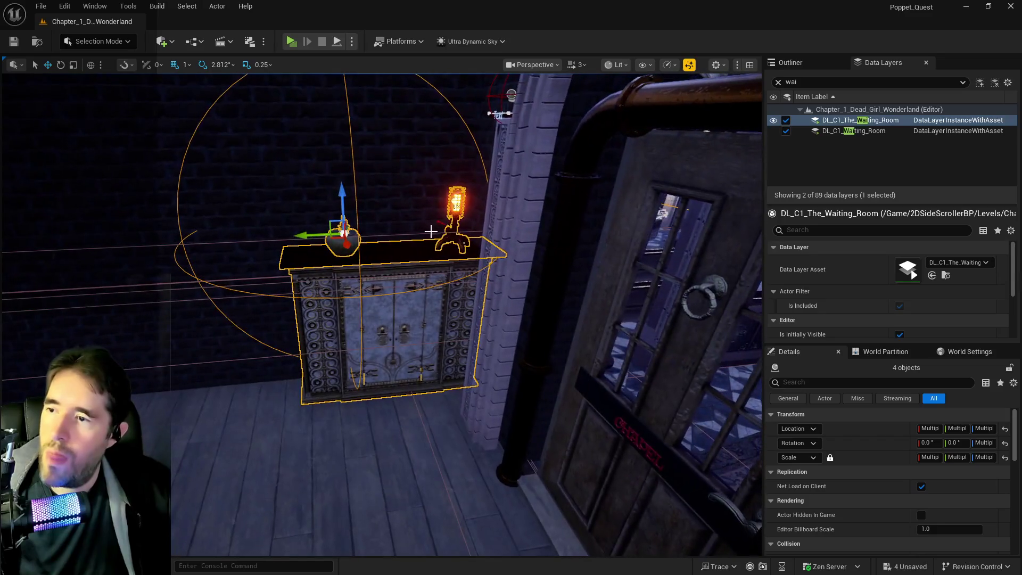
pyautogui.click(434, 243)
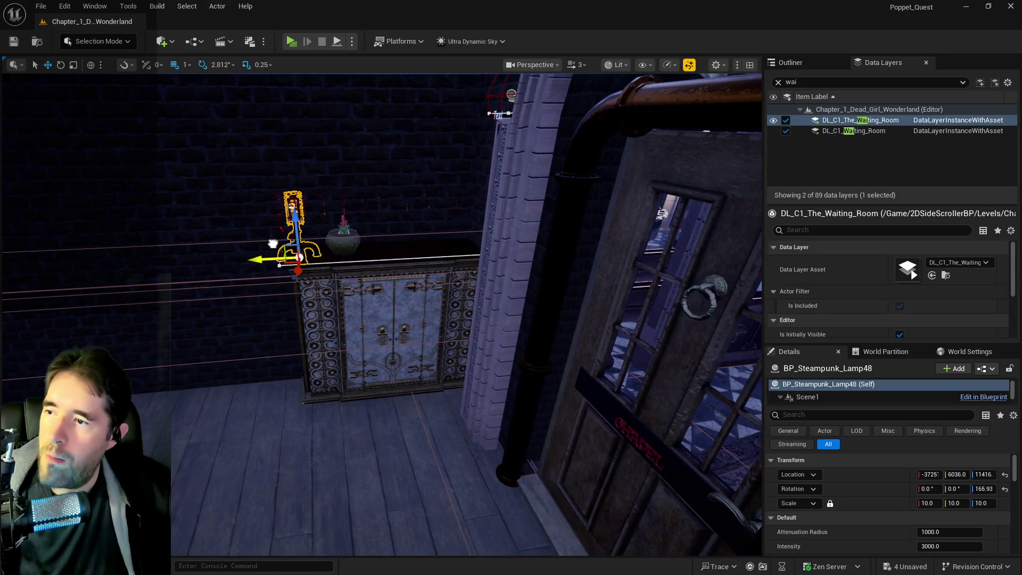
pyautogui.click(342, 222)
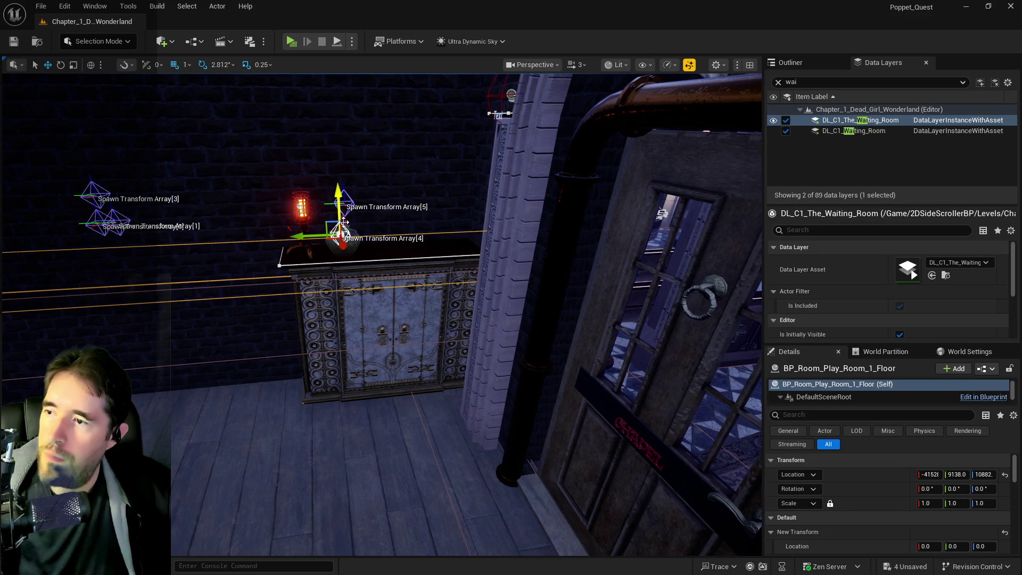
pyautogui.moveTo(303, 265)
pyautogui.mouseDown()
pyautogui.moveTo(213, 255)
pyautogui.moveTo(303, 265)
pyautogui.mouseUp()
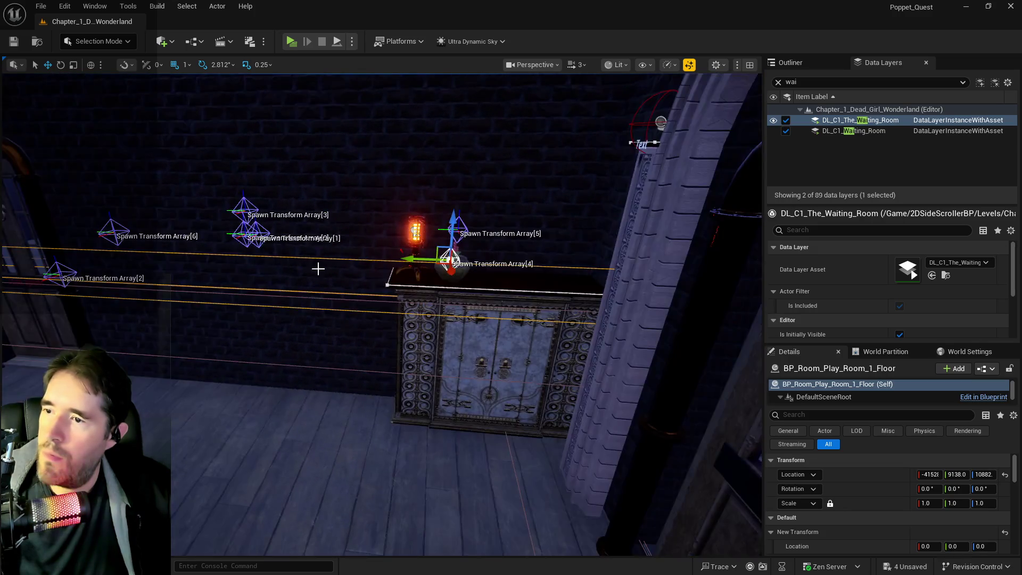
pyautogui.hotkey('ctrl', 'z')
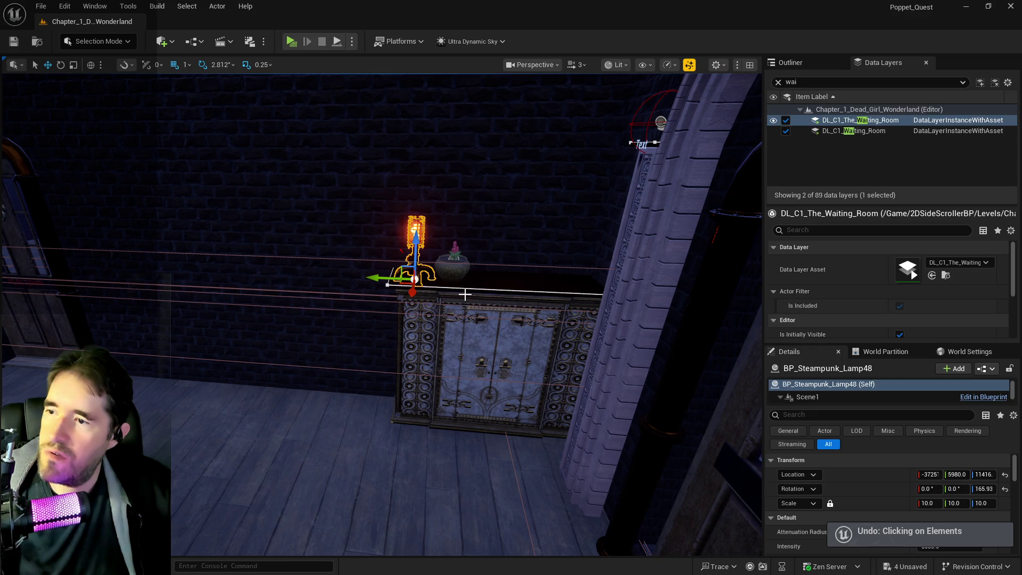